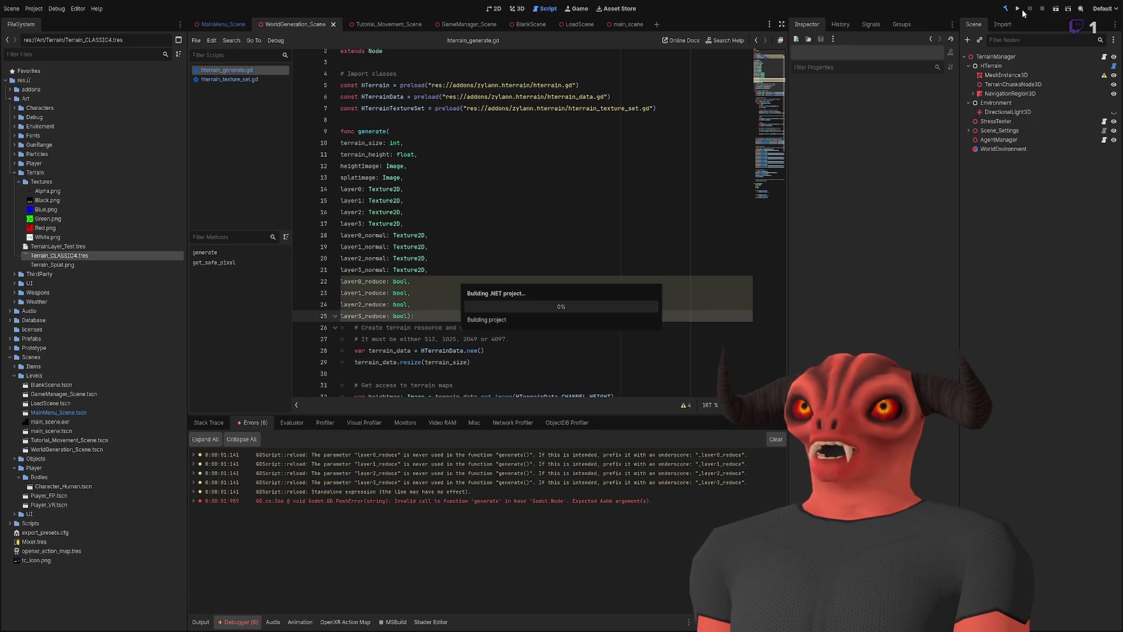
- Run the current scene so the VR game builds and launches with the terrain and hands
click(1055, 9)
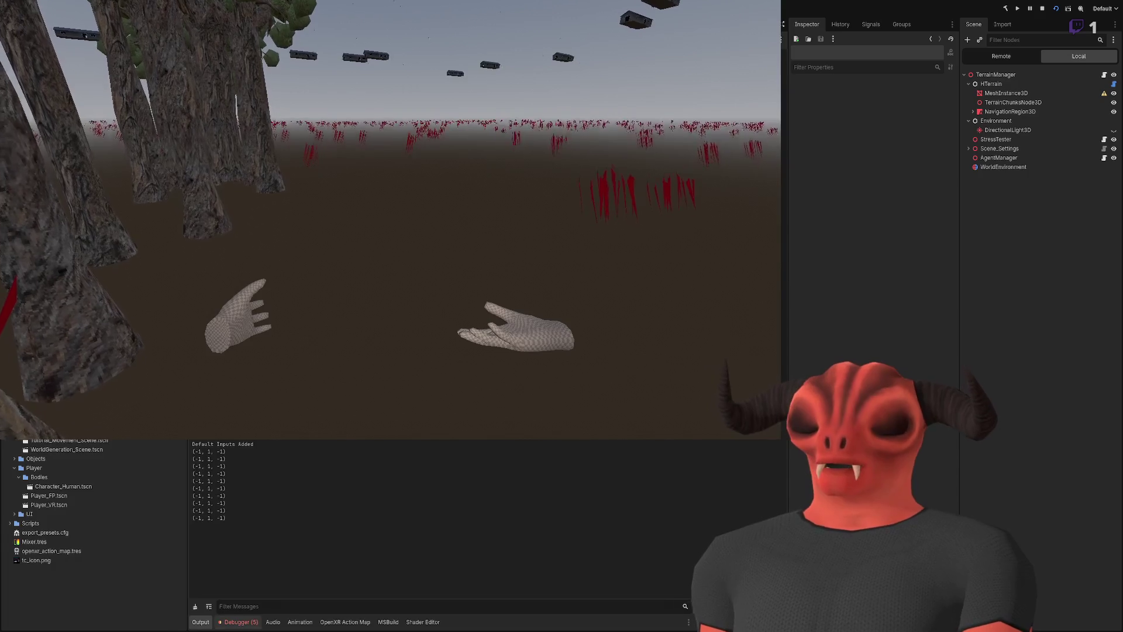
- Check the debugger's PushError entry about the invalid generate call
click(327, 491)
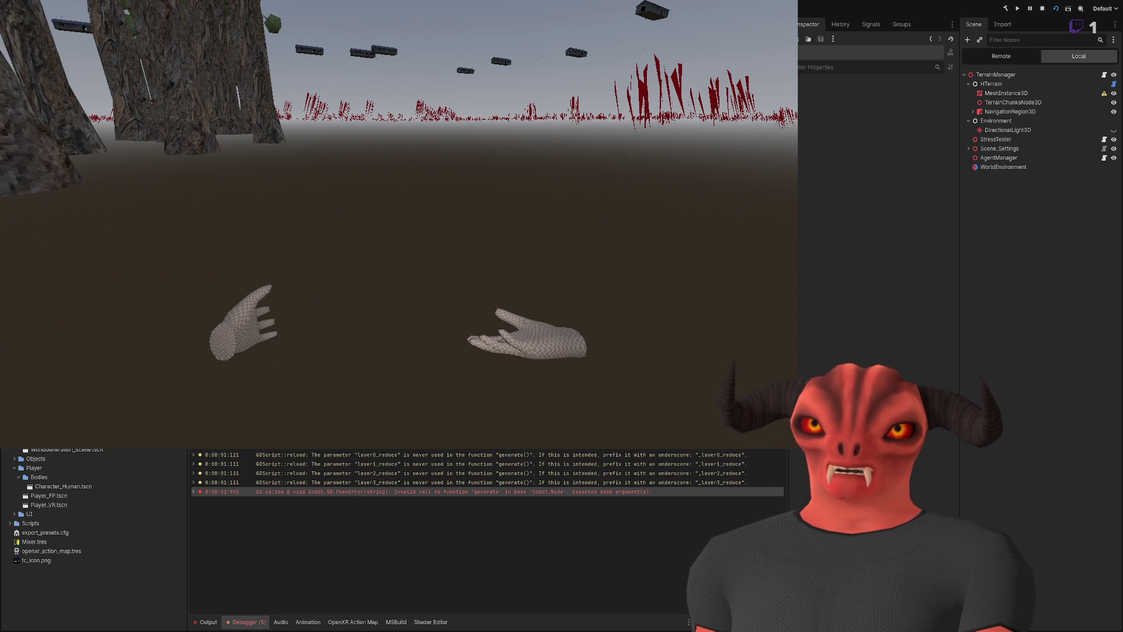
key(alt+Tab)
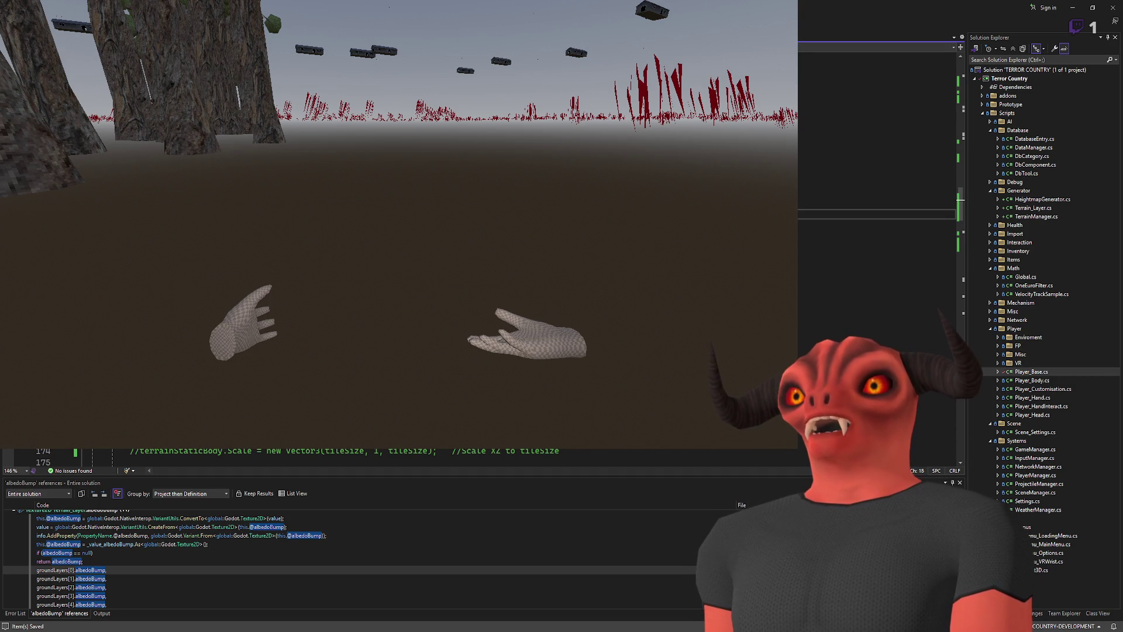
- Add 'await Task.Delay(500);' after the physics-frame wait, then stop the running game
key(ctrl+z)
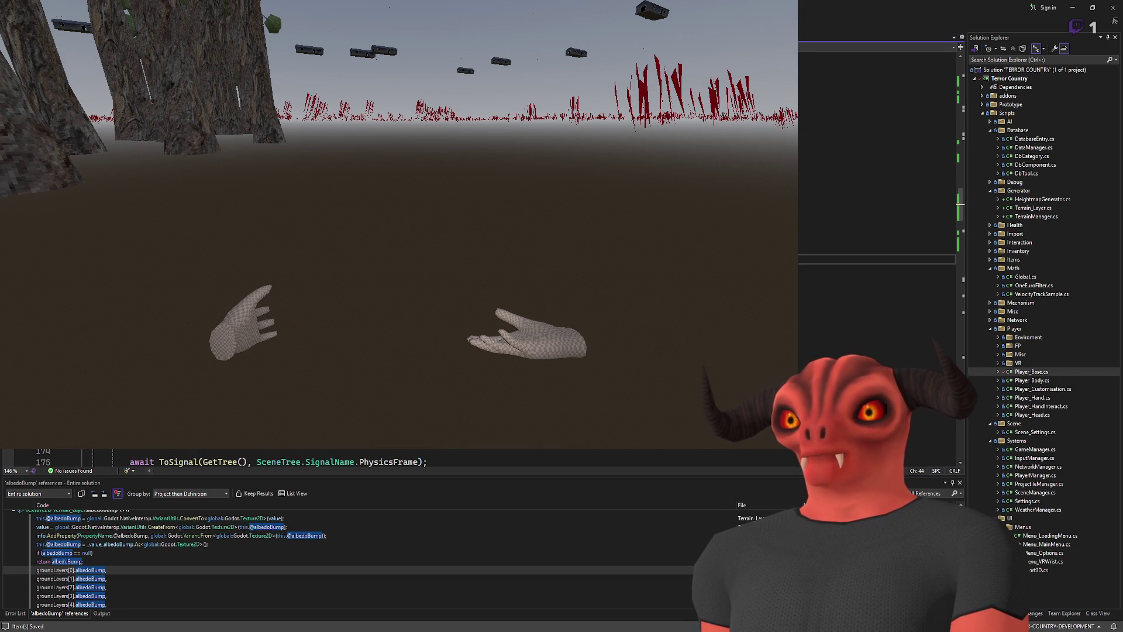
key(ctrl+z)
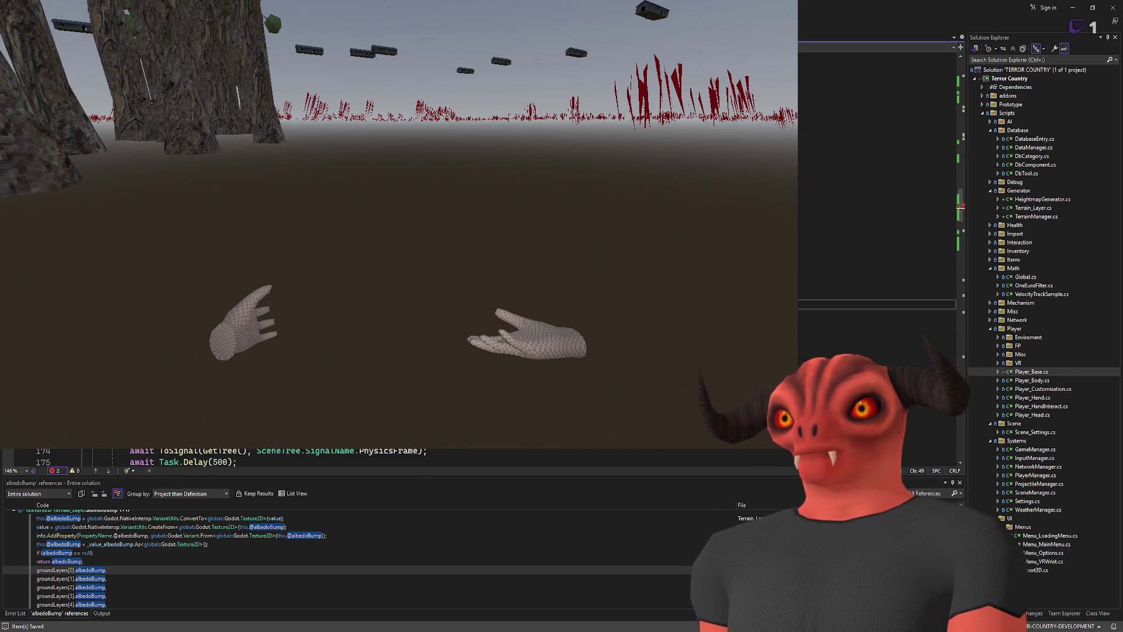
key(ctrl+z)
key(ctrl+z)
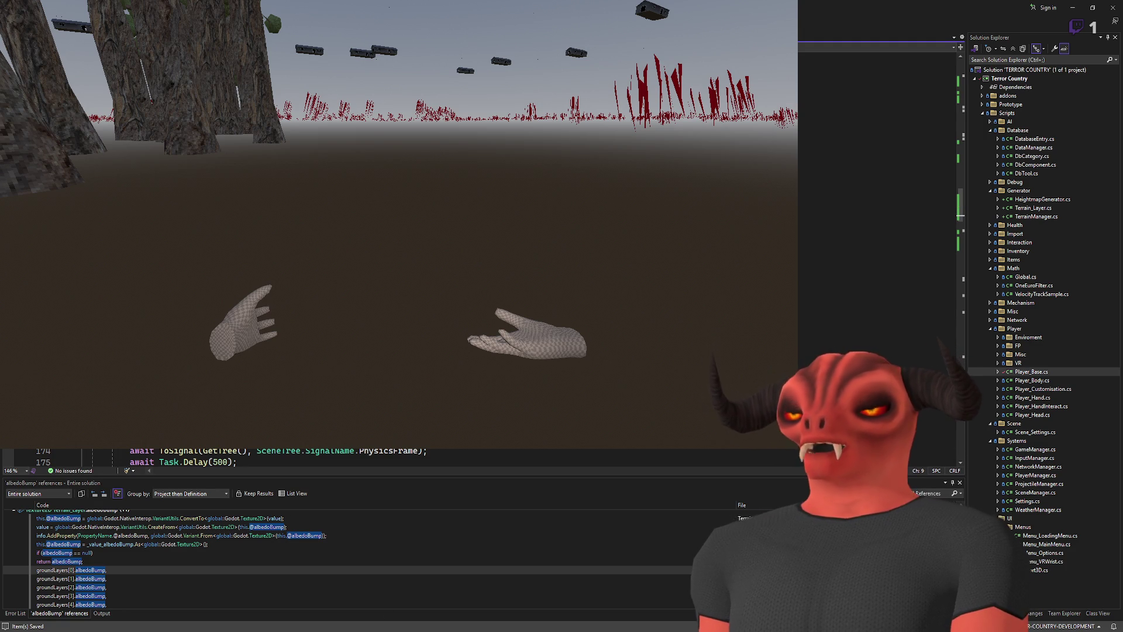
key(alt+Tab)
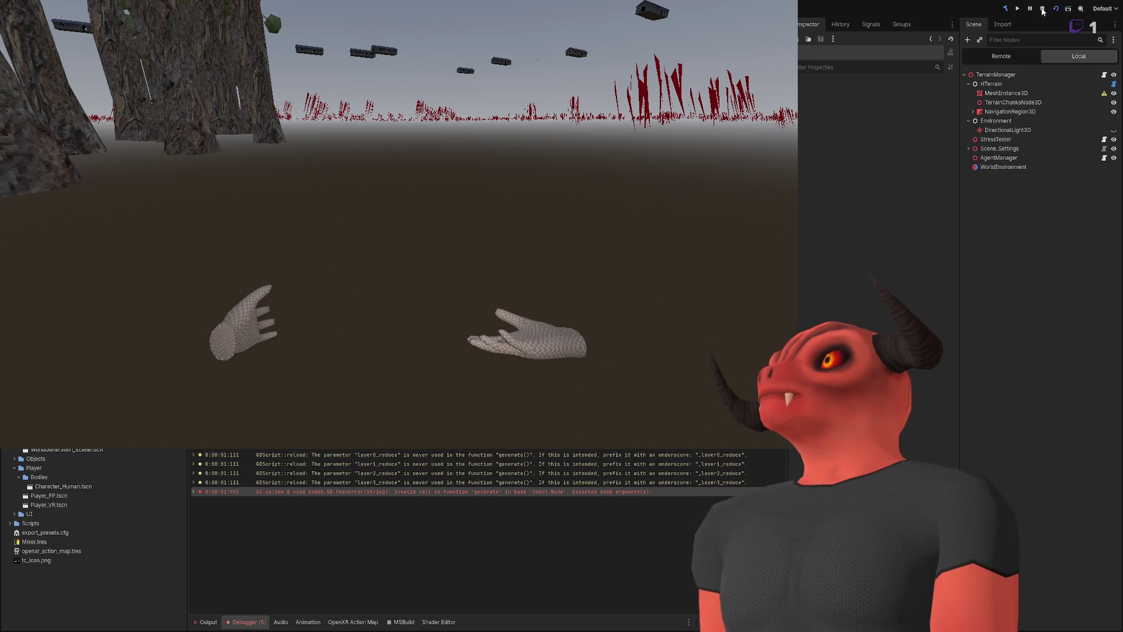
click(1042, 10)
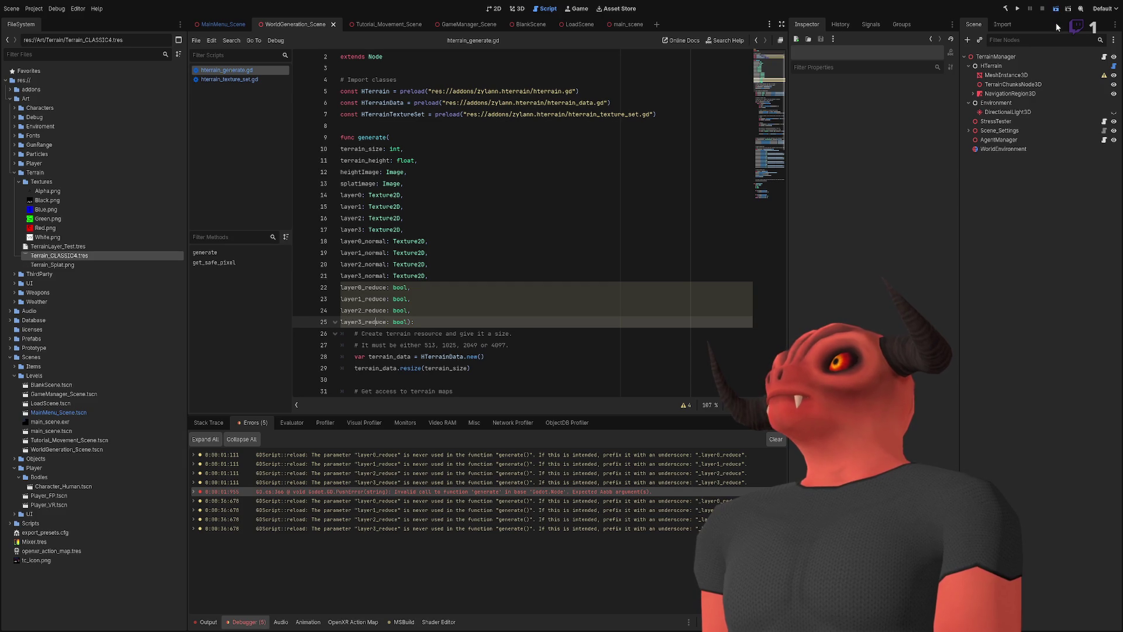
click(1055, 10)
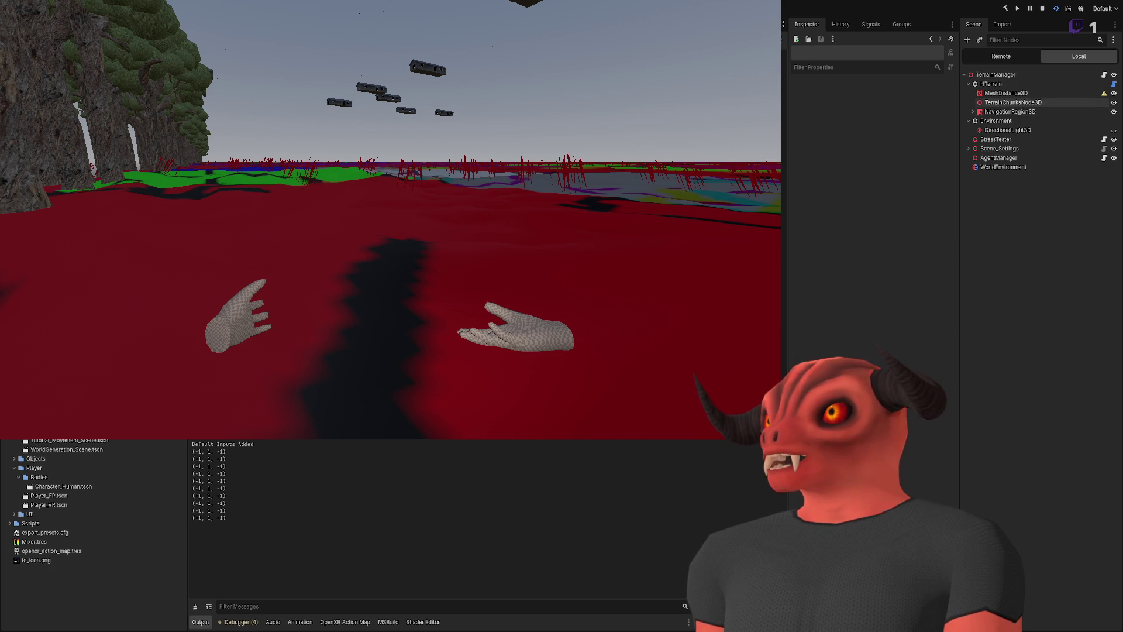
click(1000, 56)
click(998, 195)
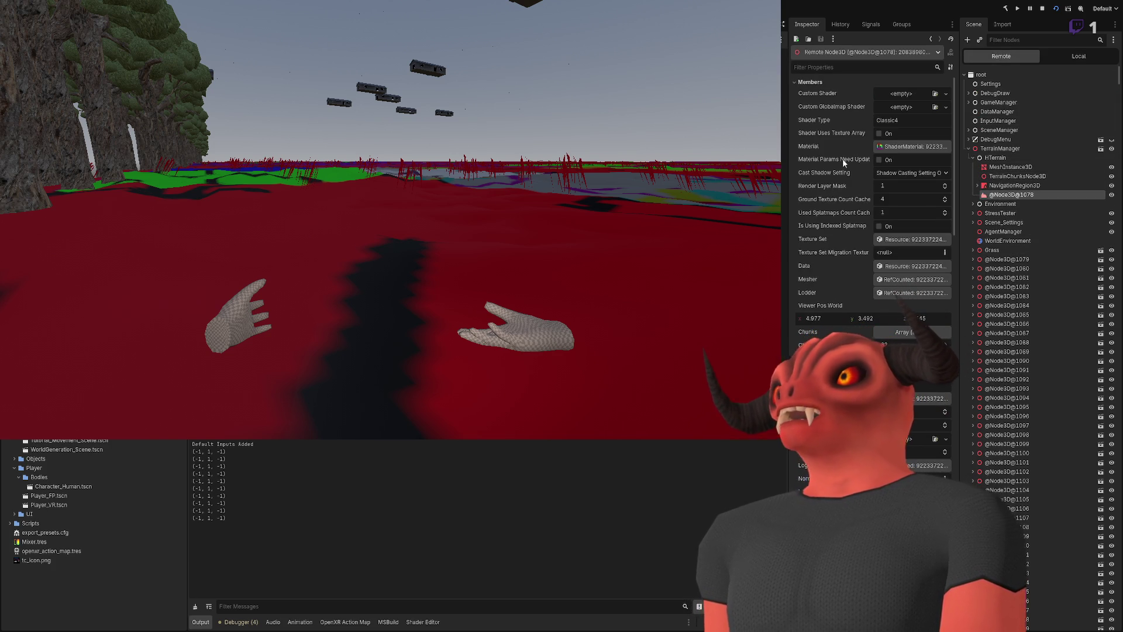
click(810, 82)
- Collapse and re-expand the Members group to review the node's Shader Type and Material
click(810, 82)
click(818, 82)
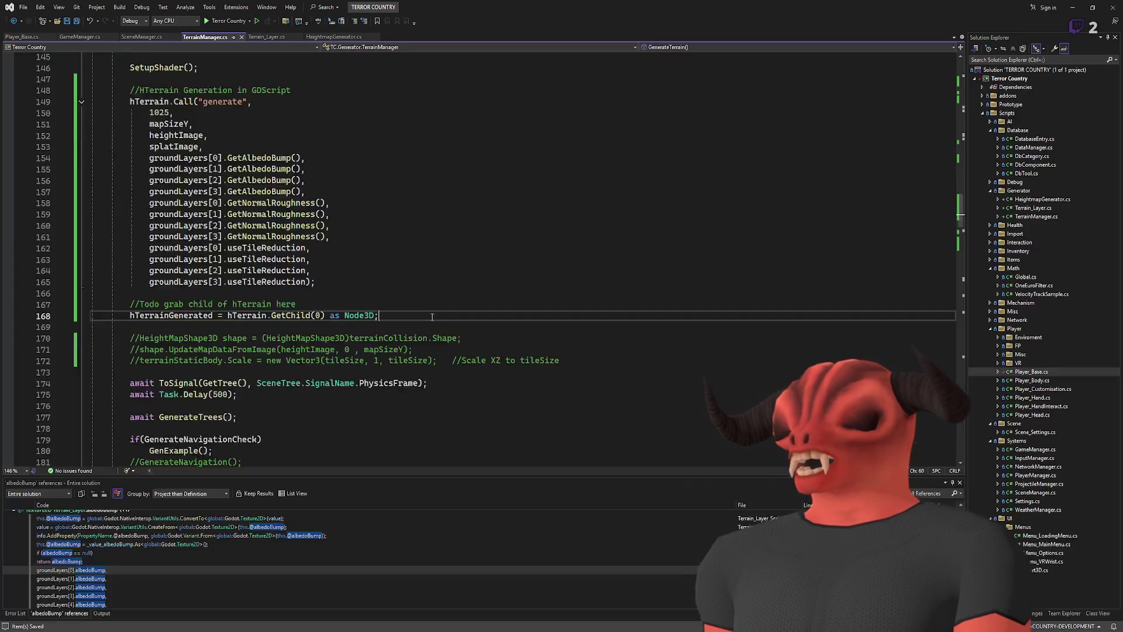
- Uncomment the exported terrainMaterial field declaration
scroll(431, 334, up, 20)
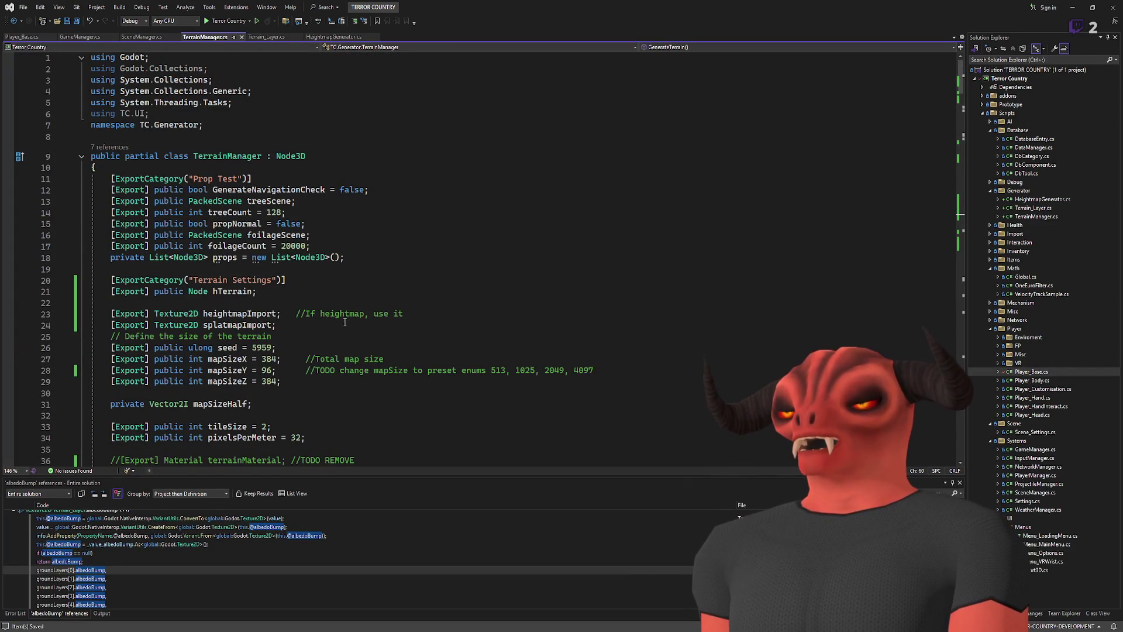
scroll(332, 308, down, 4)
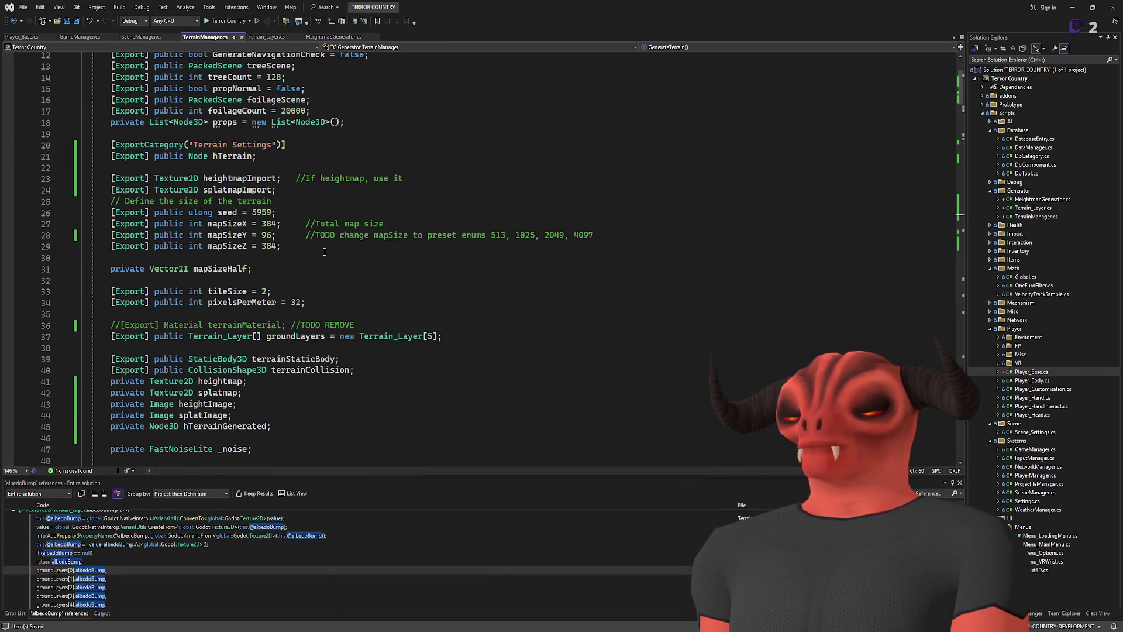
click(259, 324)
key(ctrl+k)
key(ctrl+u)
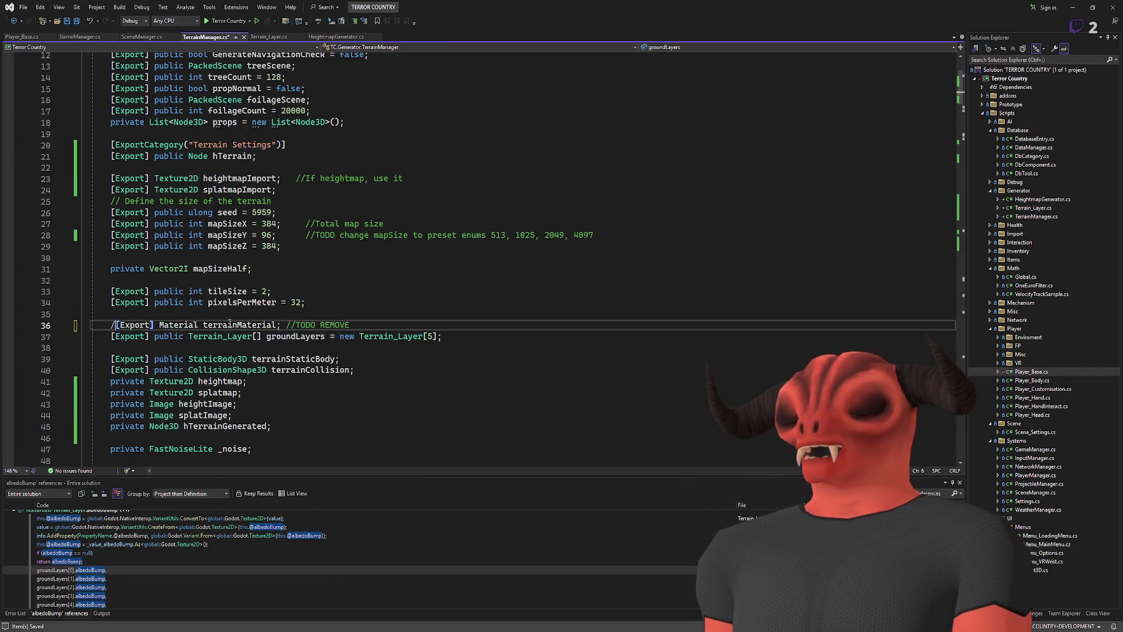
- Add 'terrainMaterial = hTerrainGenerated.Get("Material")' below the GetChild line
scroll(332, 348, down, 1)
scroll(332, 348, down, 20)
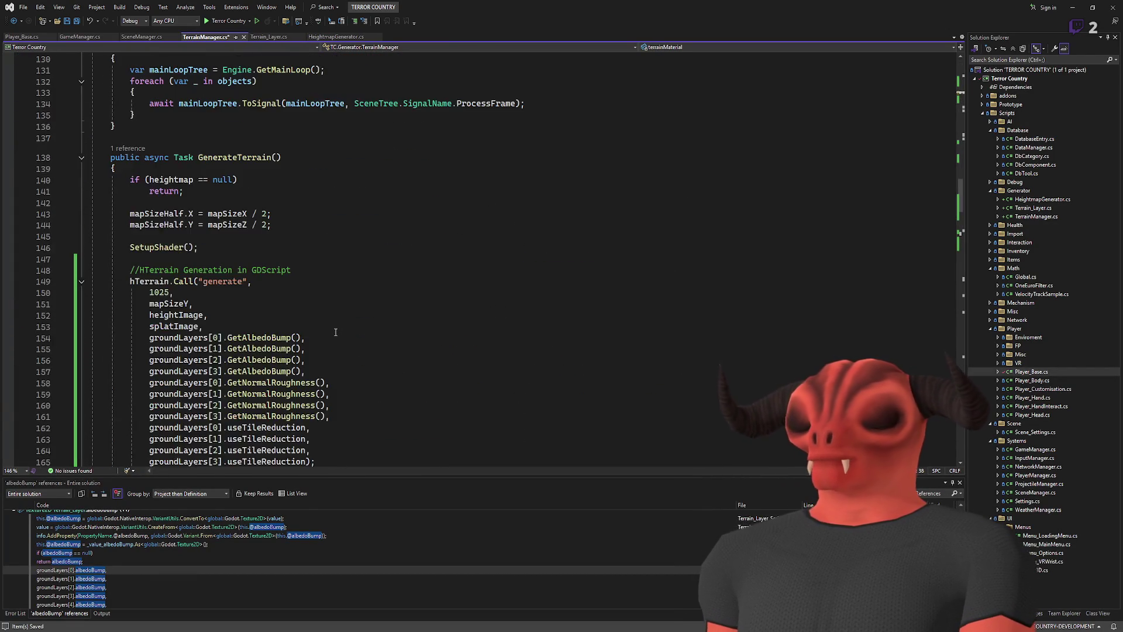
scroll(279, 247, up, 3)
click(431, 259)
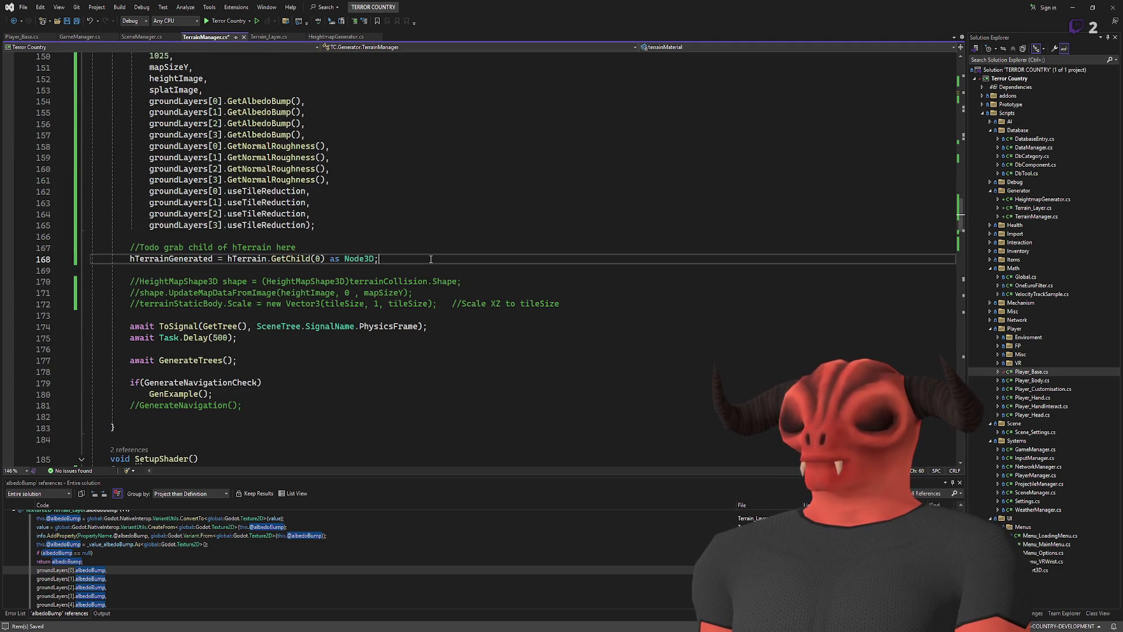
key(Return)
key(Return)
text(terrainMaterial =)
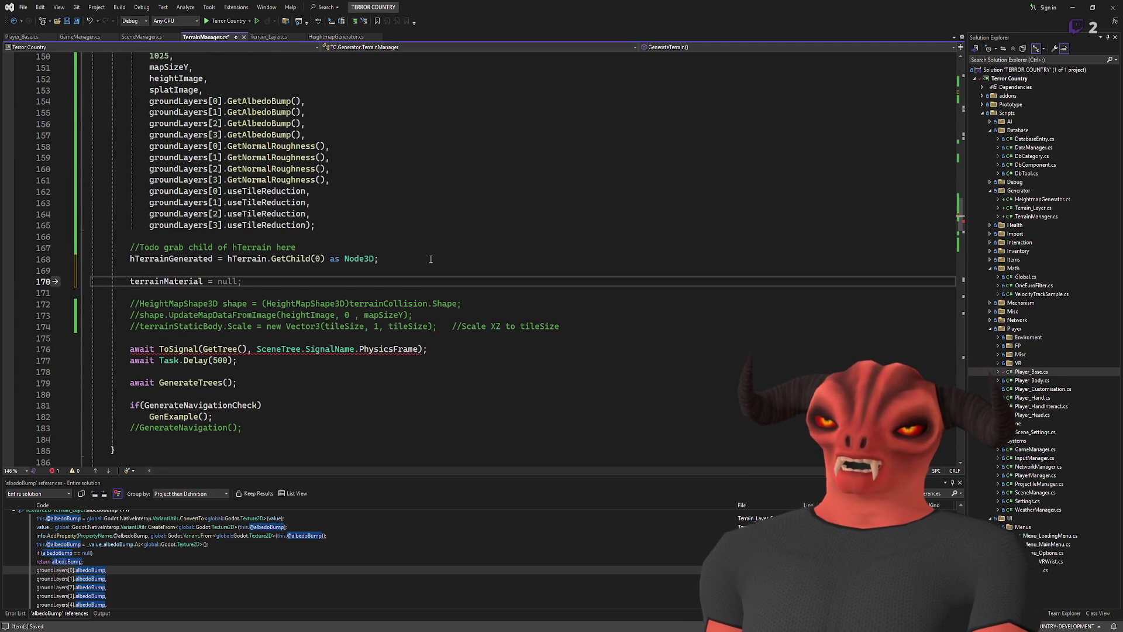
text(hTerr)
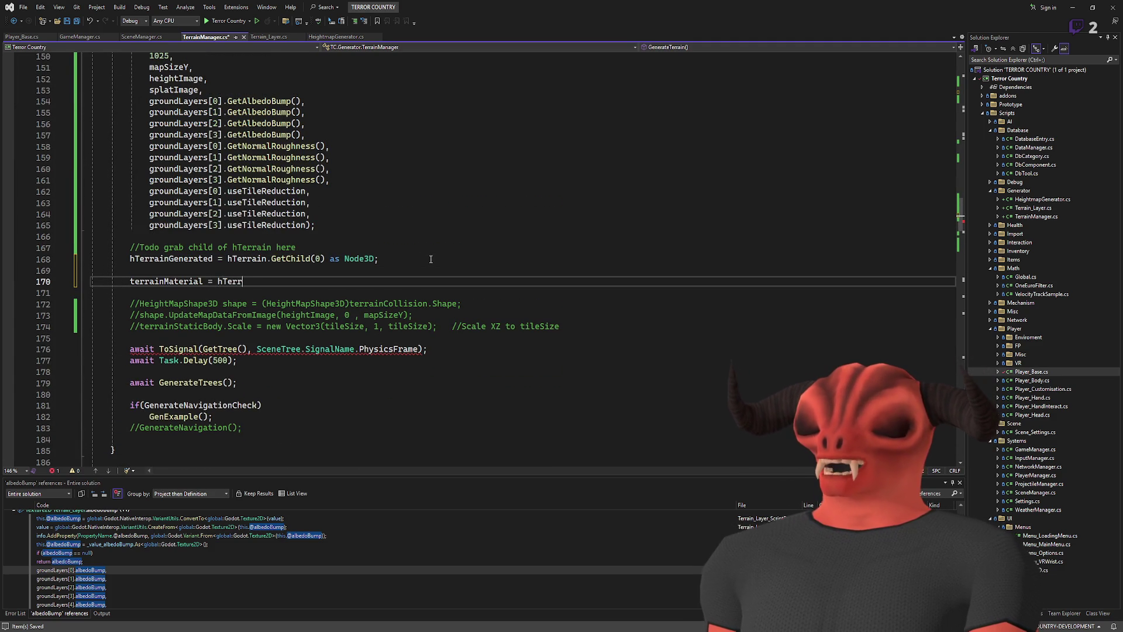
text(ainGenerated.Get)
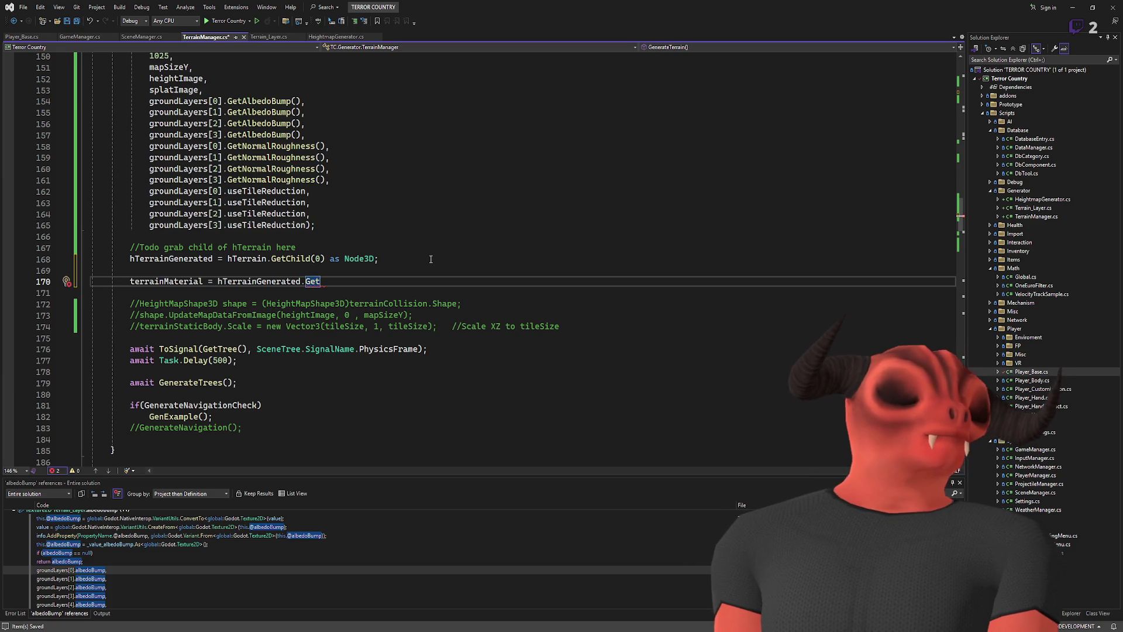
text(() as)
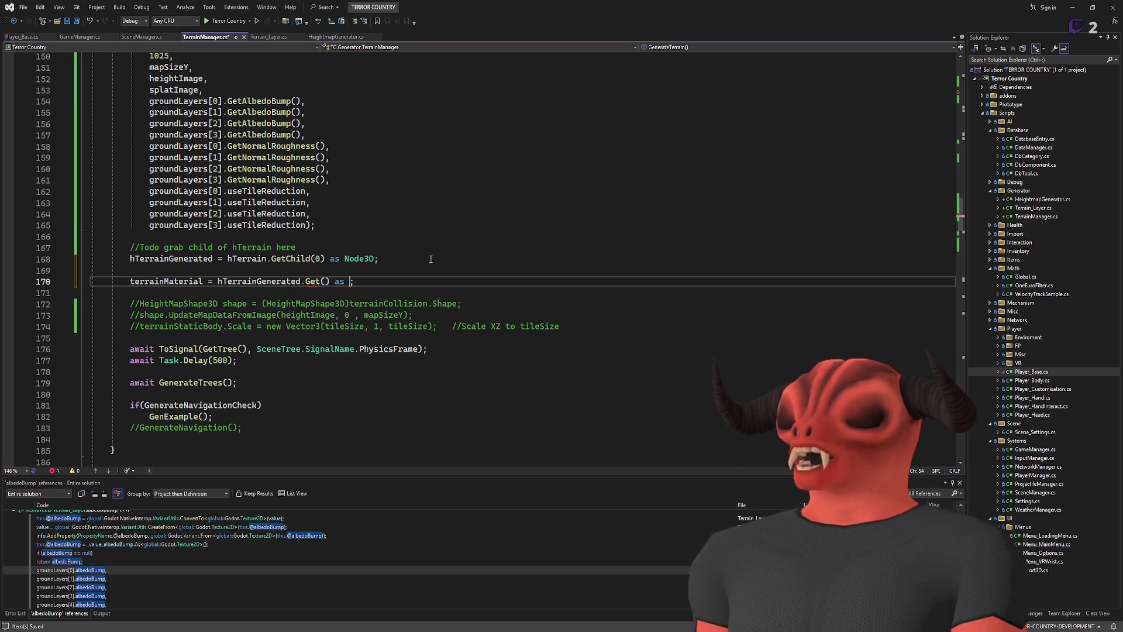
text(erMater)
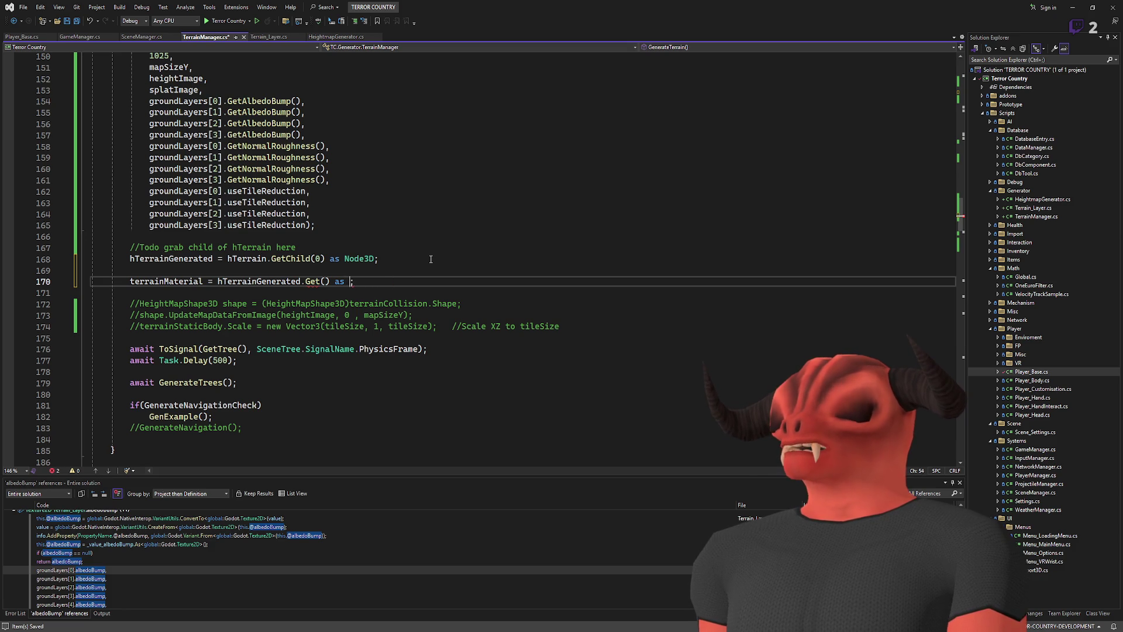
text(Material)
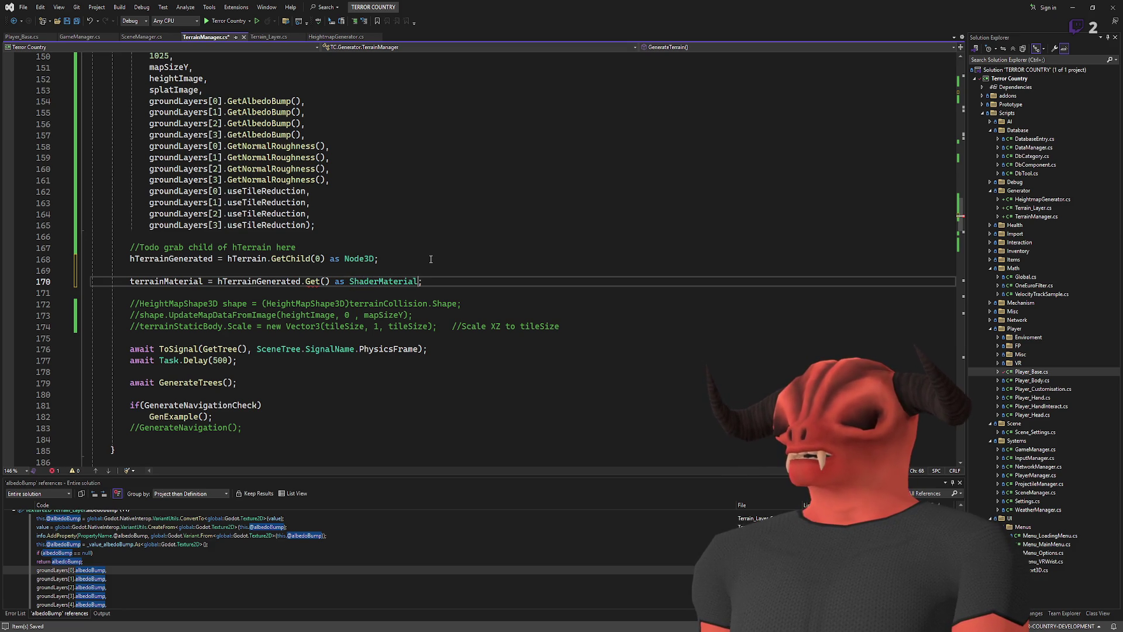
click(326, 281)
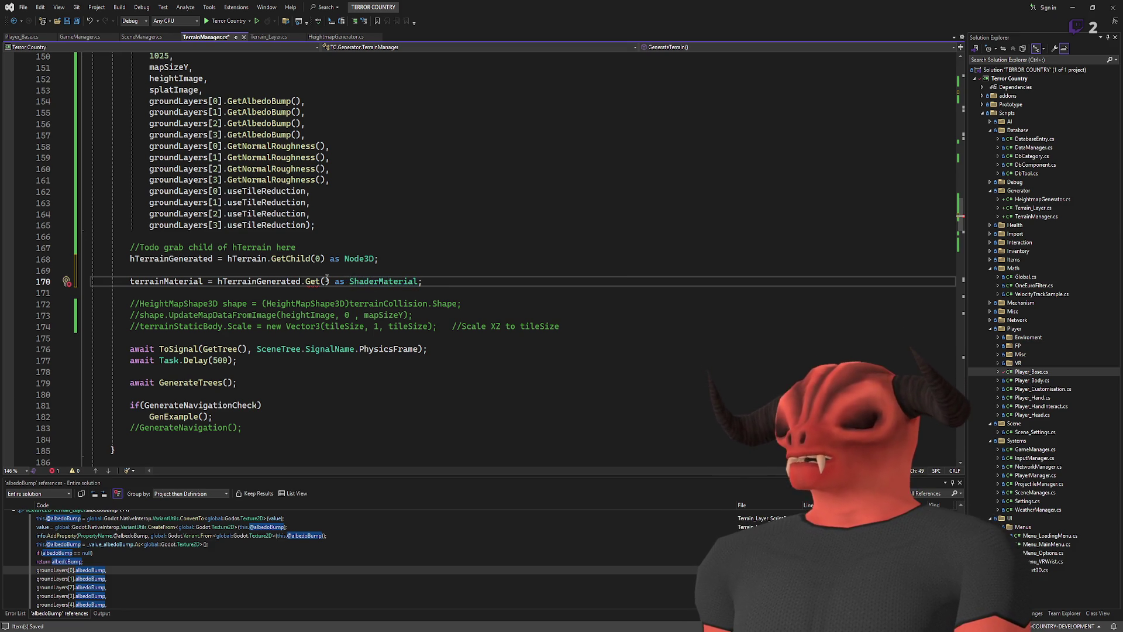
text("Material")
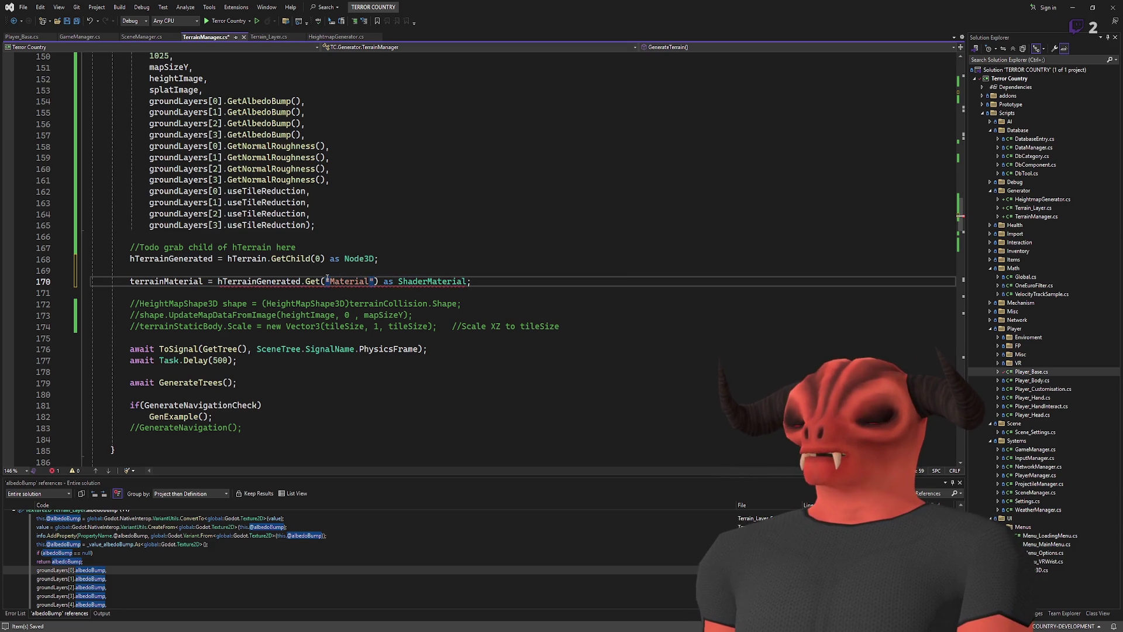
click(300, 282)
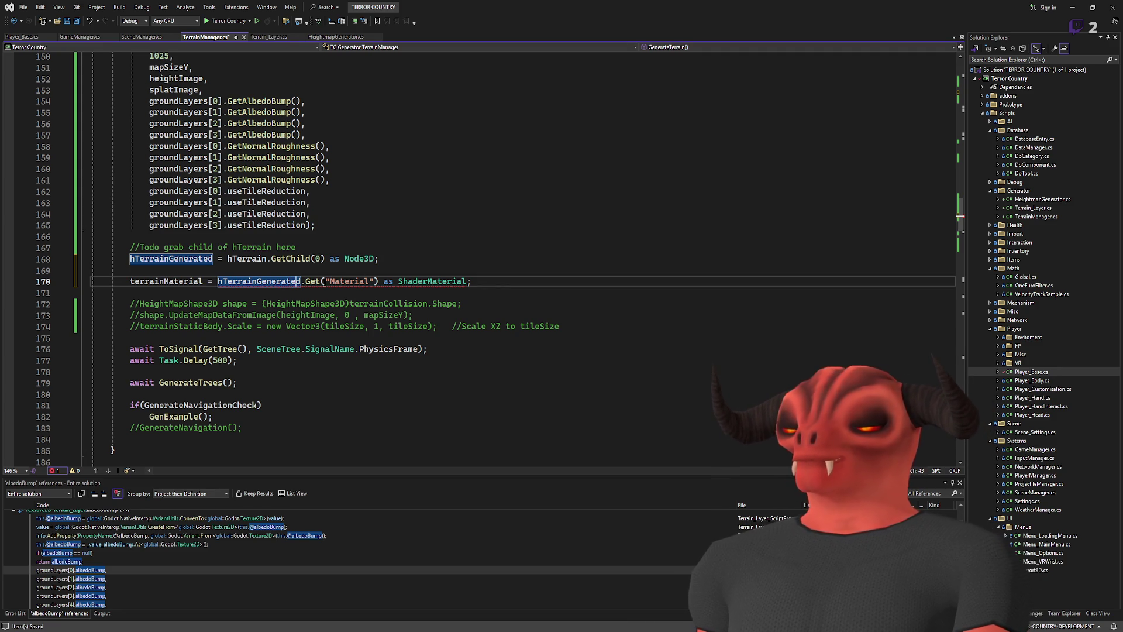
- Keep the Node3D type on line 168 and delete the ShaderMaterial cast on line 170
click(377, 259)
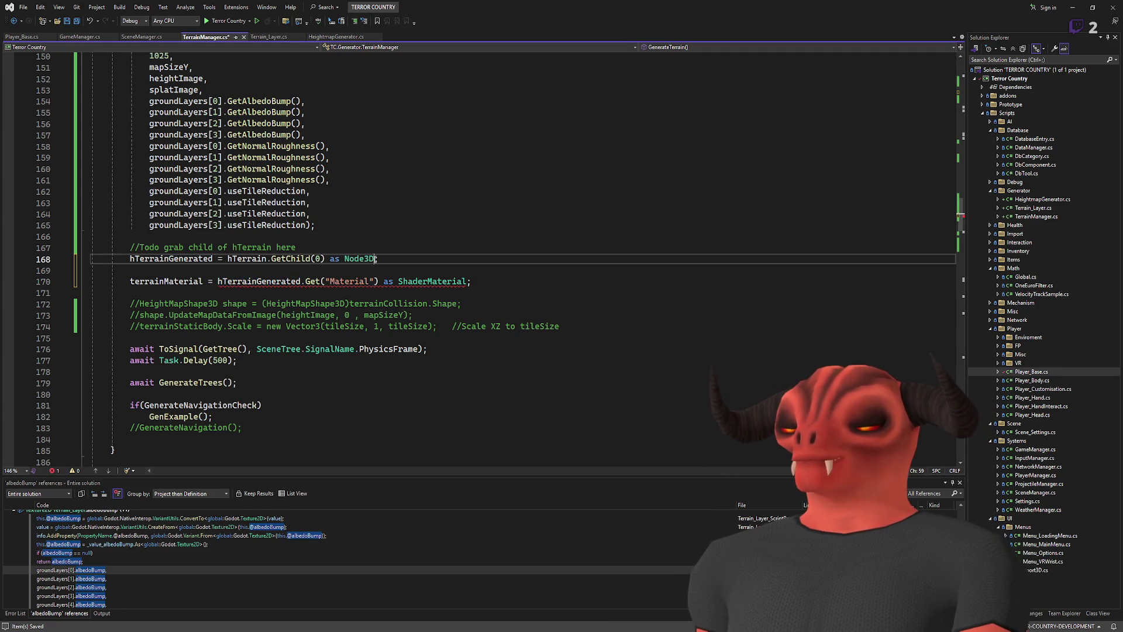
double_click(367, 258)
text(Node)
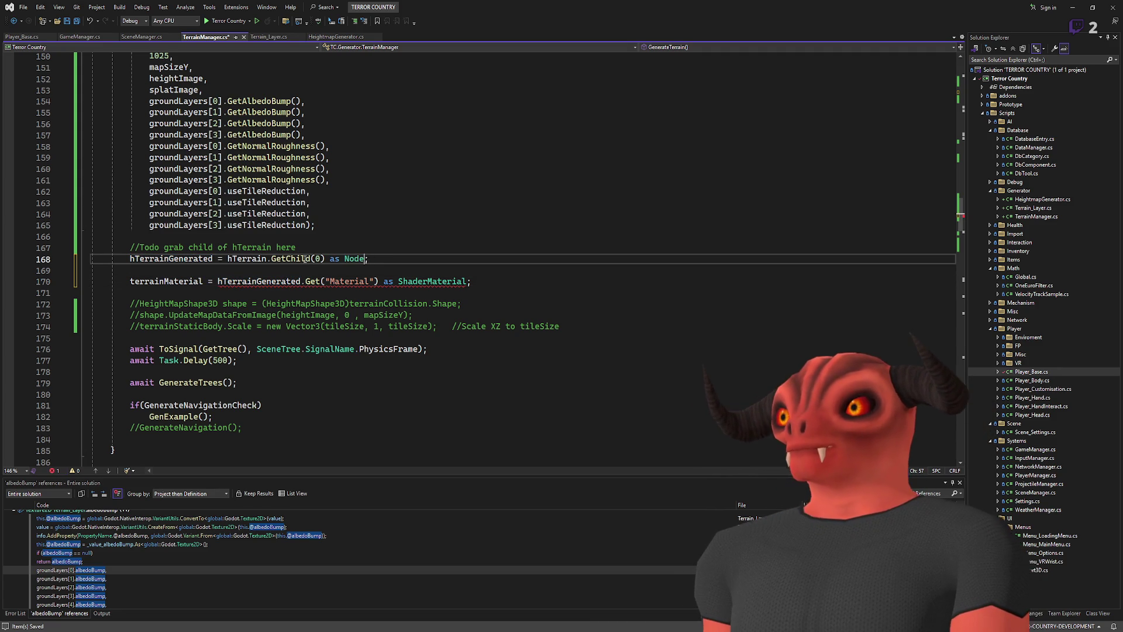
text(3D)
click(361, 271)
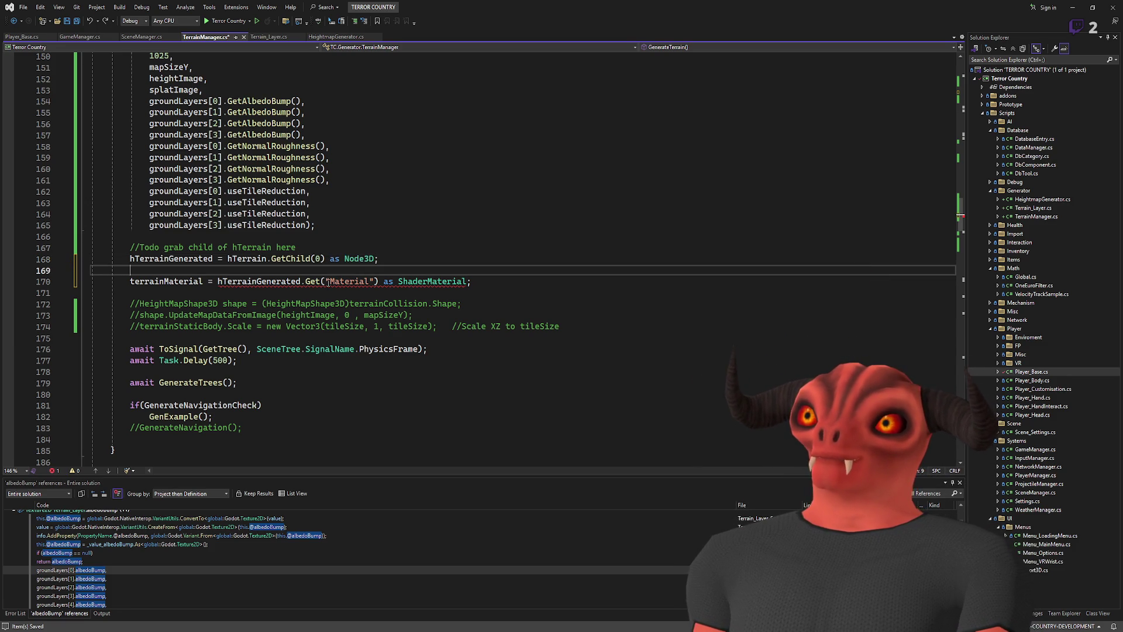
drag(383, 281, 464, 281)
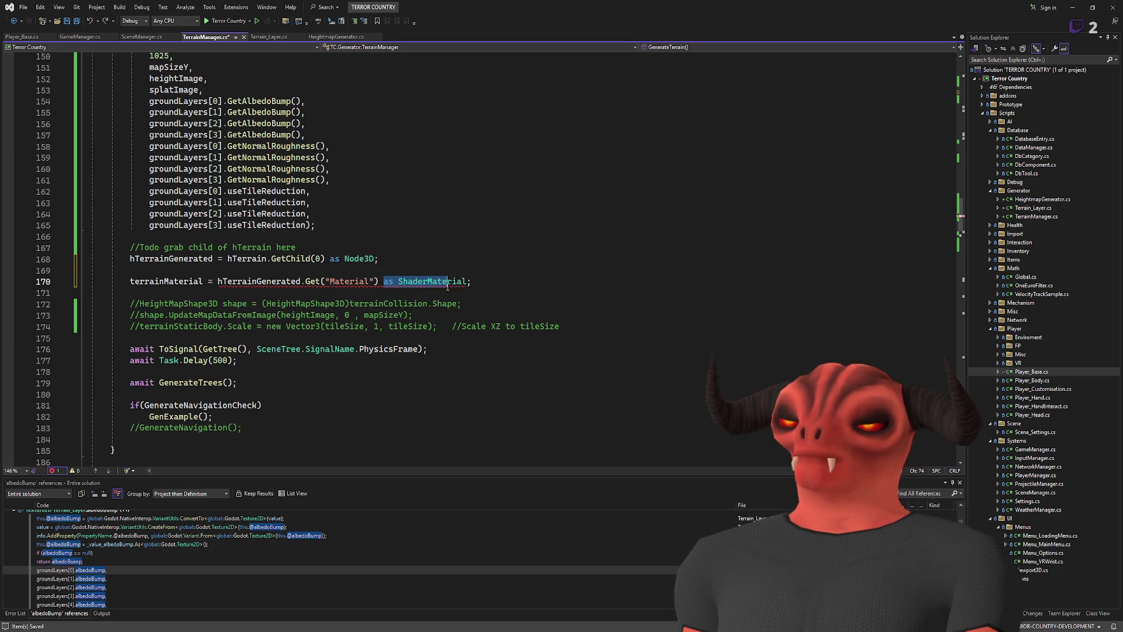
key(BackSpace)
key(BackSpace)
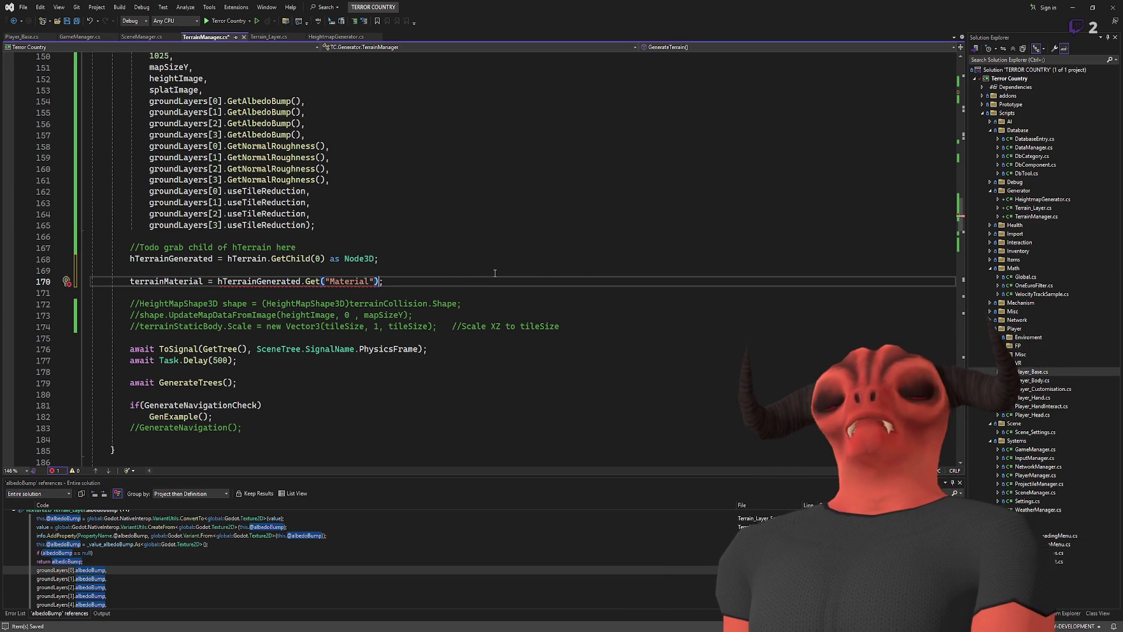
- Replace the trailing 'as Material' cast on line 170 with a (Material) prefix cast
key(Tab)
double_click(423, 282)
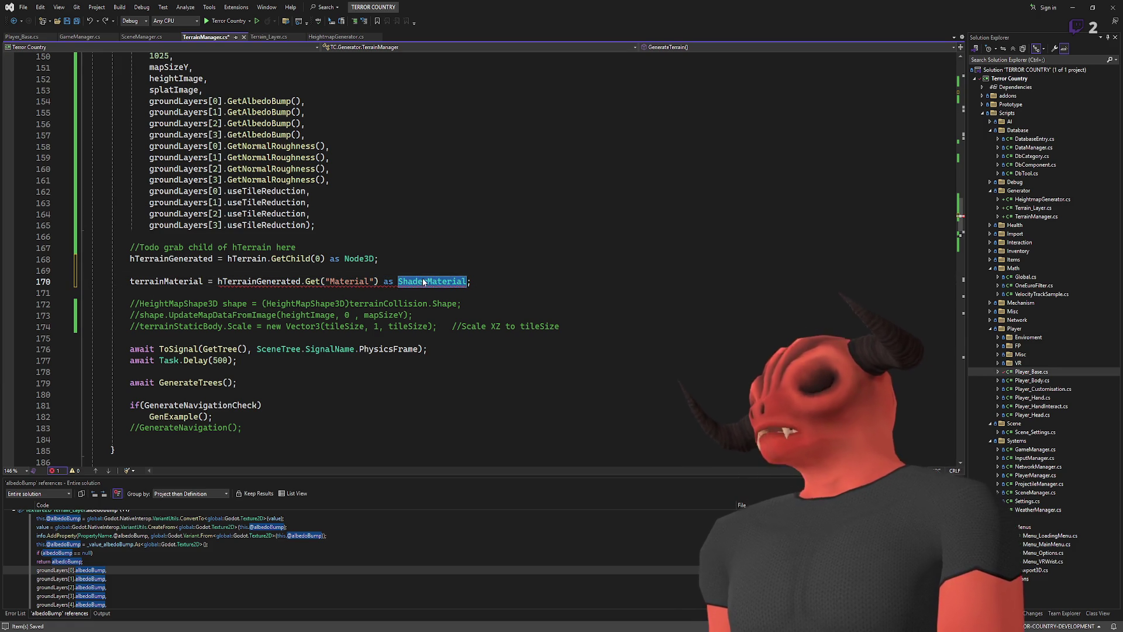
text(Material)
key(Up)
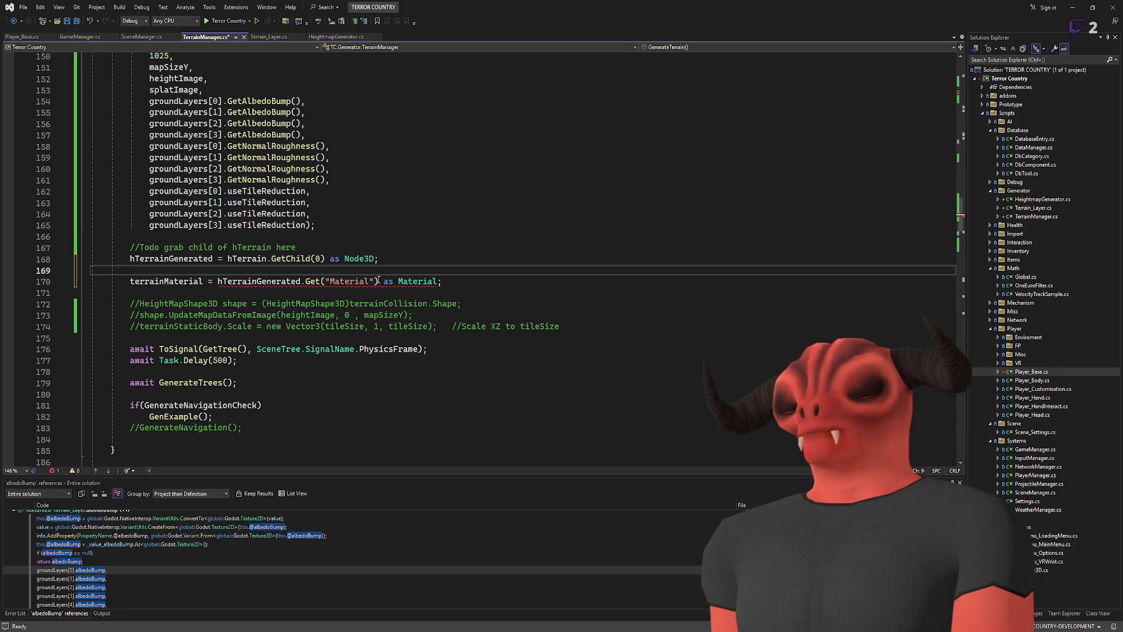
drag(377, 281, 438, 282)
key(Delete)
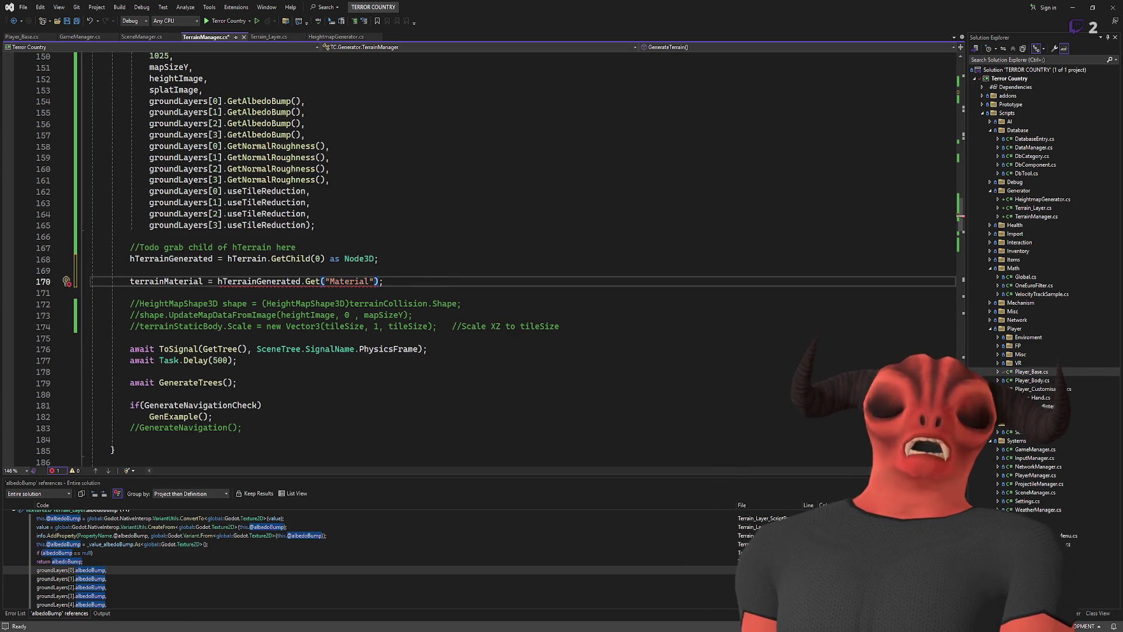
key(Up)
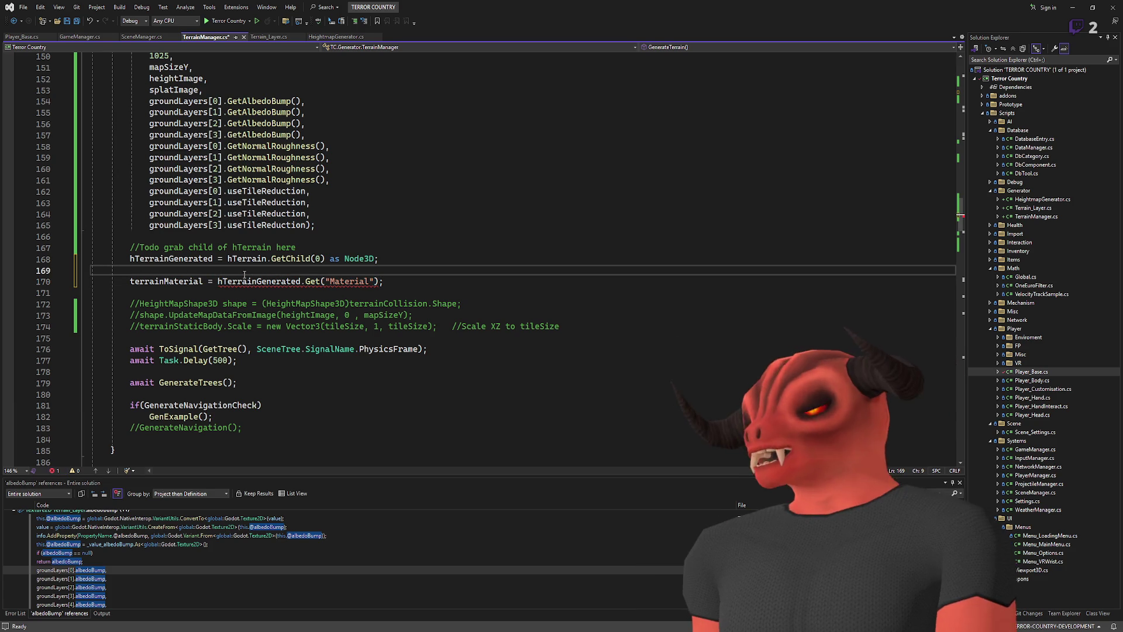
click(218, 281)
text((Material)
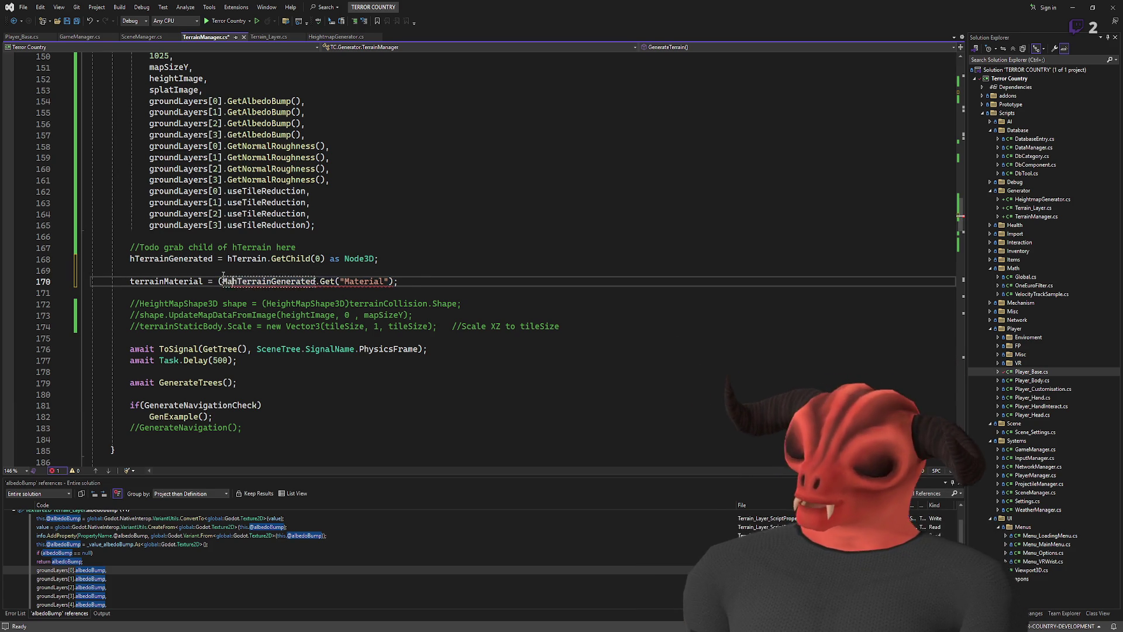
text())
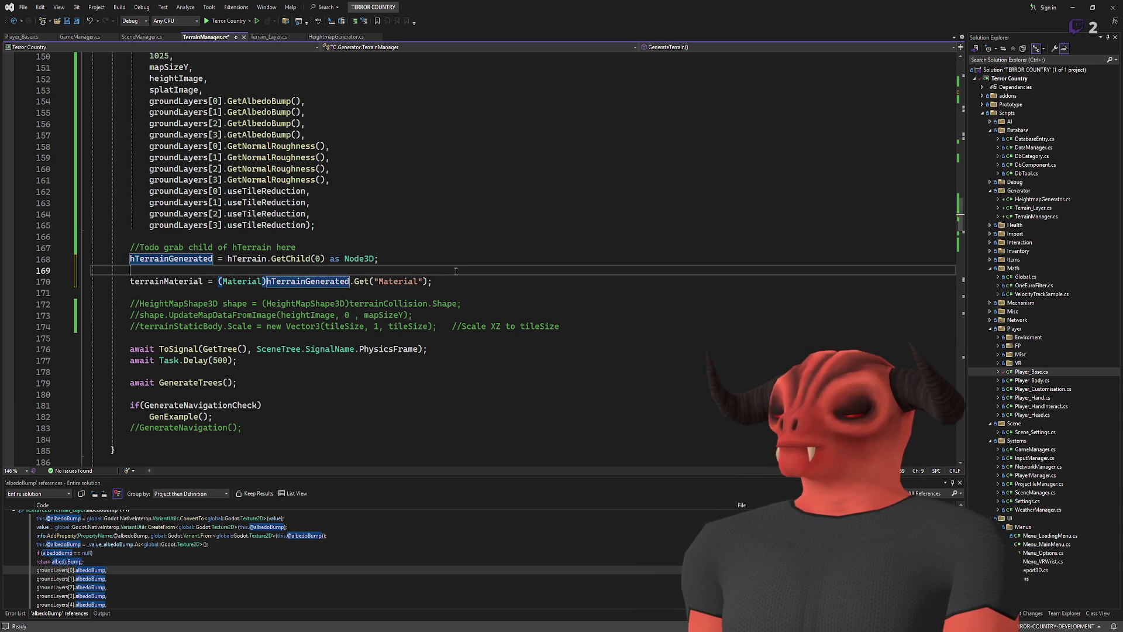
click(457, 277)
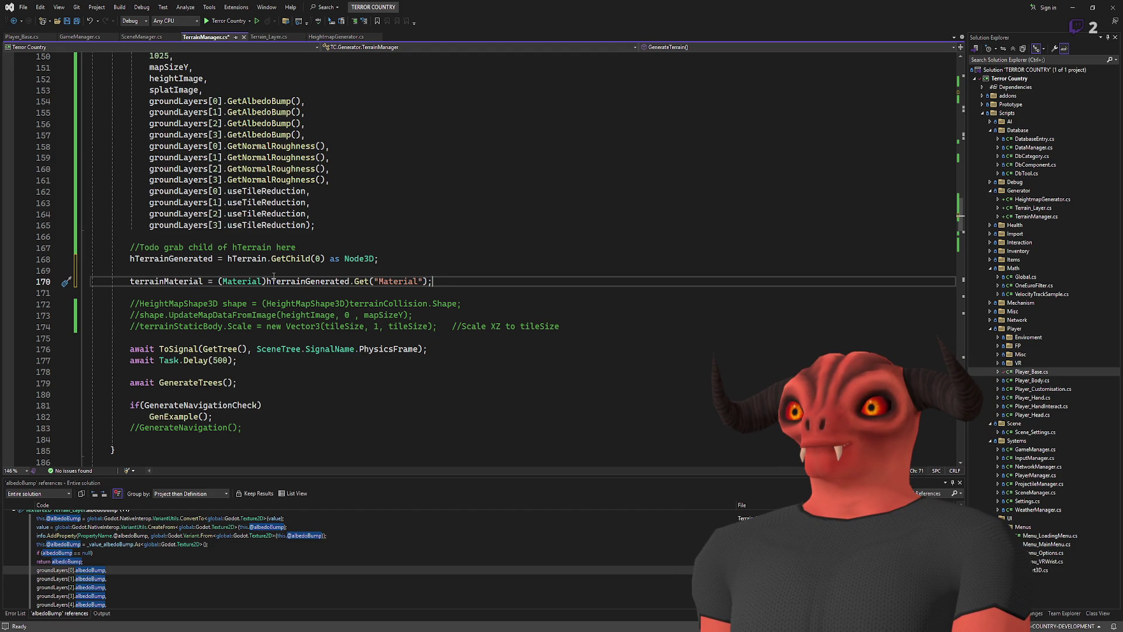
- Save TerrainManager.cs and build the .NET project in Godot
scroll(274, 276, down, 1)
drag(267, 247, 500, 241)
click(307, 247)
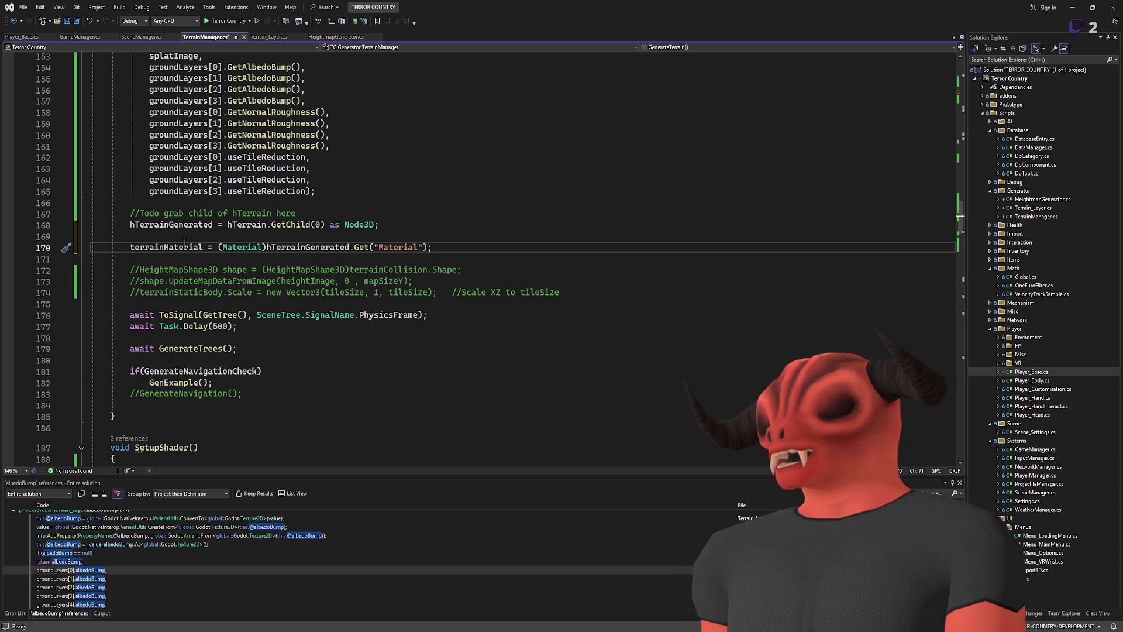
click(509, 224)
key(ctrl+s)
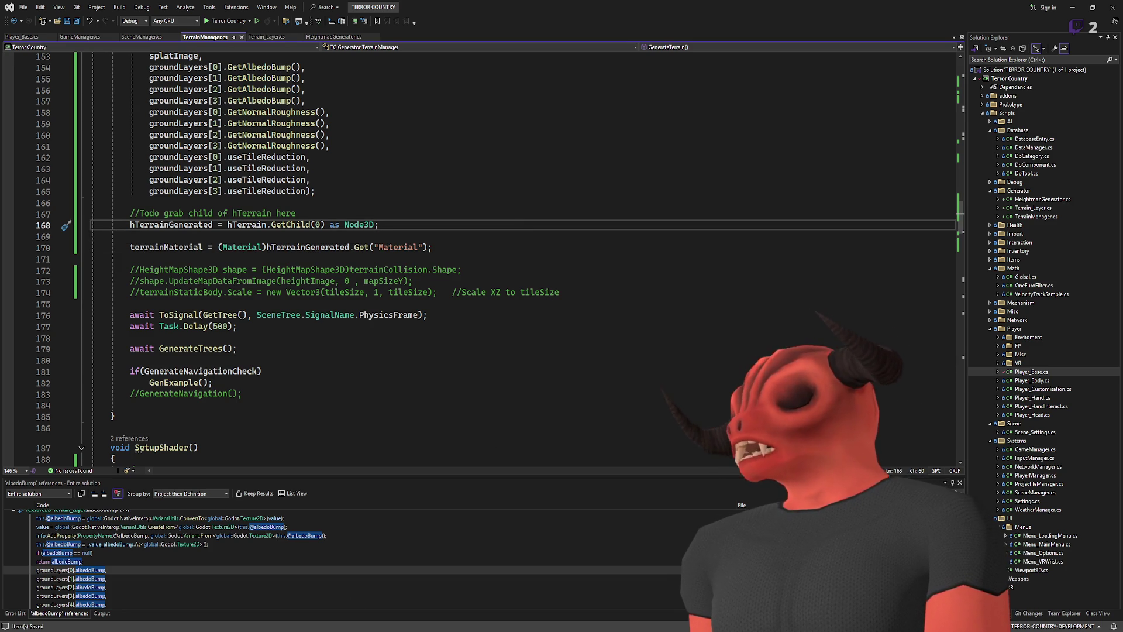
key(alt+Tab)
click(1005, 8)
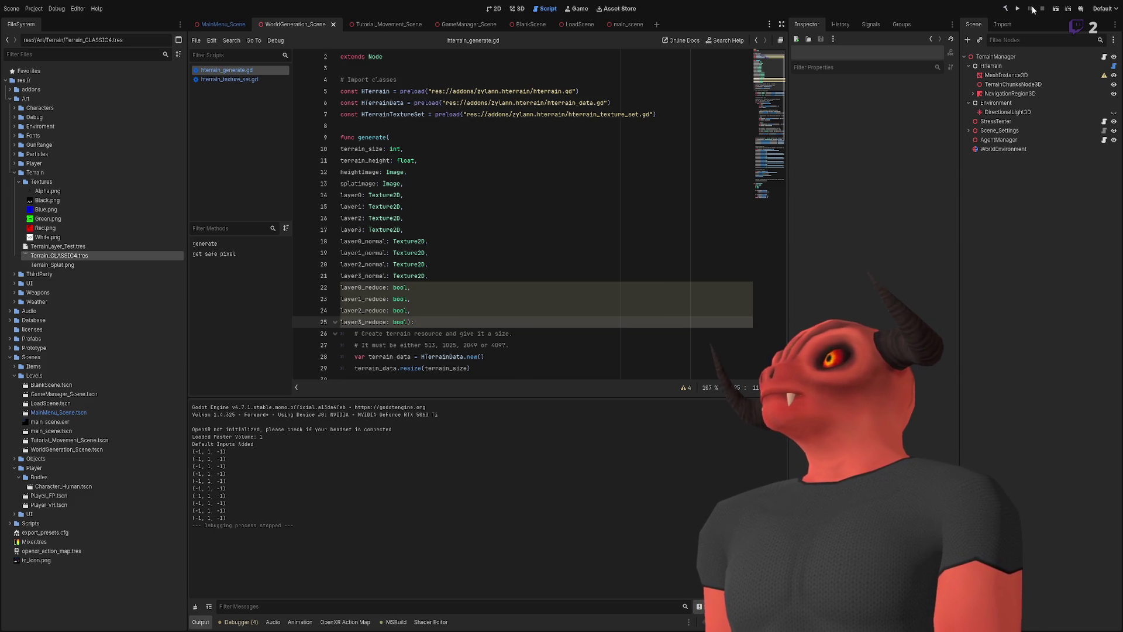
- Launch the game, select the live TerrainManager node, and view the debugger warnings
click(1056, 9)
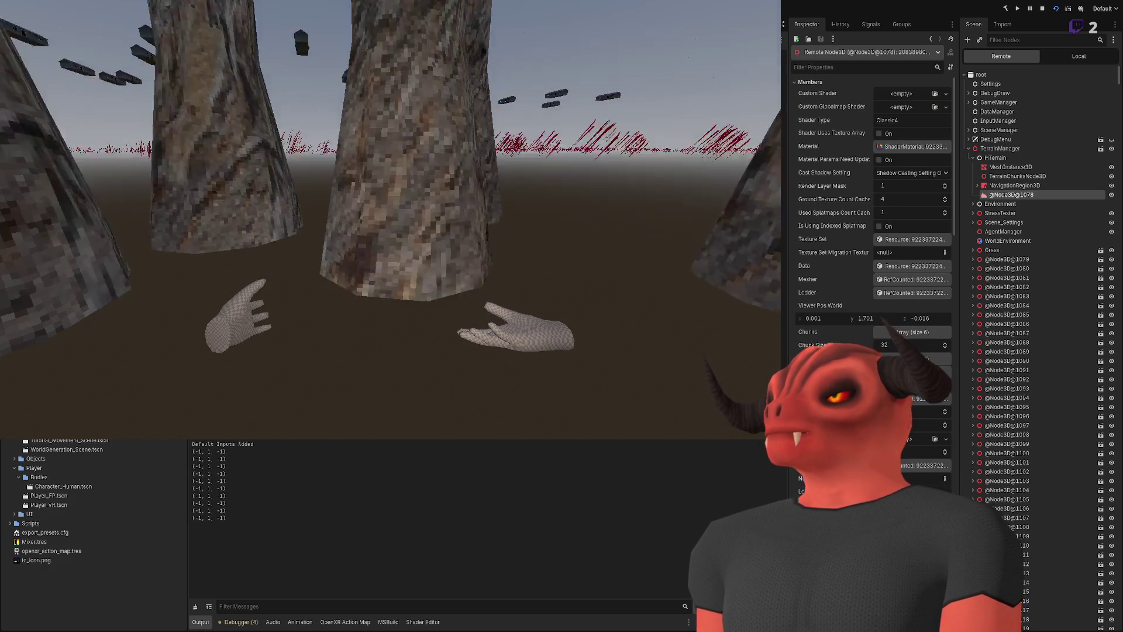
click(1030, 149)
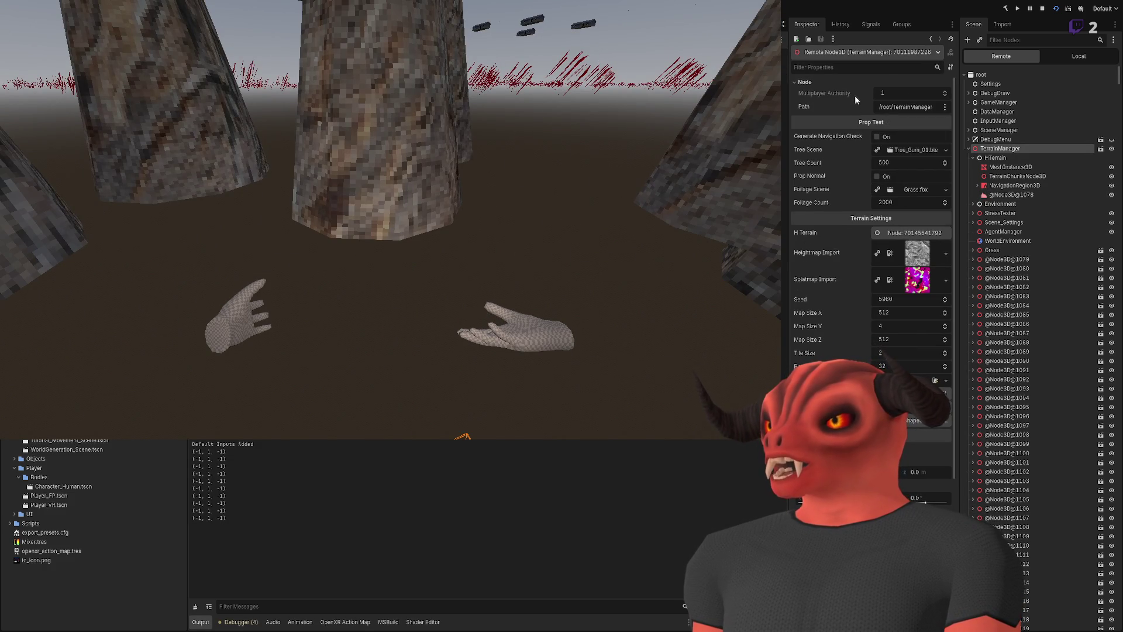
scroll(854, 106, down, 5)
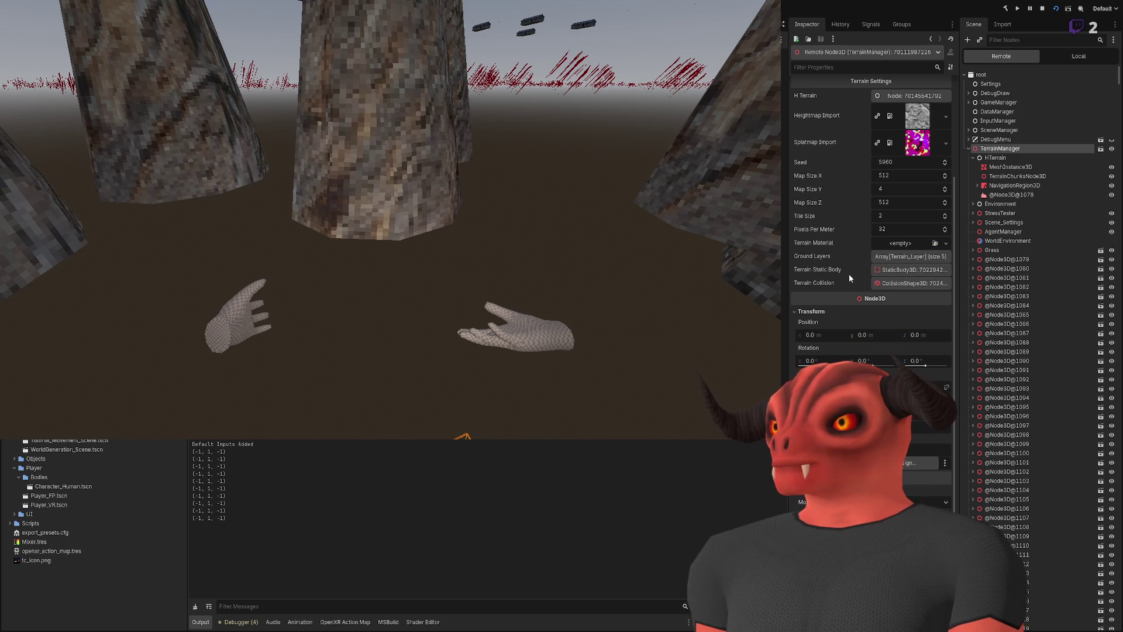
scroll(844, 266, up, 5)
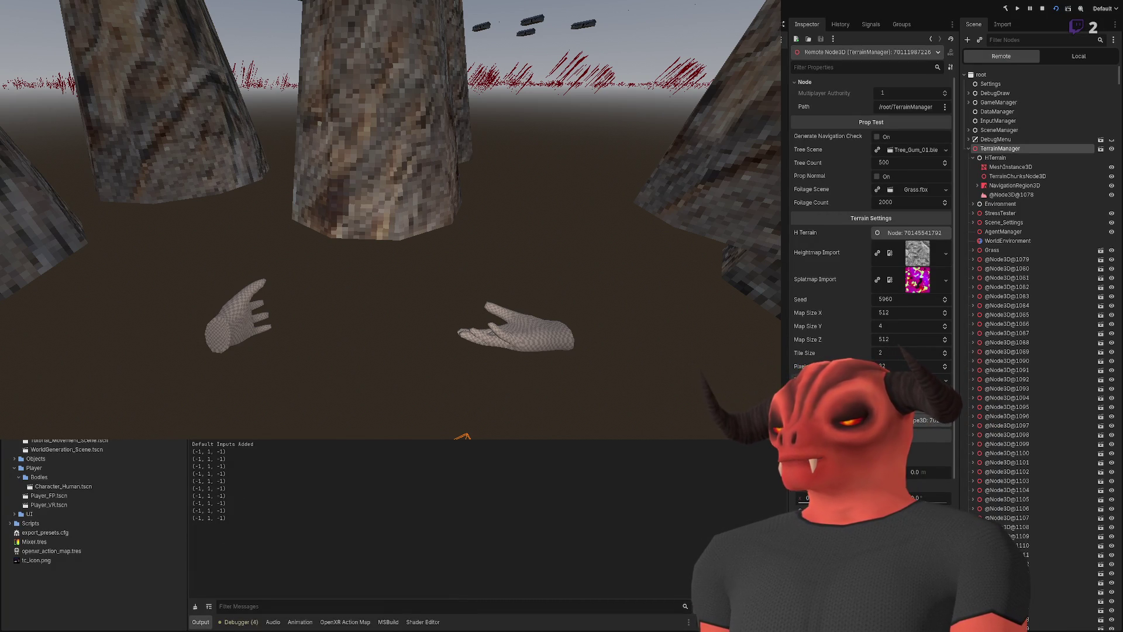
click(237, 627)
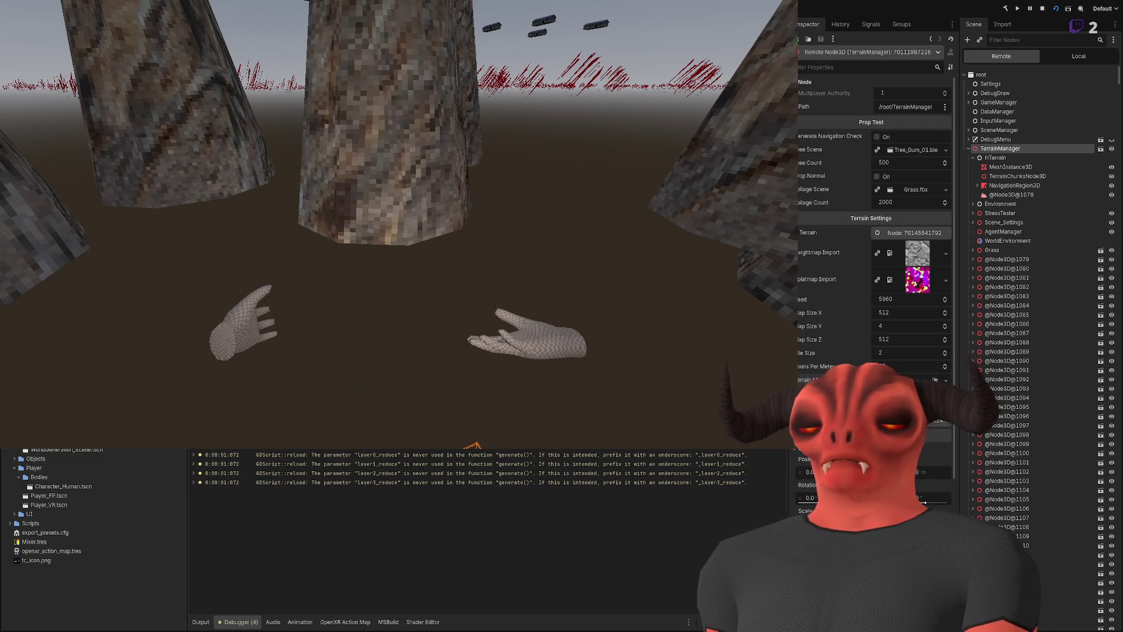
- Compare the C# code with the live HTerrain node, then return to TerrainManager's properties
key(alt+Tab)
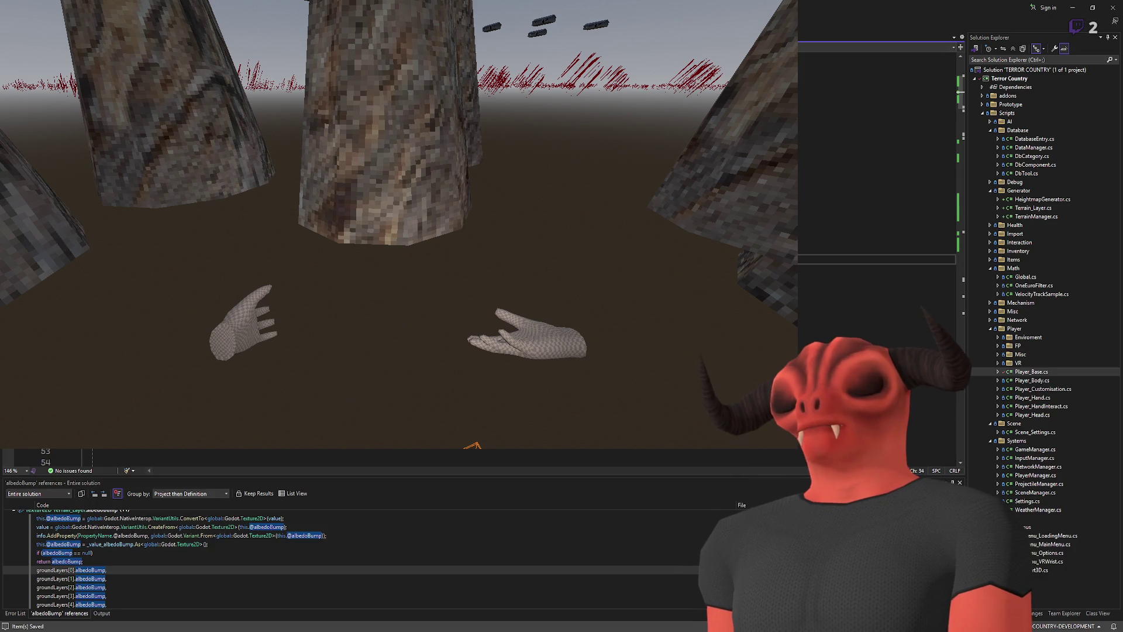
scroll(234, 458, down, 9)
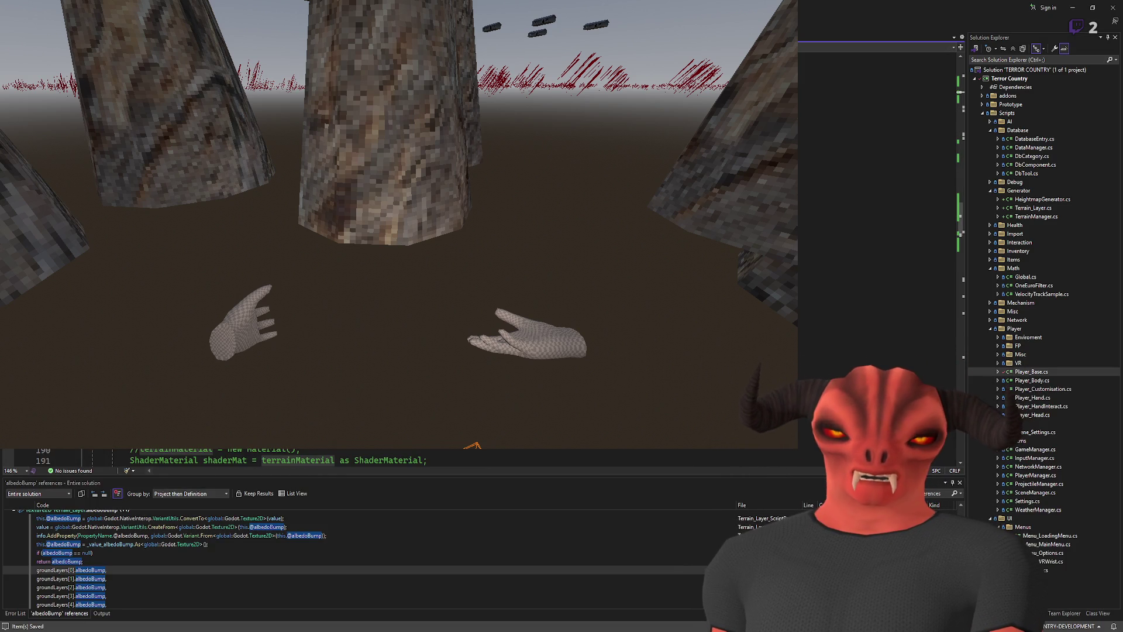
scroll(234, 458, down, 3)
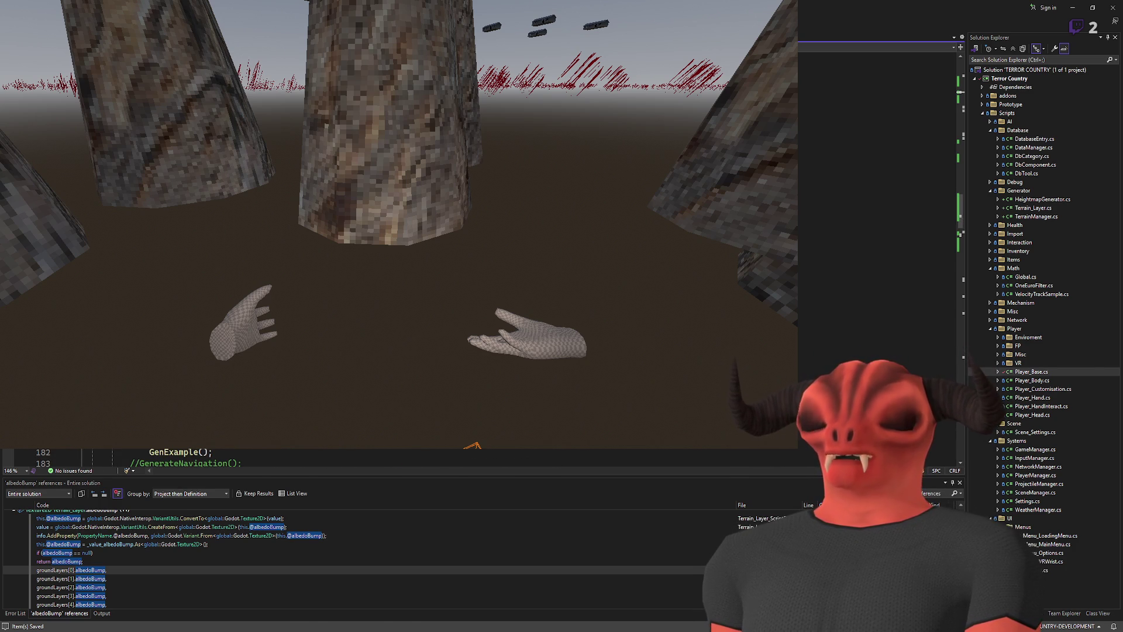
key(alt+Tab)
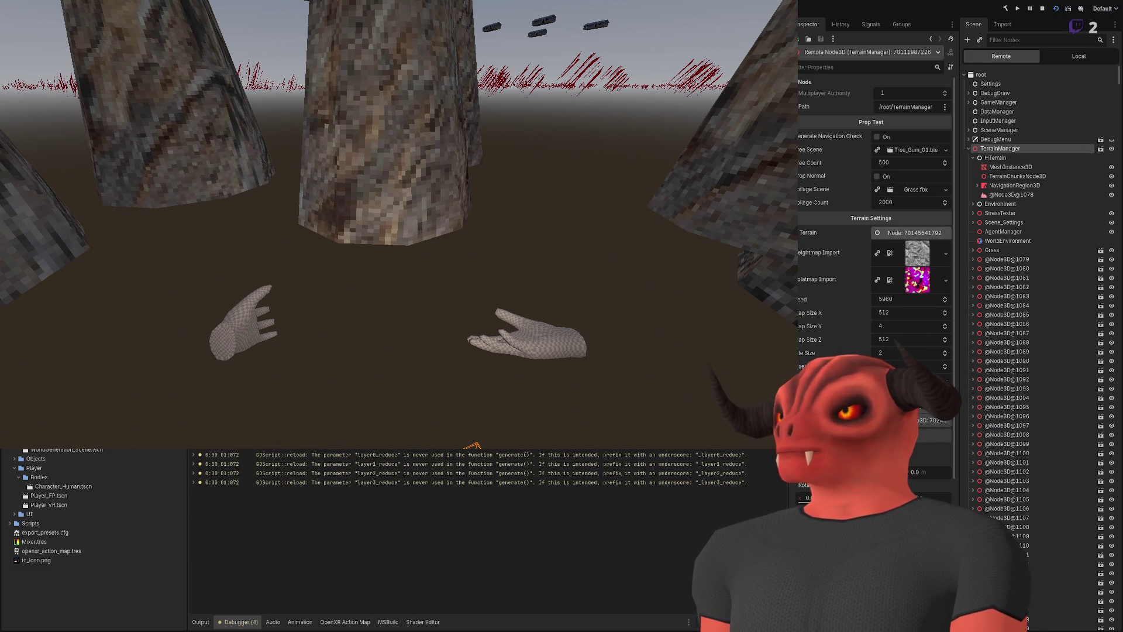
click(903, 233)
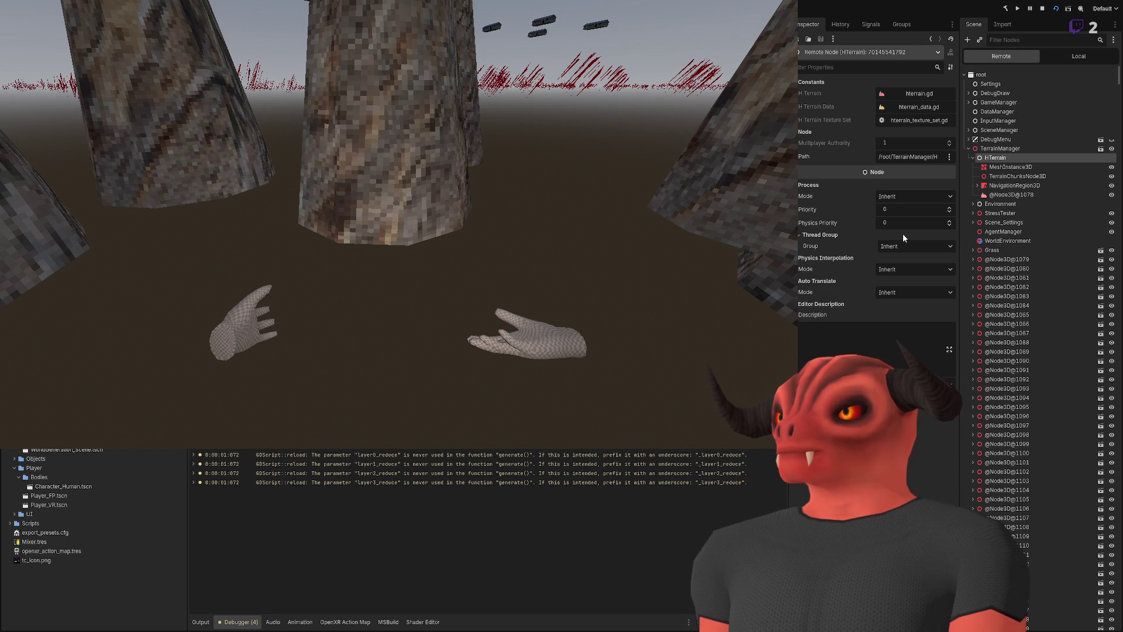
click(1003, 147)
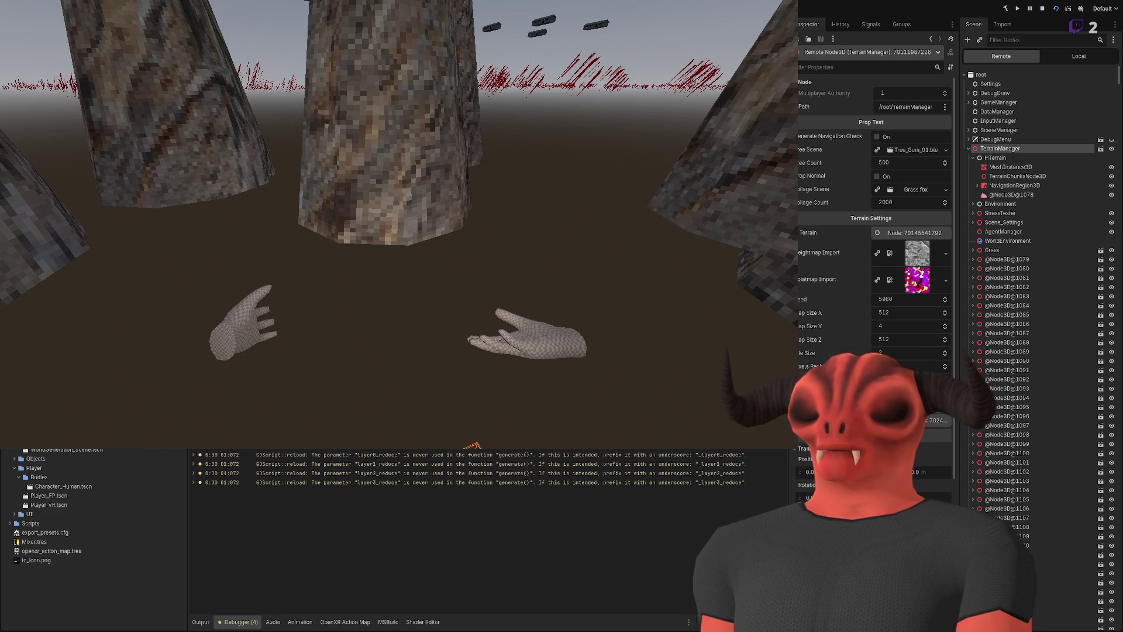
- Expand TerrainManager's Ground Layers array to show its five entries
key(alt+Tab)
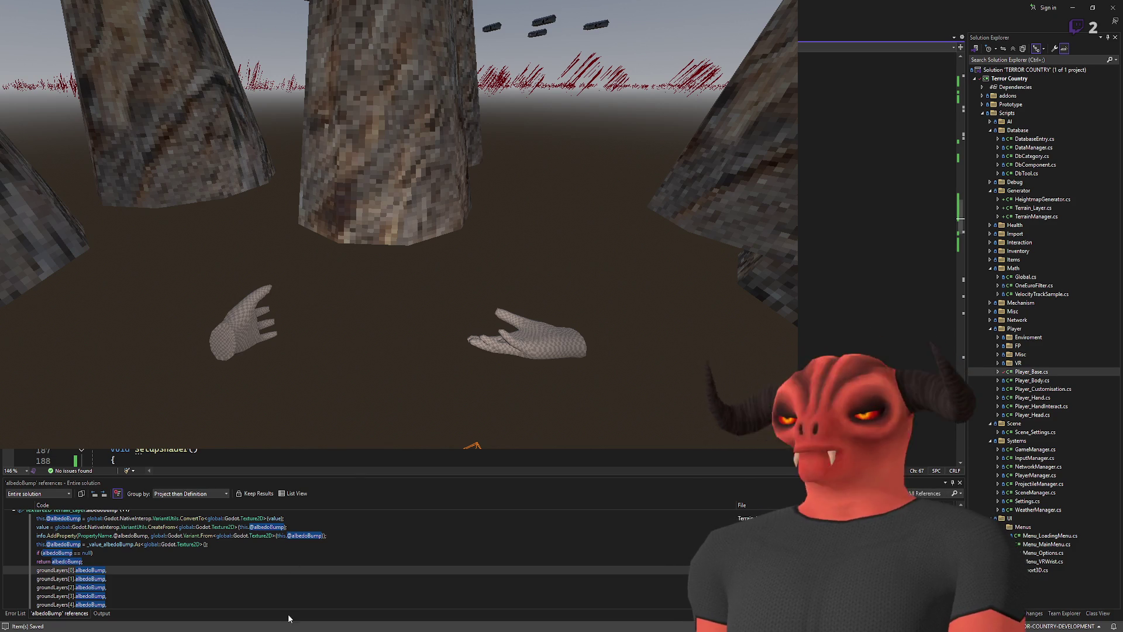
key(alt+Tab)
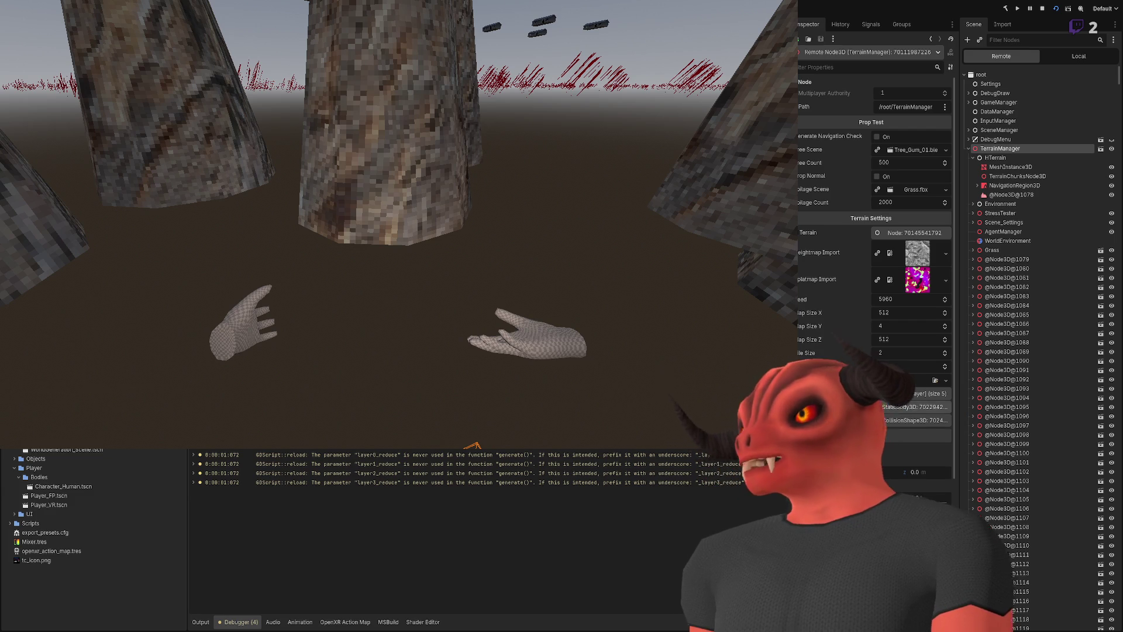
scroll(875, 234, down, 5)
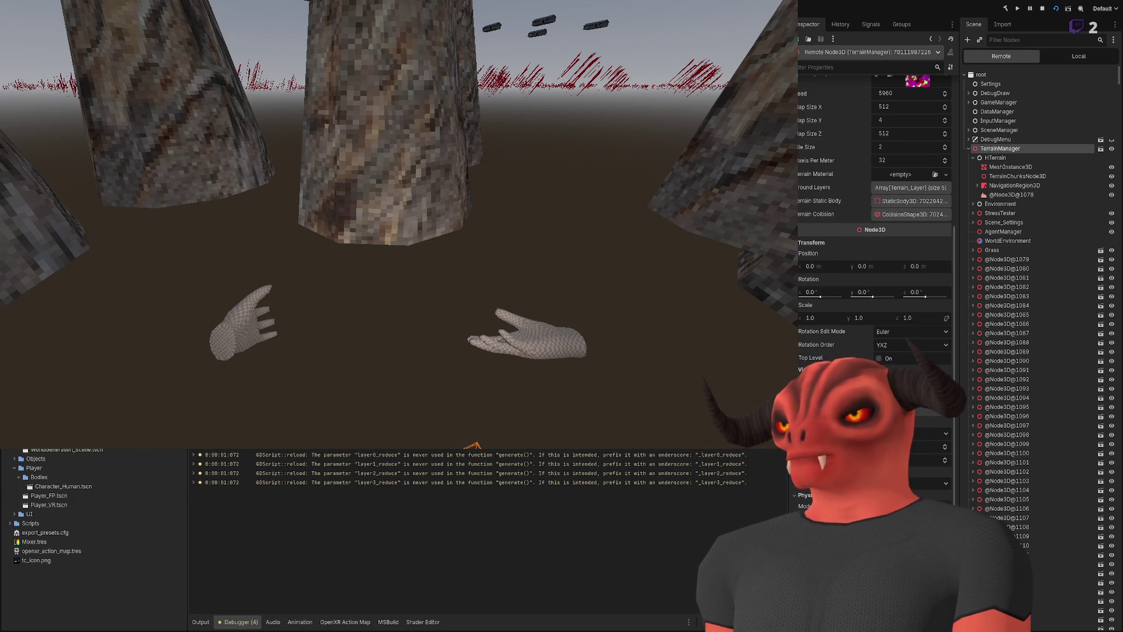
scroll(874, 234, up, 2)
scroll(869, 314, up, 3)
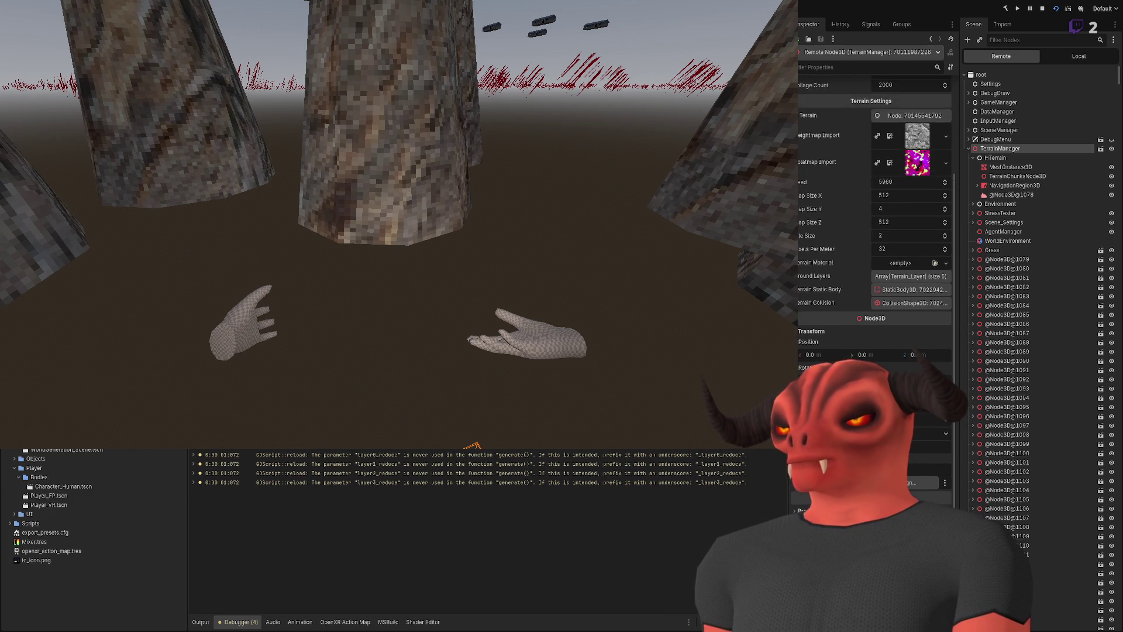
scroll(869, 314, up, 2)
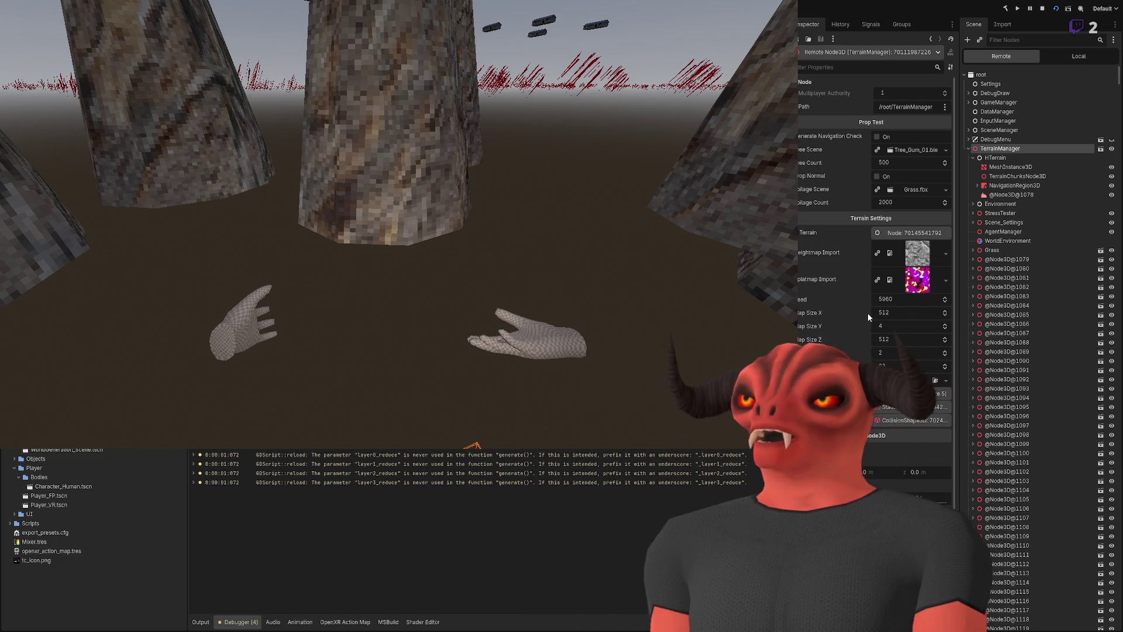
click(906, 393)
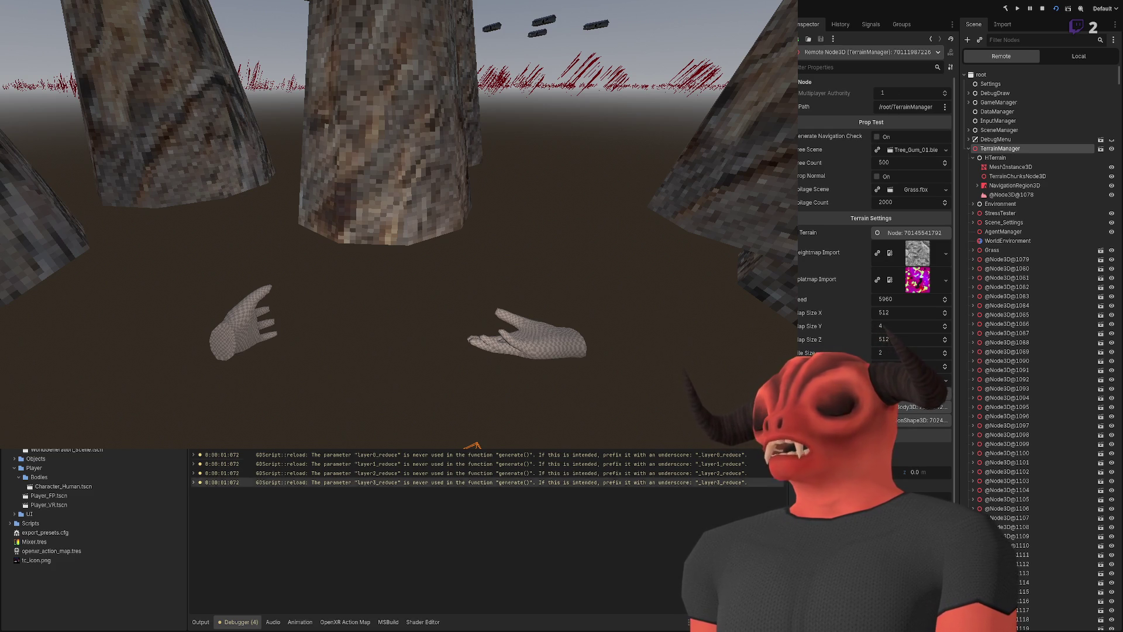
click(1011, 195)
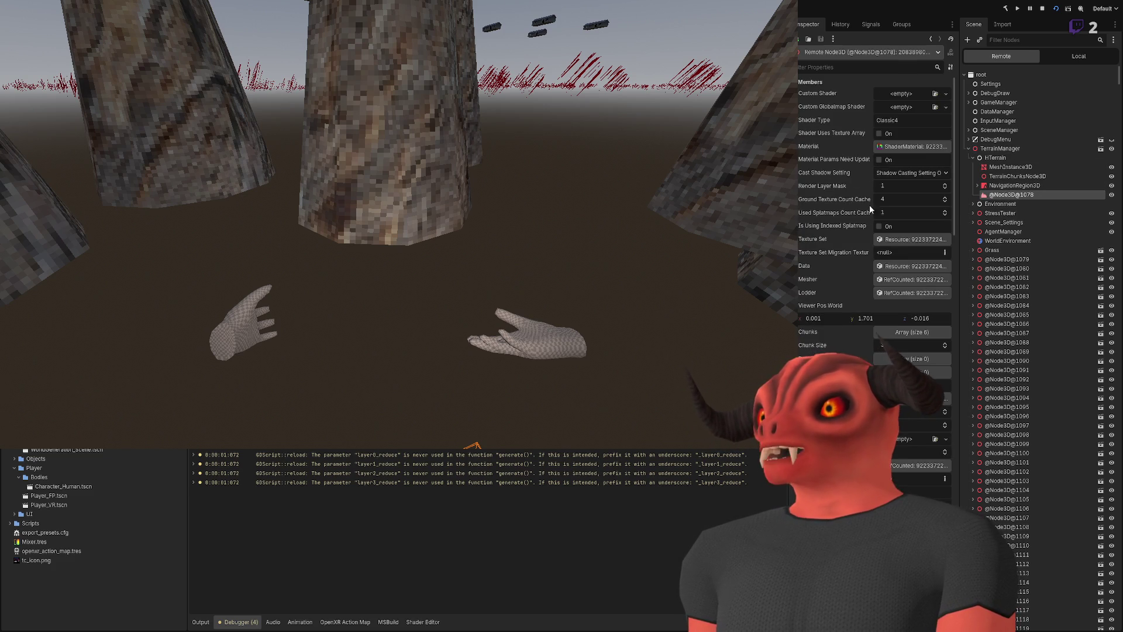
click(892, 147)
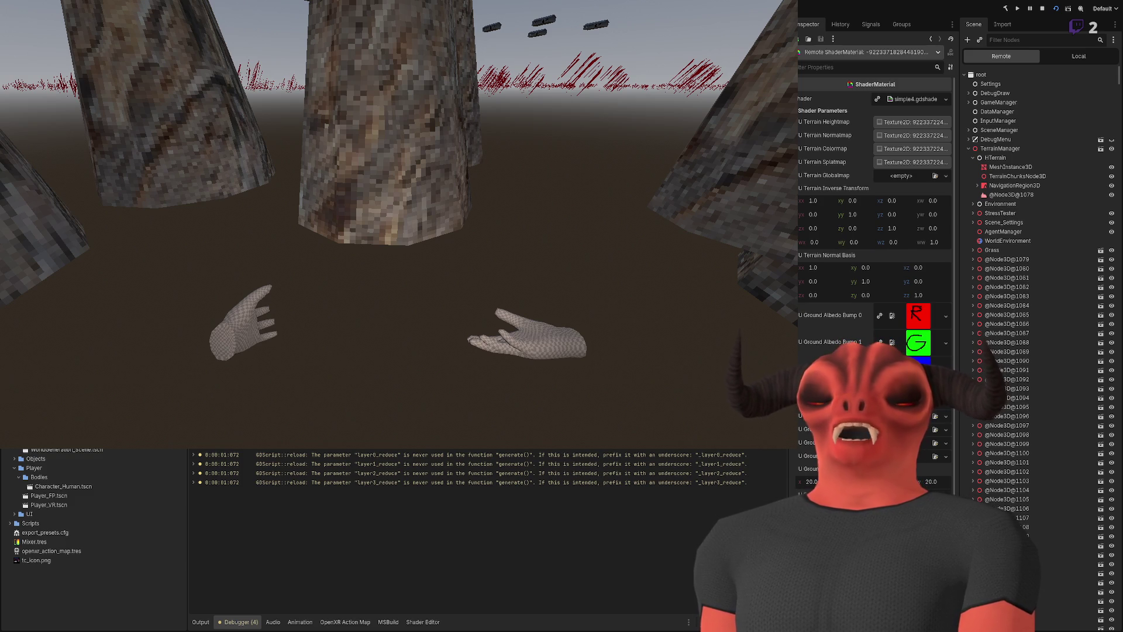
key(alt+Tab)
scroll(398, 457, up, 3)
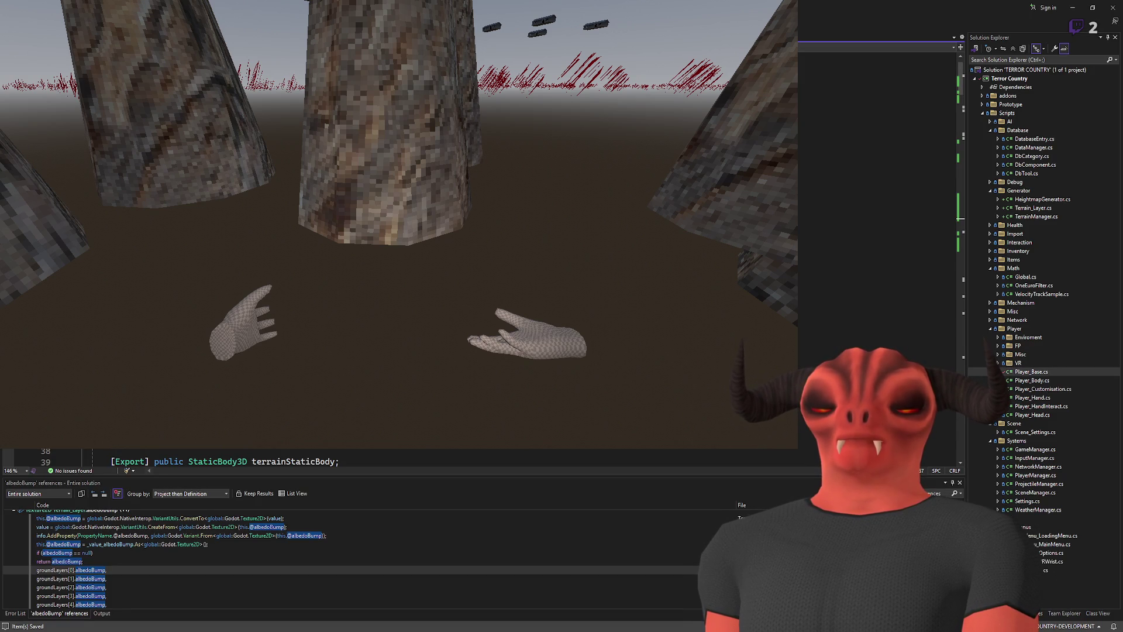
scroll(397, 456, down, 4)
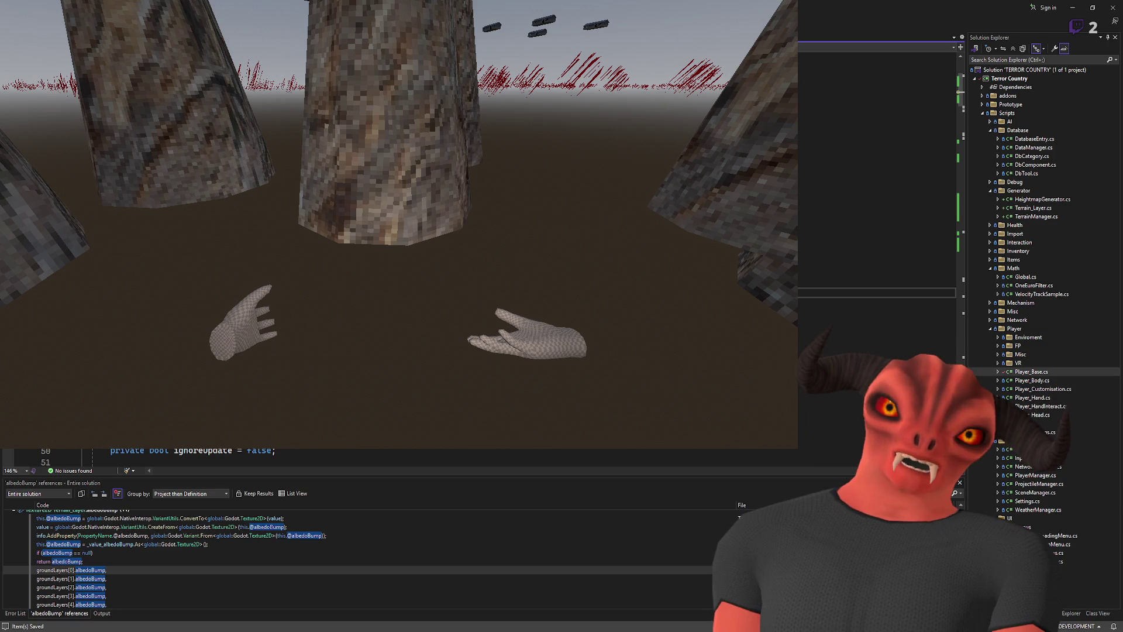
- Stop the running game with F8
scroll(397, 456, down, 20)
scroll(398, 456, down, 8)
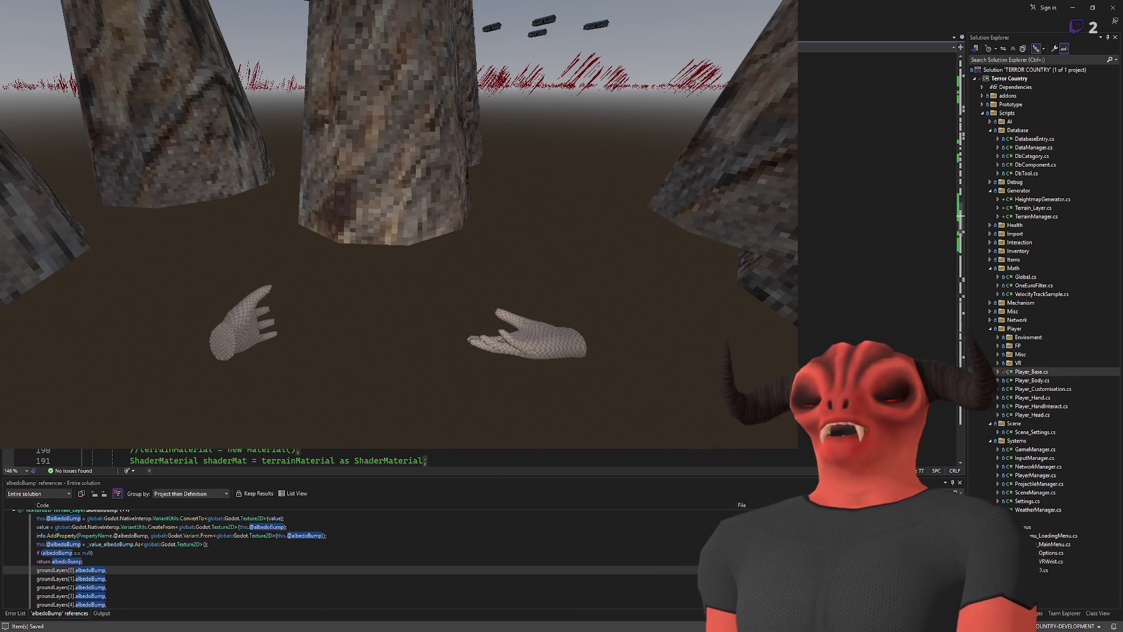
key(alt+Tab)
key(F8)
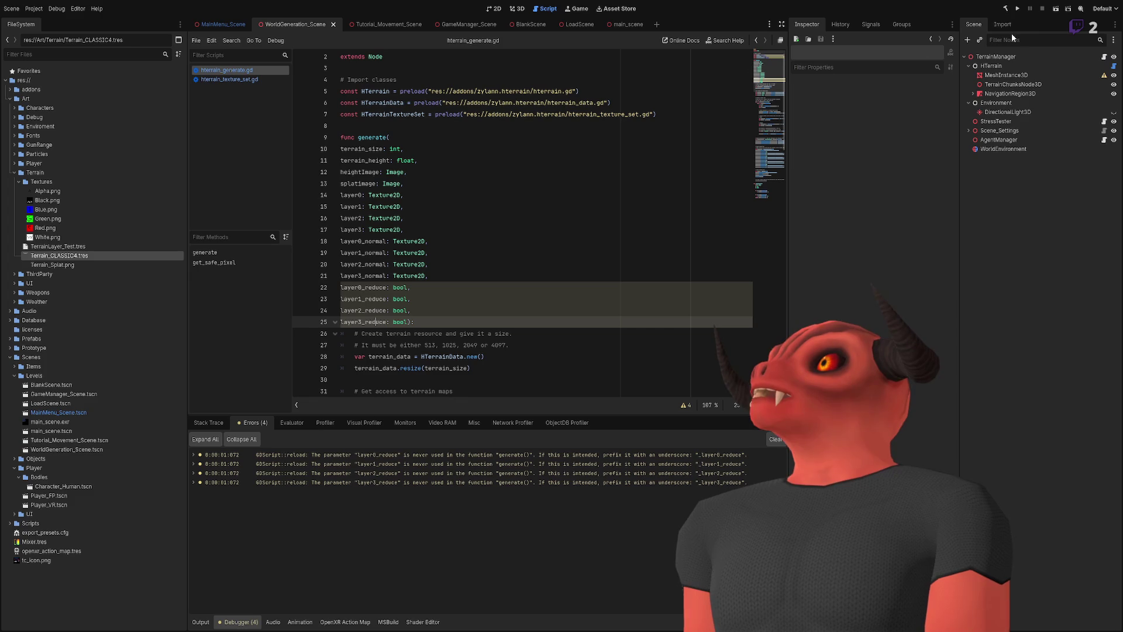
click(1017, 9)
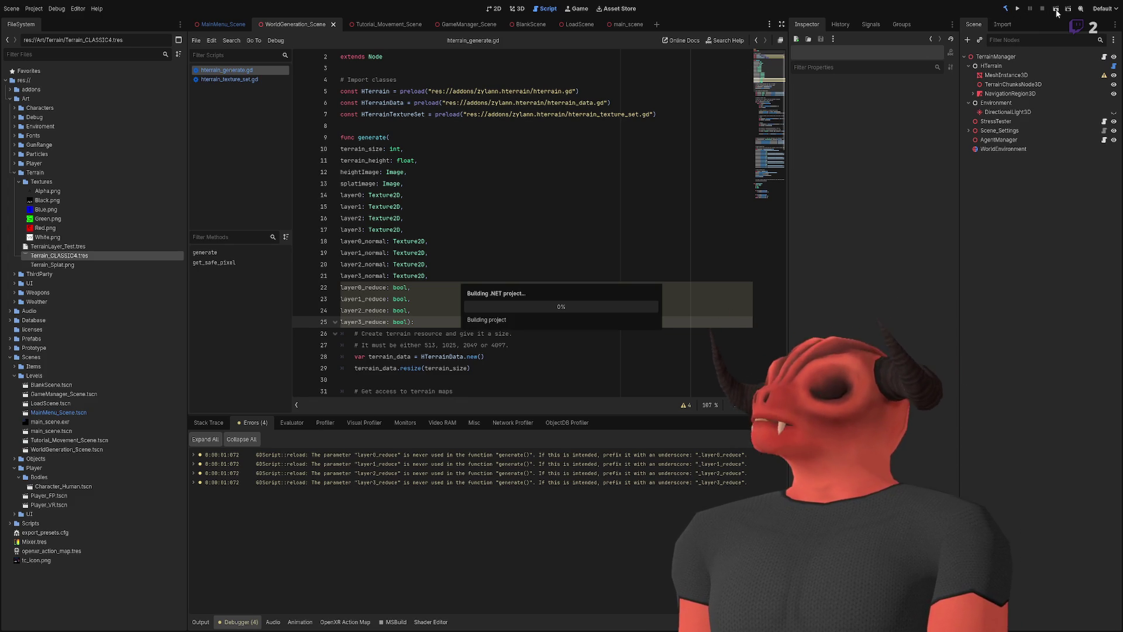
click(1055, 9)
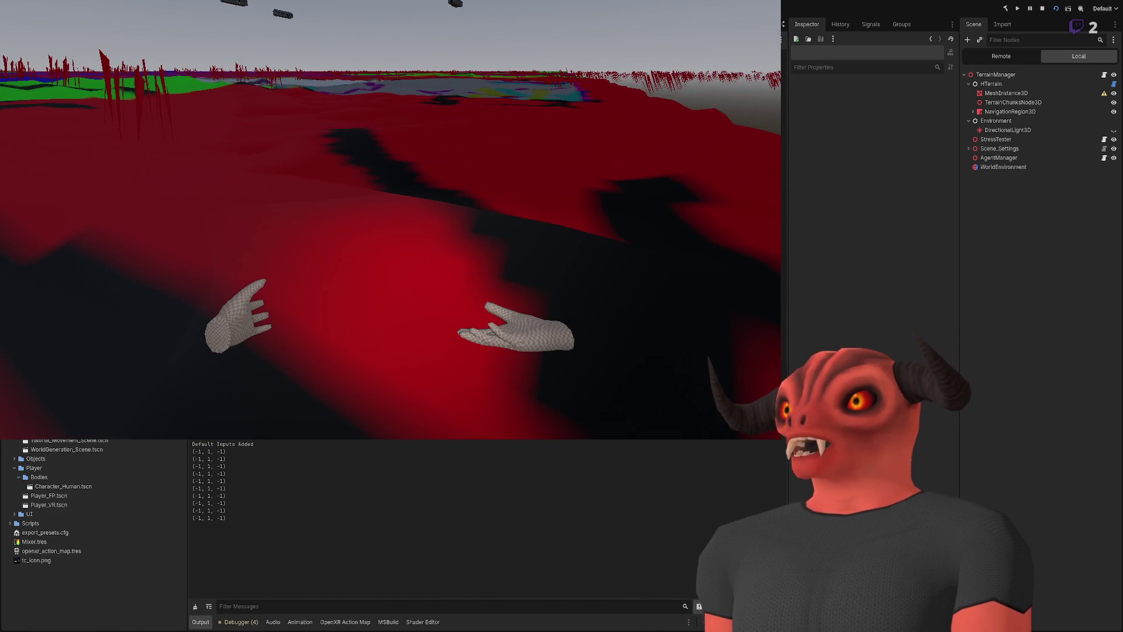
click(1001, 57)
click(995, 149)
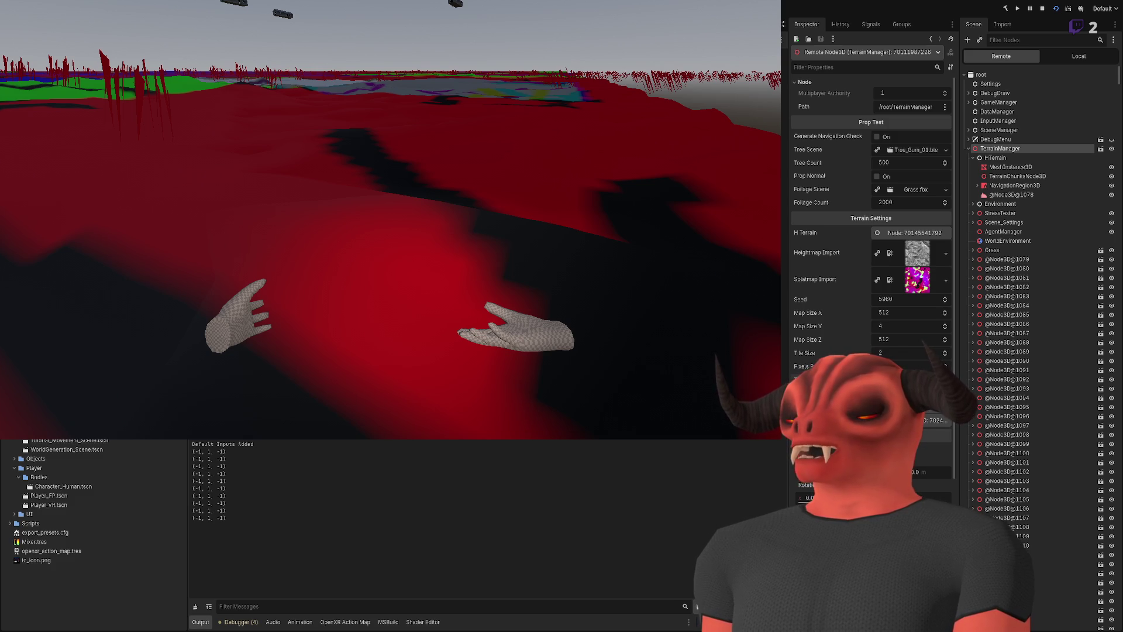
click(1011, 195)
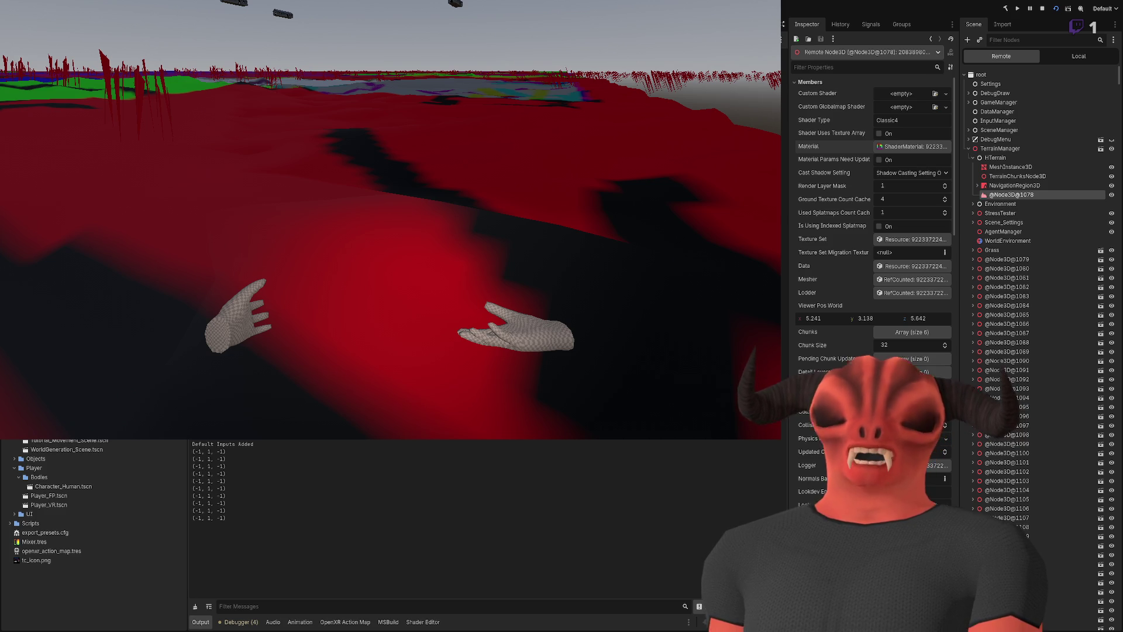
key(alt+Tab)
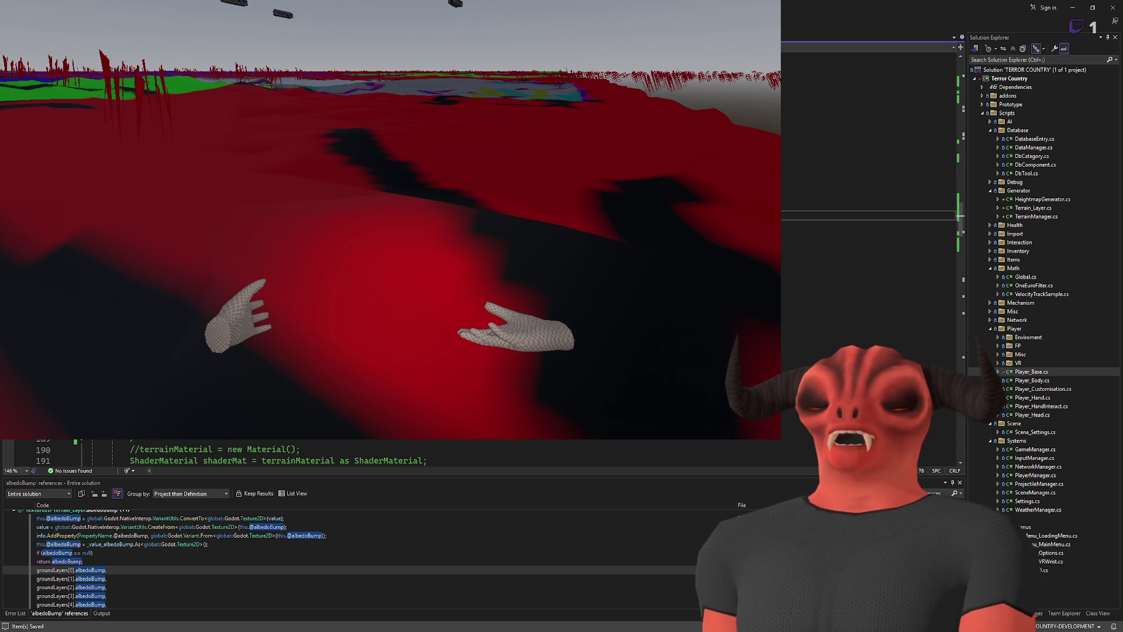
key(alt+Tab)
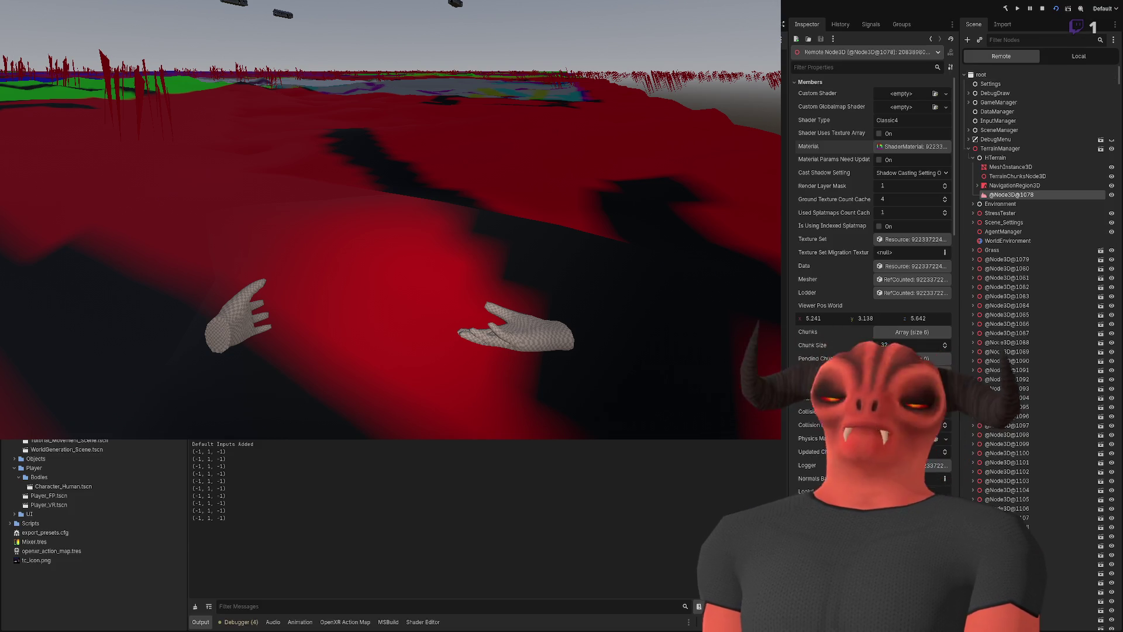
click(1042, 9)
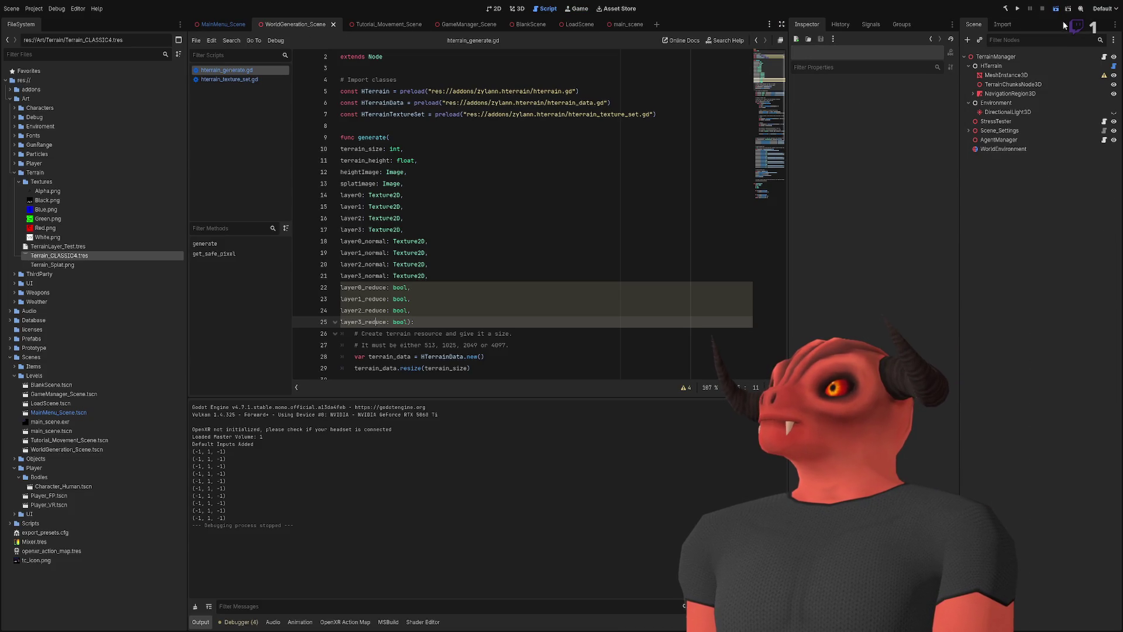
- Relaunch the game, check the live terrain and TerrainManager nodes, then stop it
key(F6)
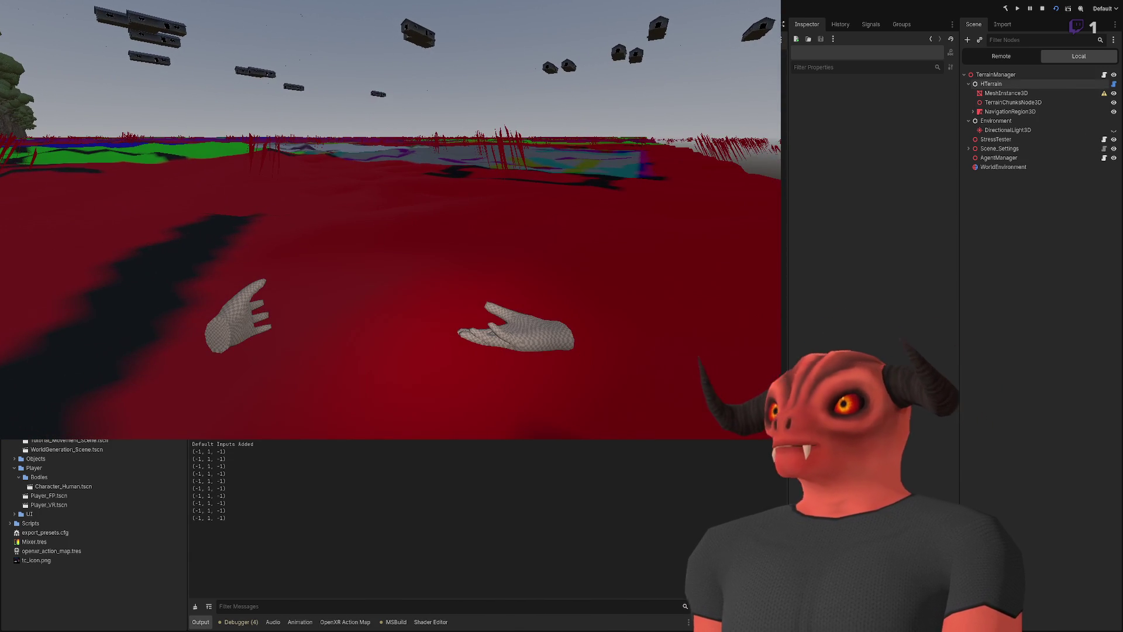
click(1001, 57)
click(1005, 194)
key(Up)
key(Up)
key(Up)
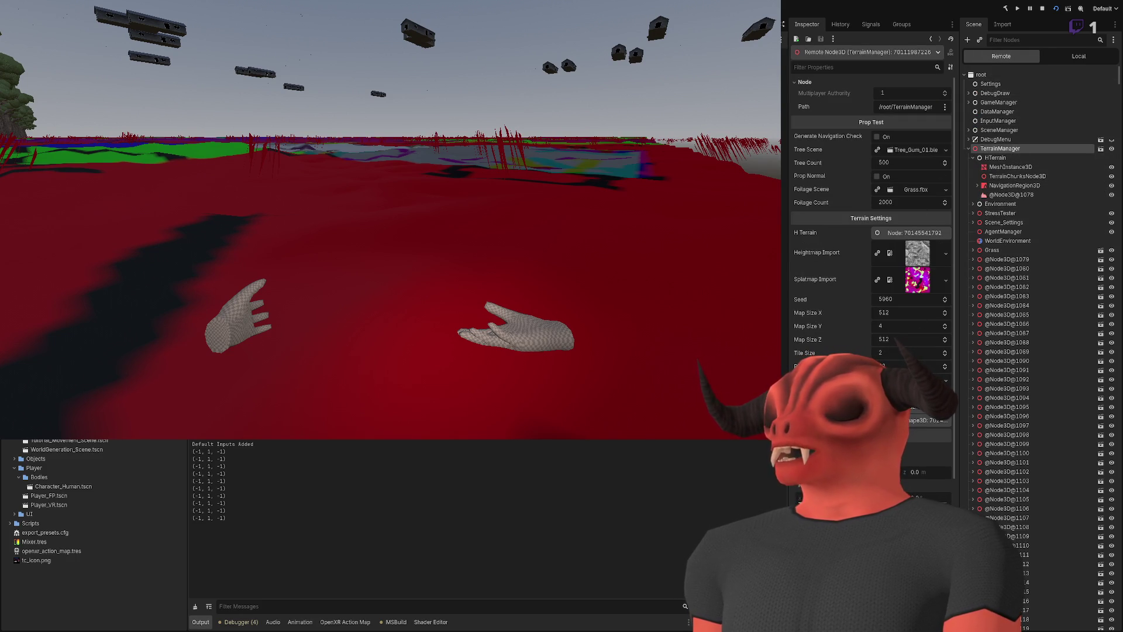
click(1043, 7)
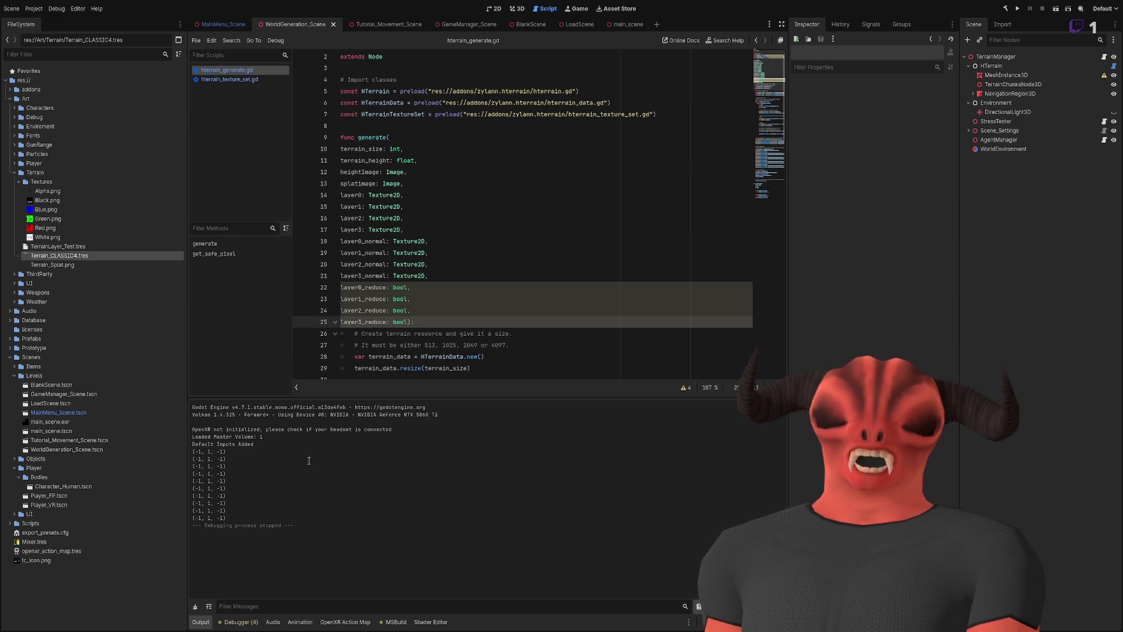
- Change hTerrainGenerated from private to public in TerrainManager.cs, then rebuild and run with F5
key(alt+Tab)
double_click(127, 261)
text(public Node3D hTerrainGenerated;)
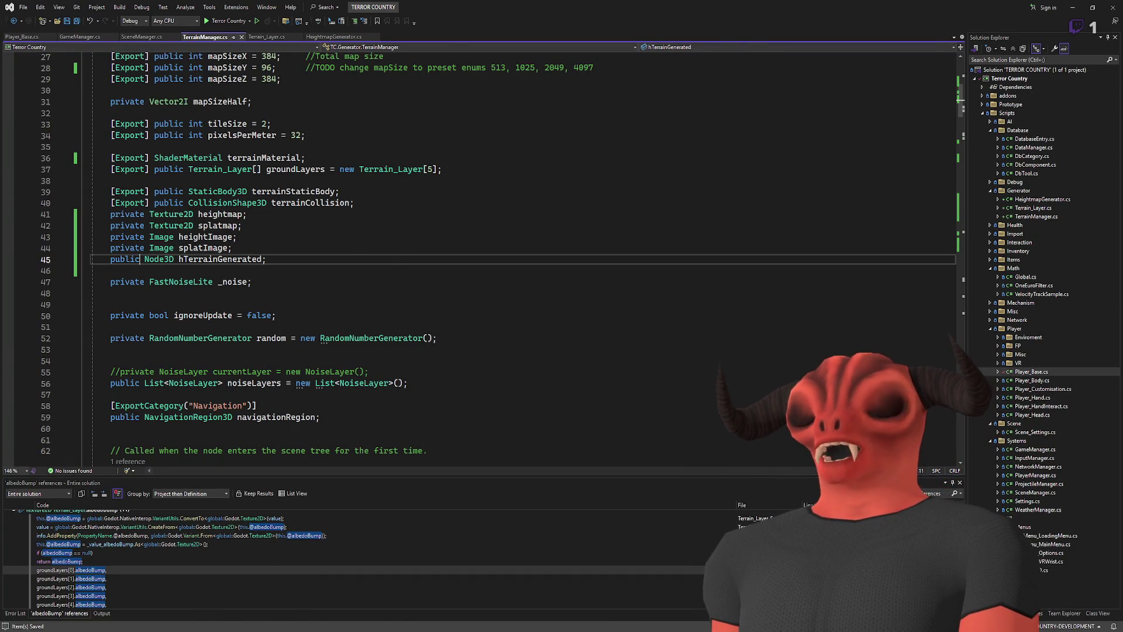
key(alt+Tab)
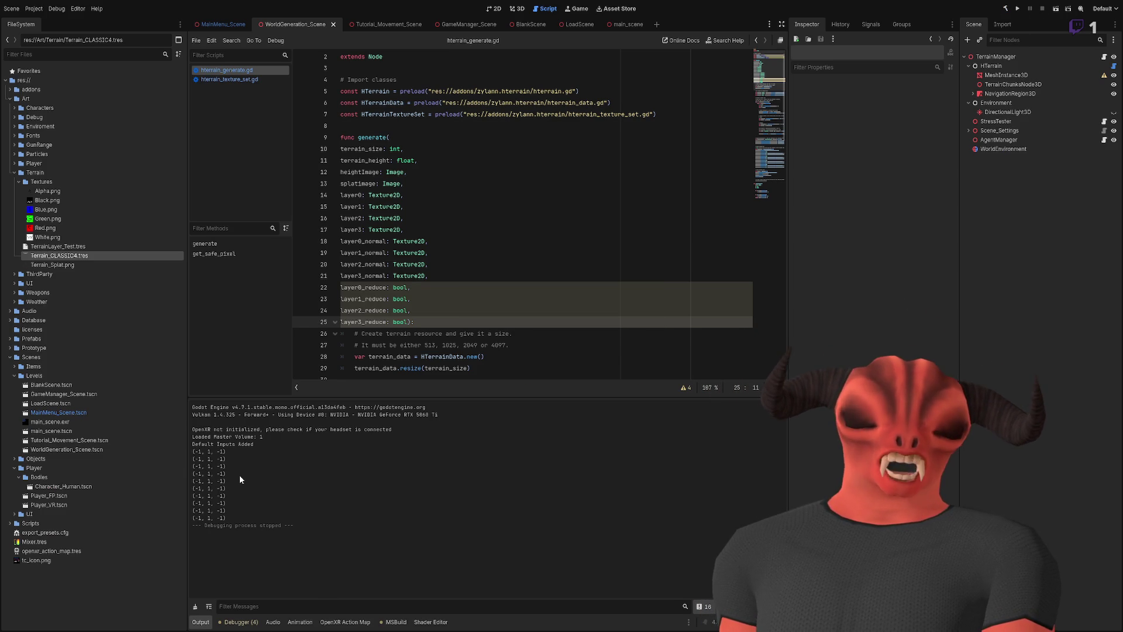
key(alt+Tab)
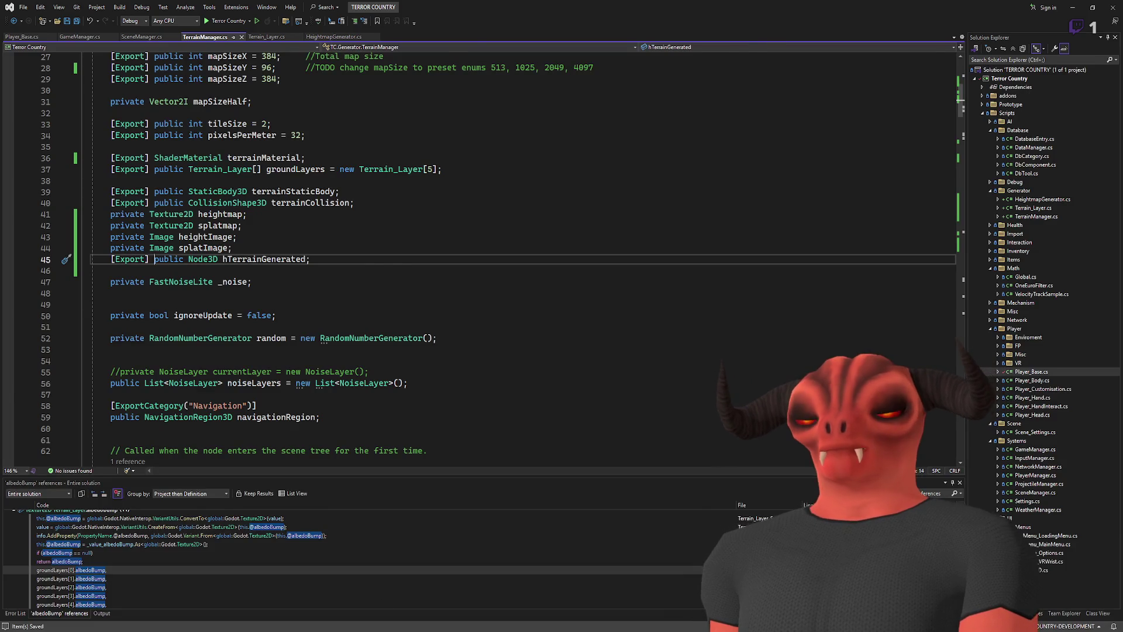
key(alt+Tab)
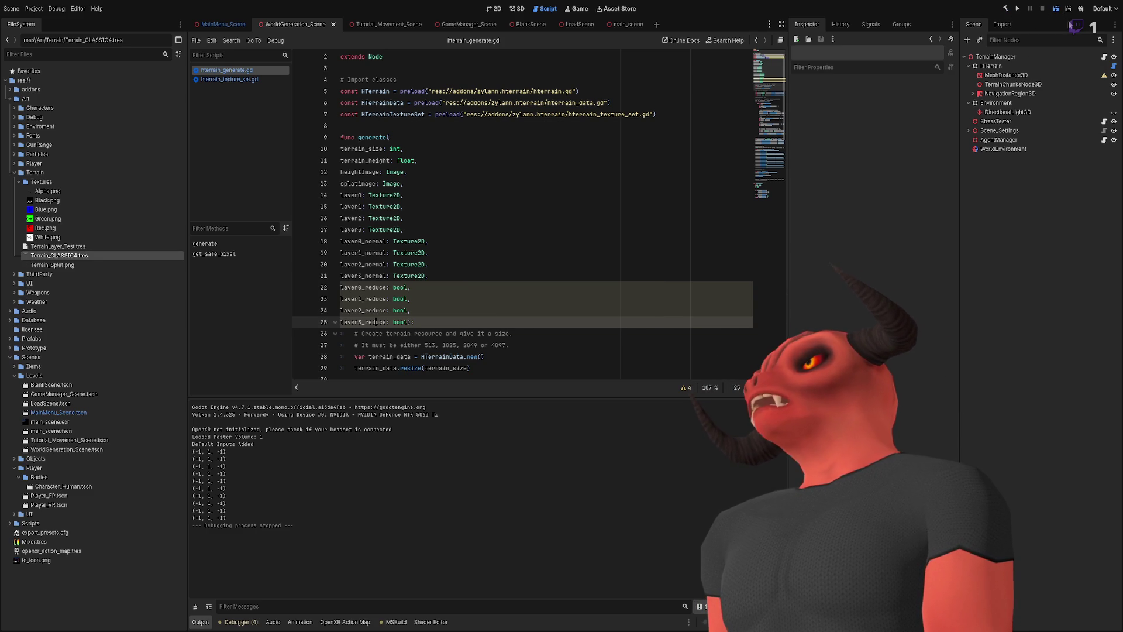
key(F5)
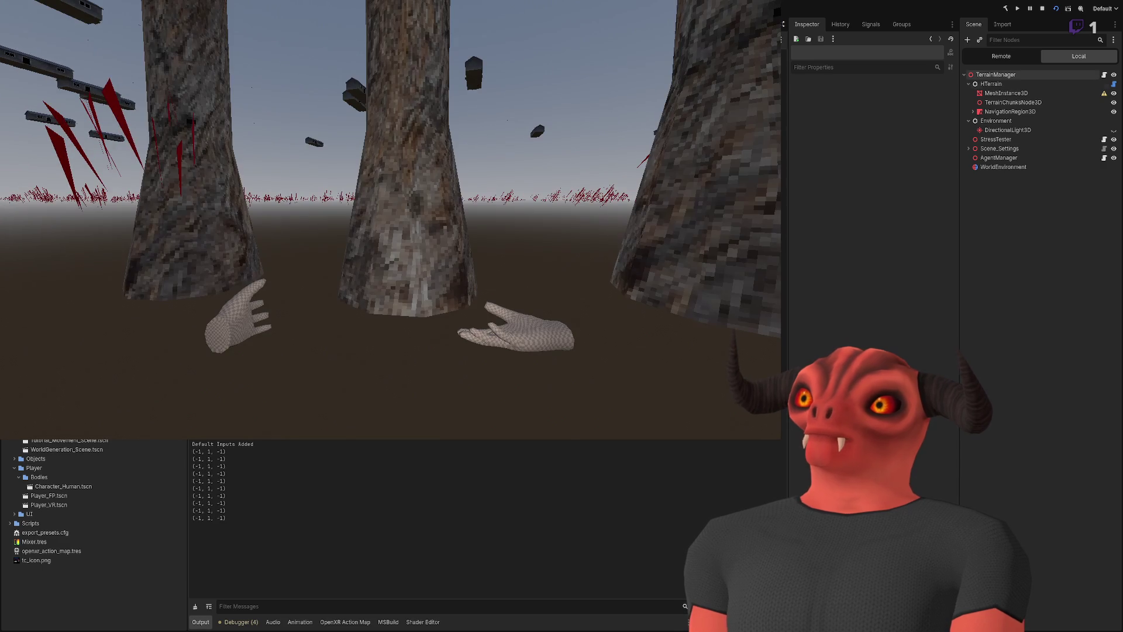
- Inspect the live TerrainManager, MeshInstance3D and TerrainChunksNode3D nodes, then stop the game
click(1000, 56)
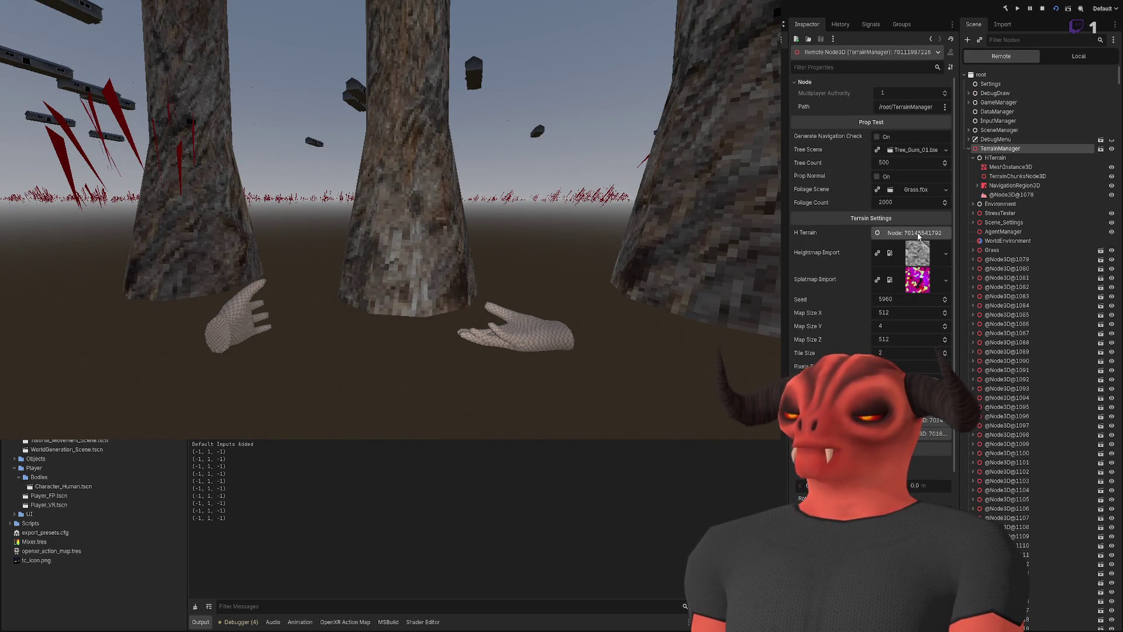
click(899, 434)
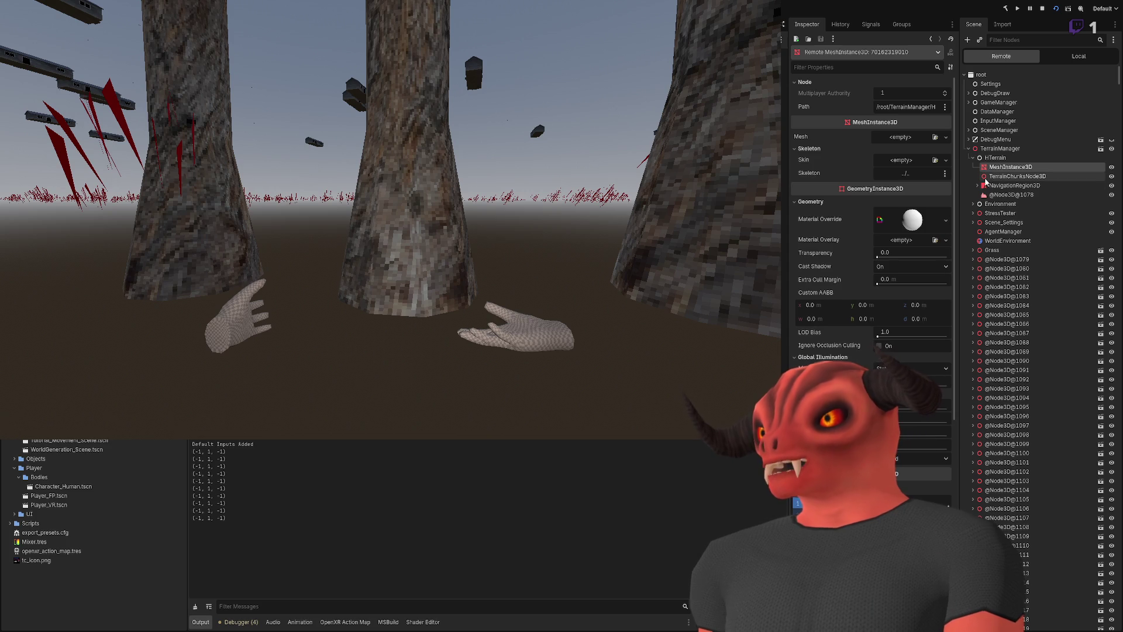
click(1002, 175)
click(1002, 168)
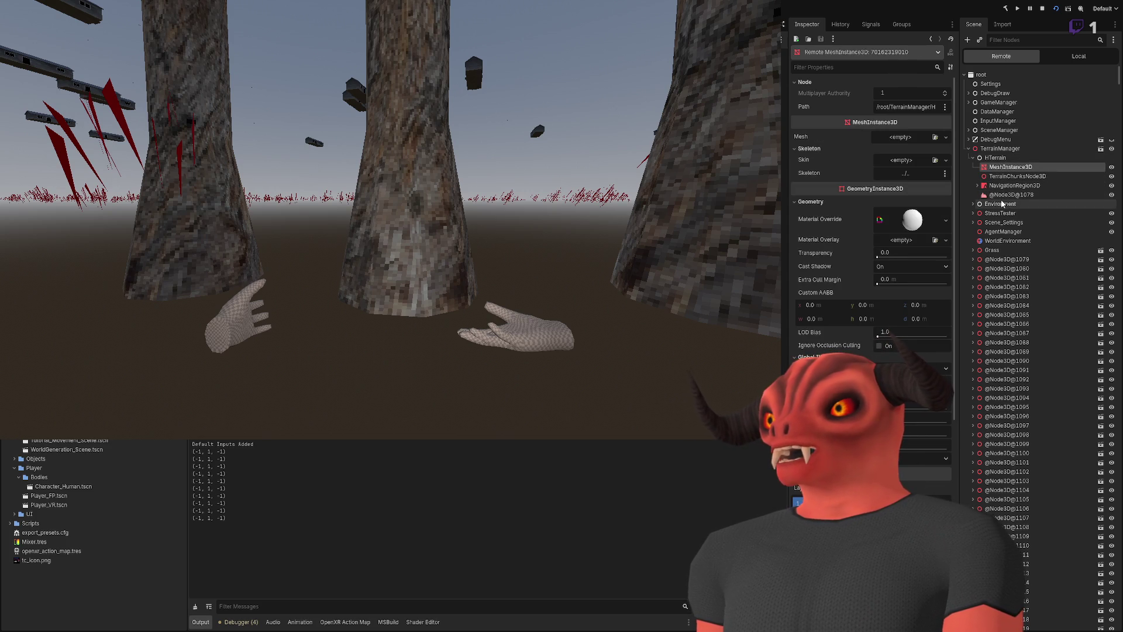
click(1042, 9)
- Delete MeshInstance3D and TerrainChunksNode3D, move NavigationRegion3D below WorldEnvironment, and run the scene
click(1009, 67)
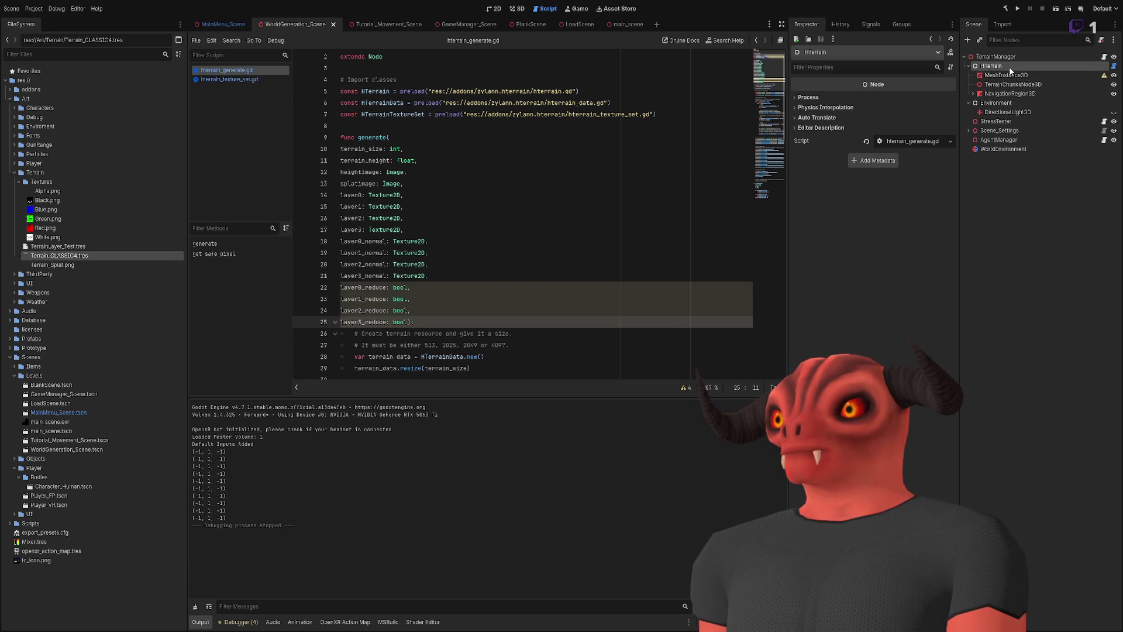
click(998, 85)
key(Up)
key(Down)
key(Up)
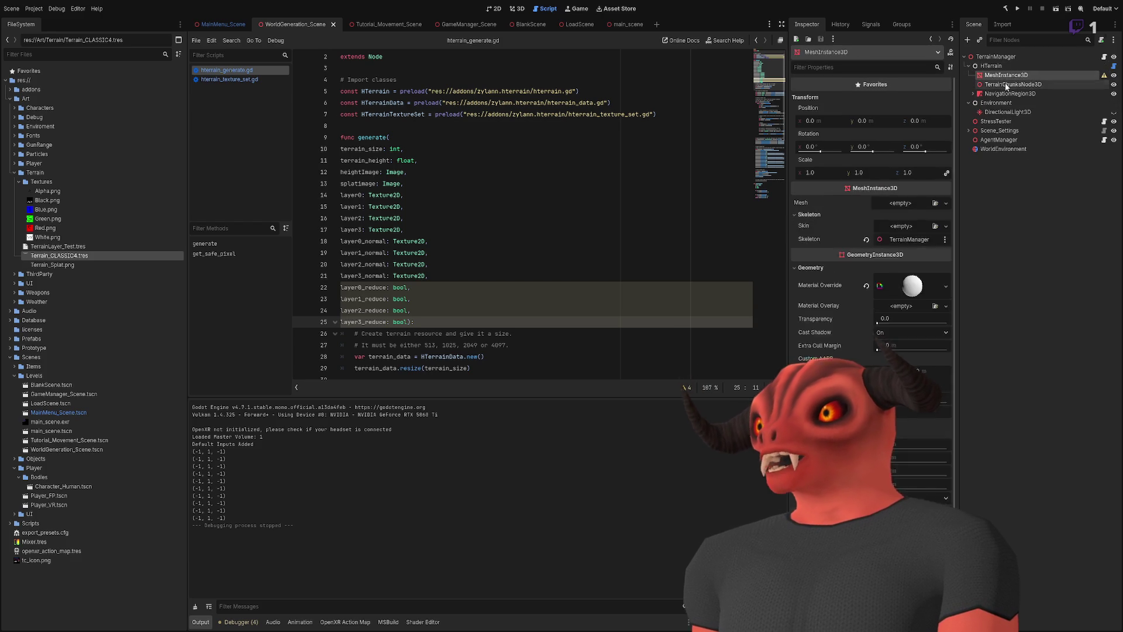
shift+click(1006, 85)
key(Delete)
click(1007, 78)
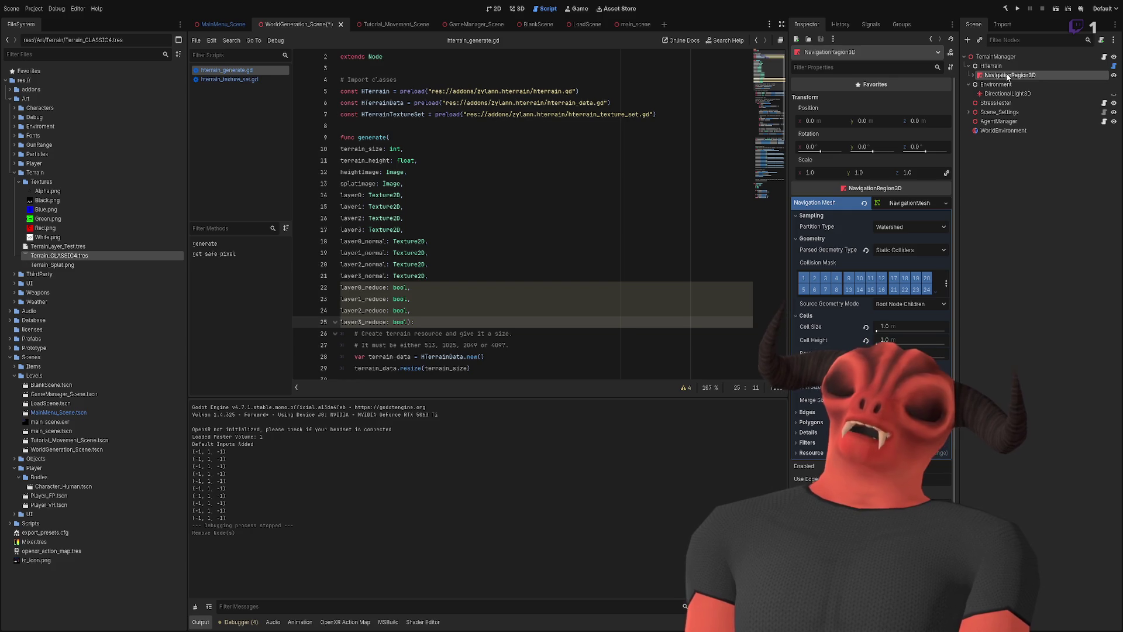
mouse_move(1007, 78)
mouse_down()
mouse_move(1008, 149)
mouse_move(1002, 135)
mouse_up()
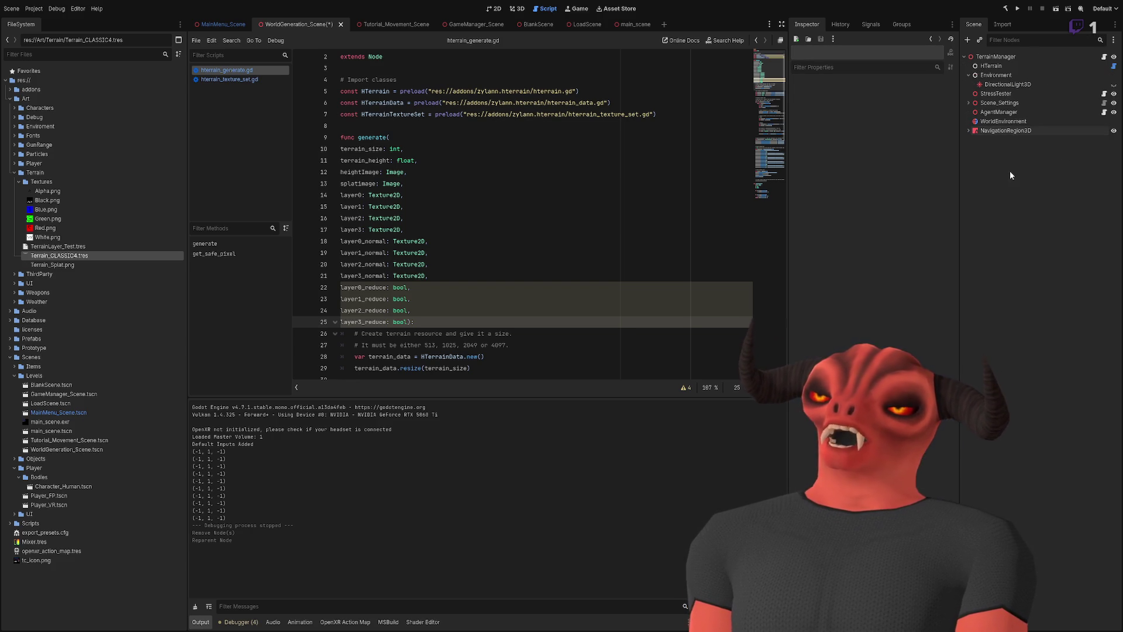
click(1055, 9)
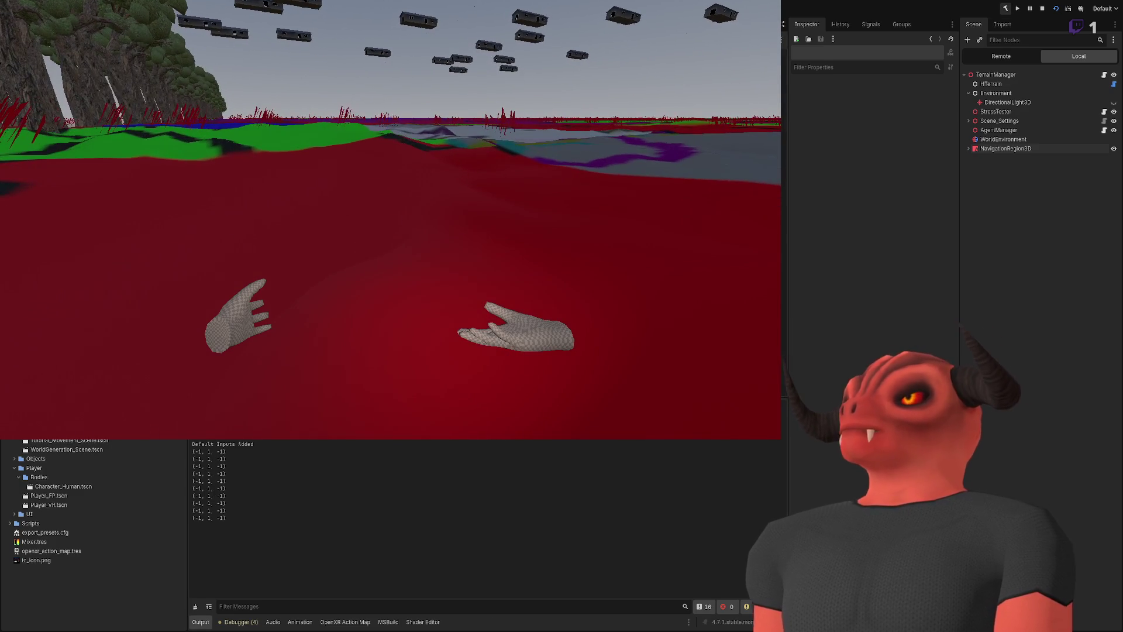
- Inspect the live HTerrain node and its shader material parameters in the Remote tree
click(1001, 56)
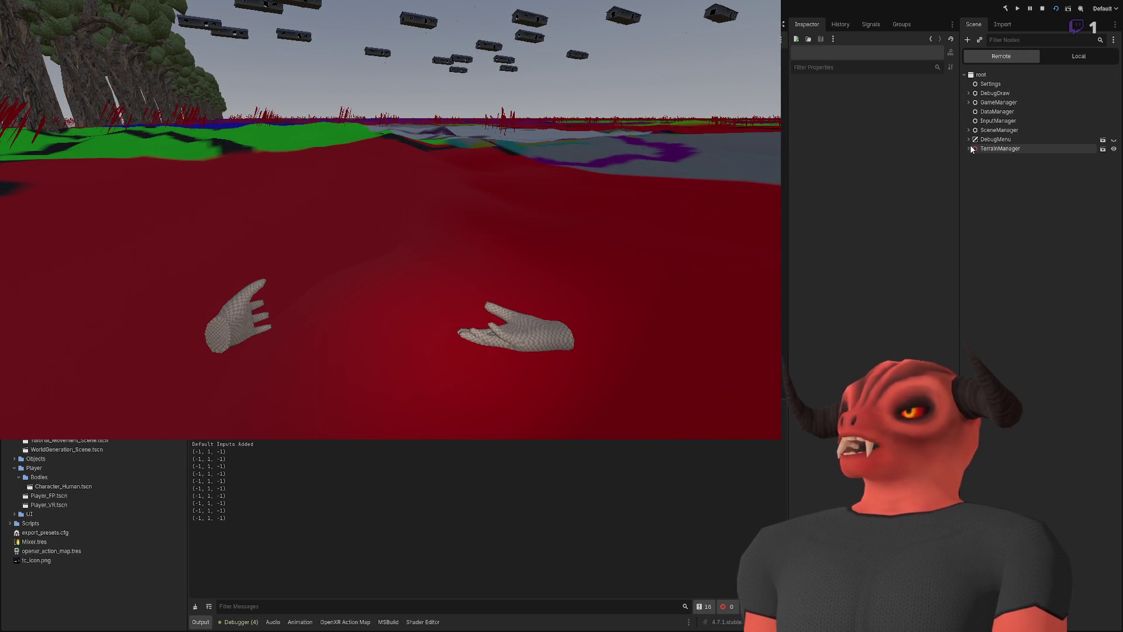
click(968, 148)
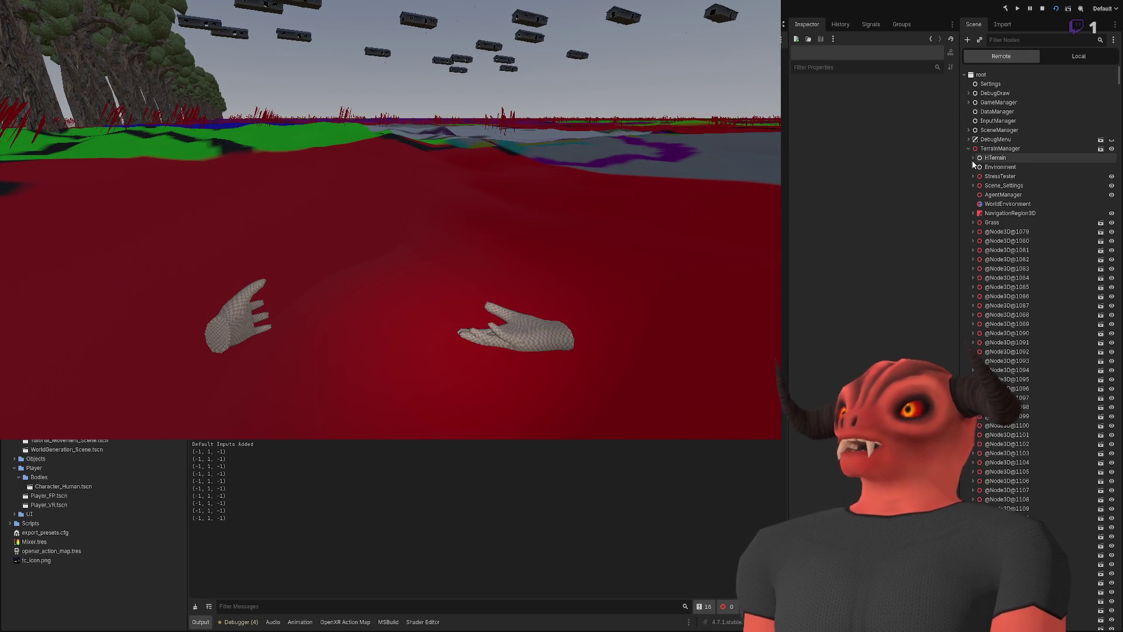
click(988, 157)
click(973, 158)
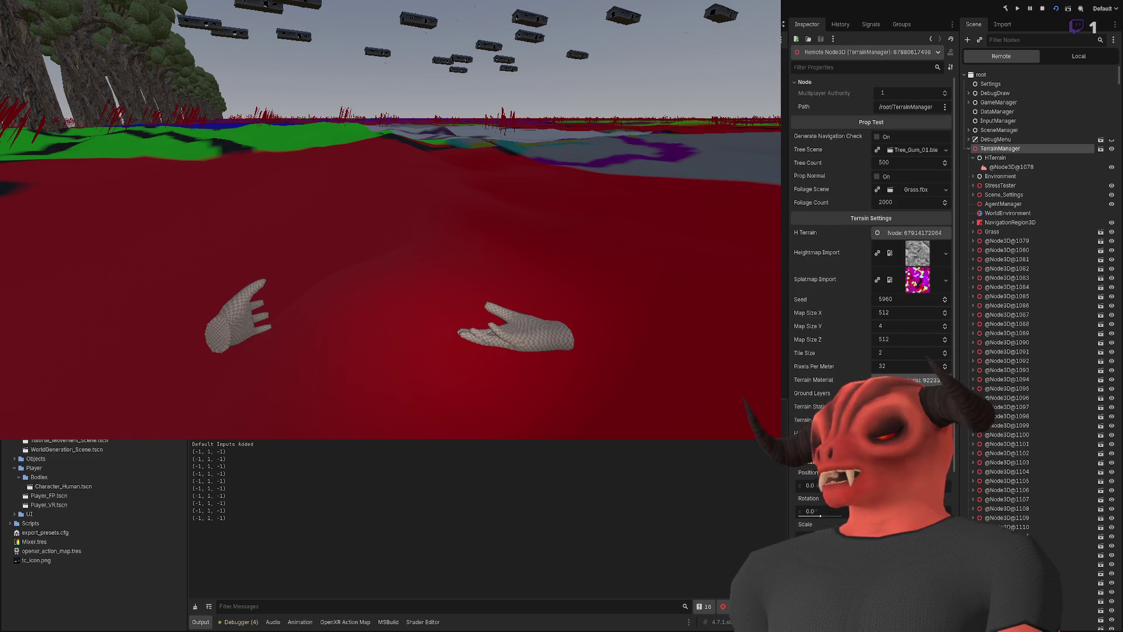
click(924, 379)
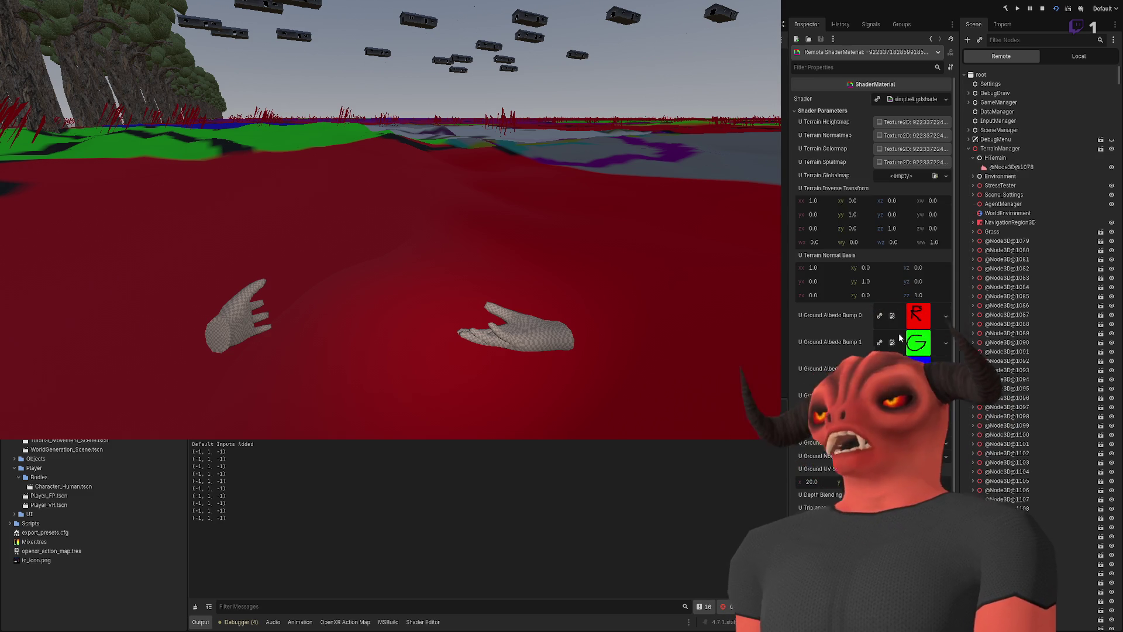
- Walk forward onto the open ground, then recheck the live terrain node and TerrainManager properties
click(392, 280)
key(w)
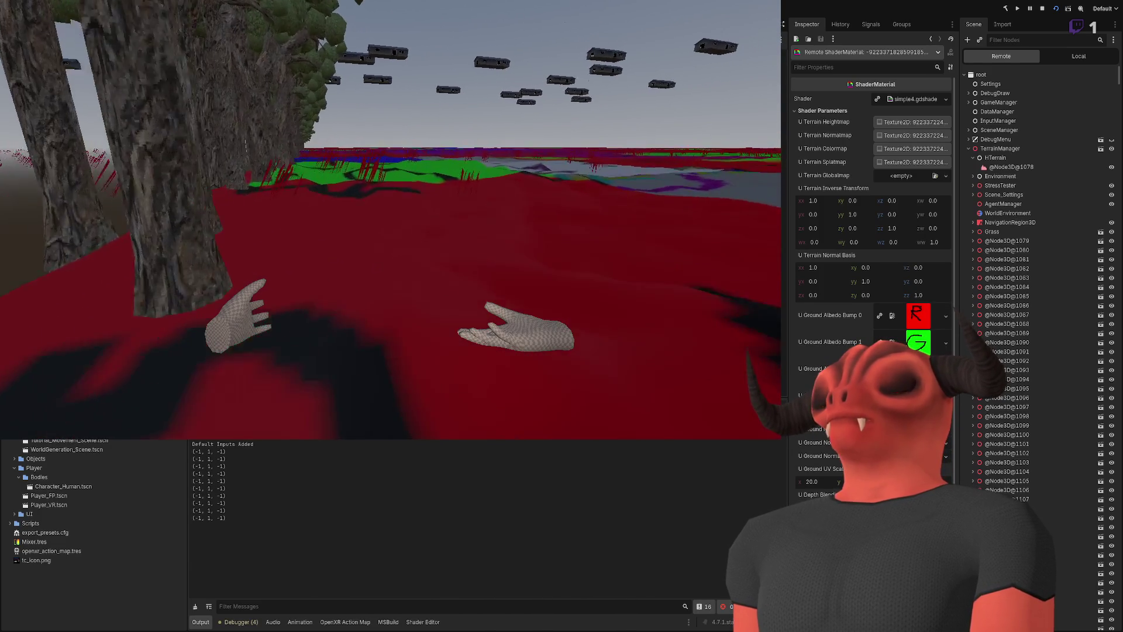
key(w)
key(w)
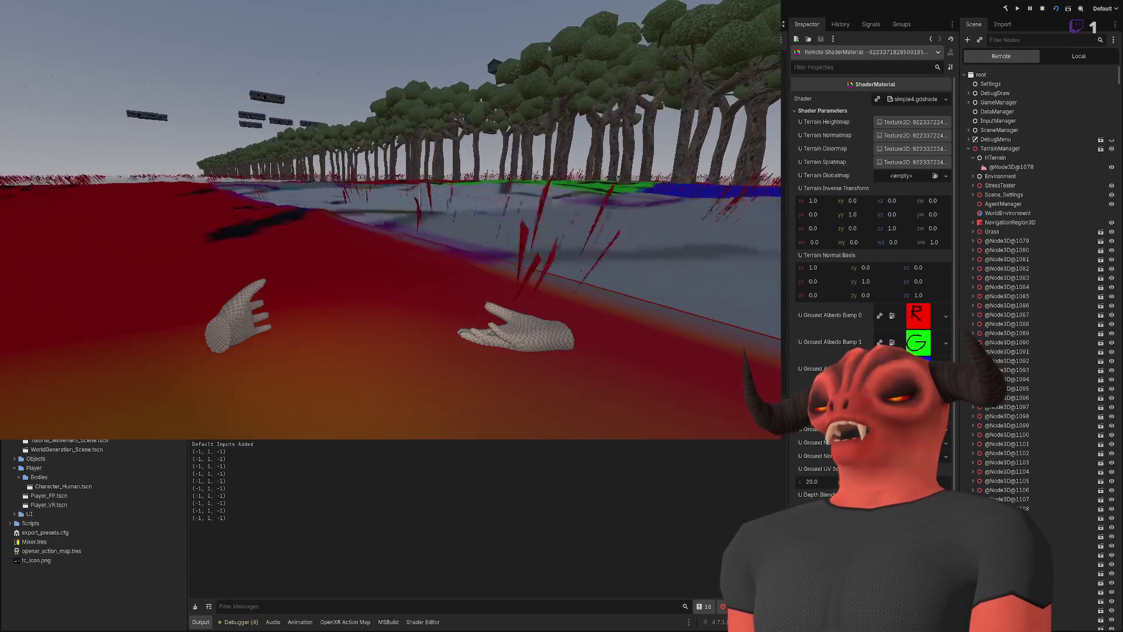
key(w)
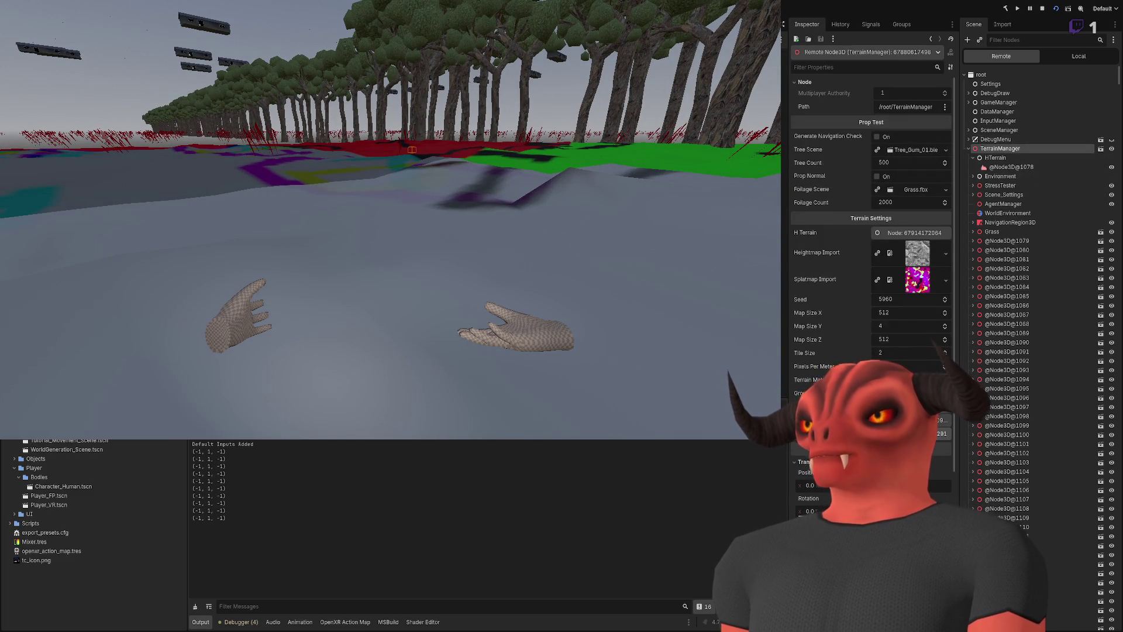
click(999, 168)
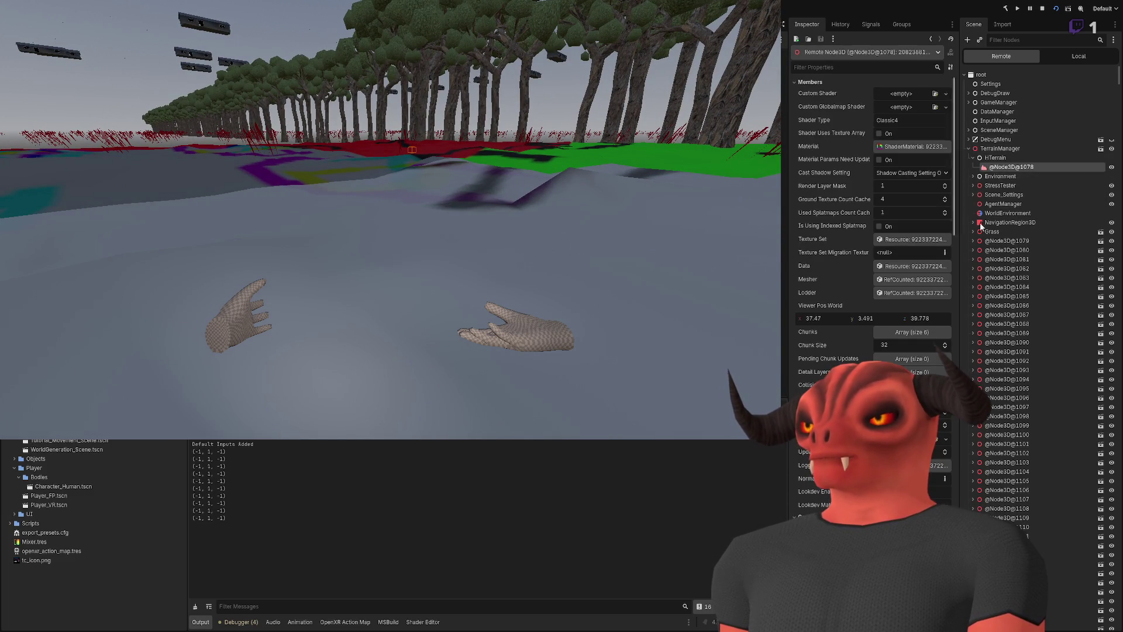
click(1001, 148)
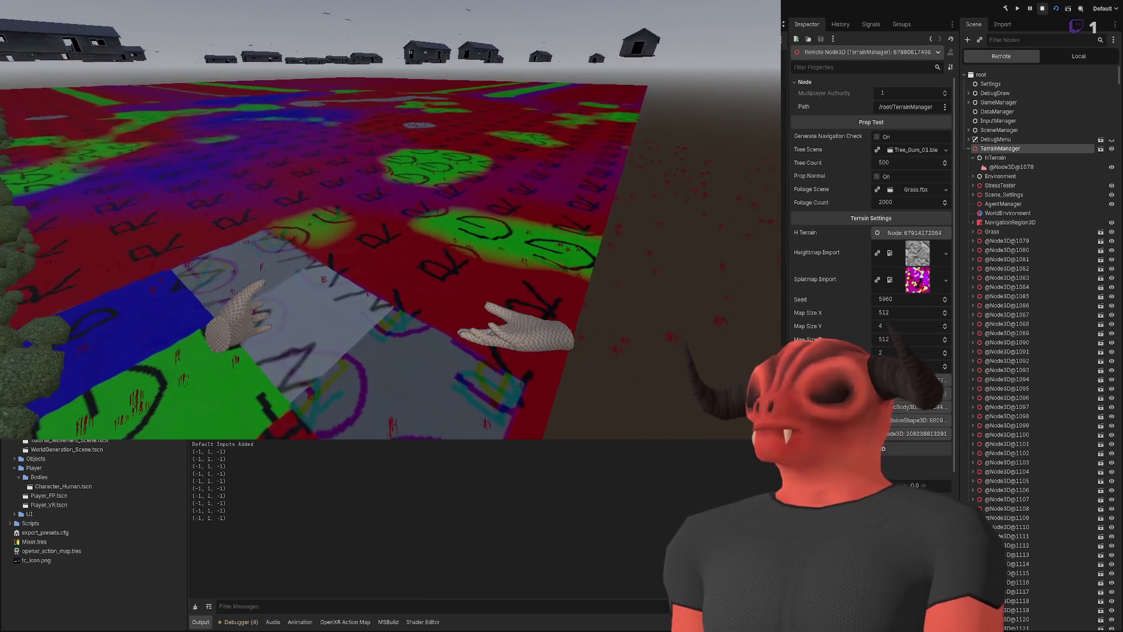
- Stop the game with F8 and scroll through hterrain_generate.gd's heightmap code
key(F8)
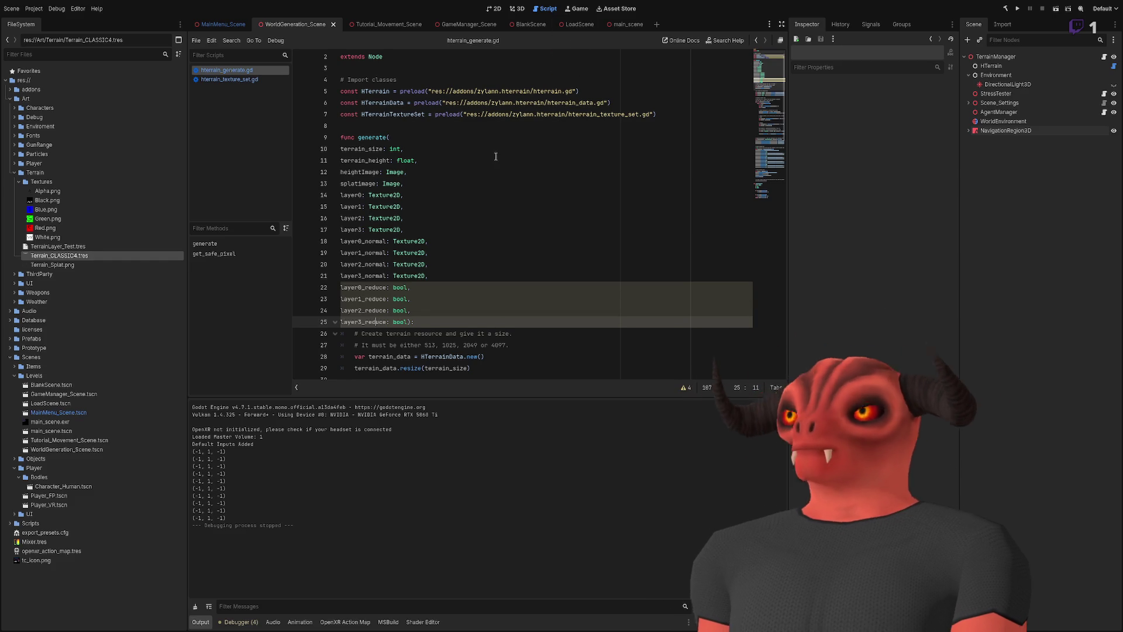
scroll(497, 136, down, 8)
scroll(497, 136, down, 5)
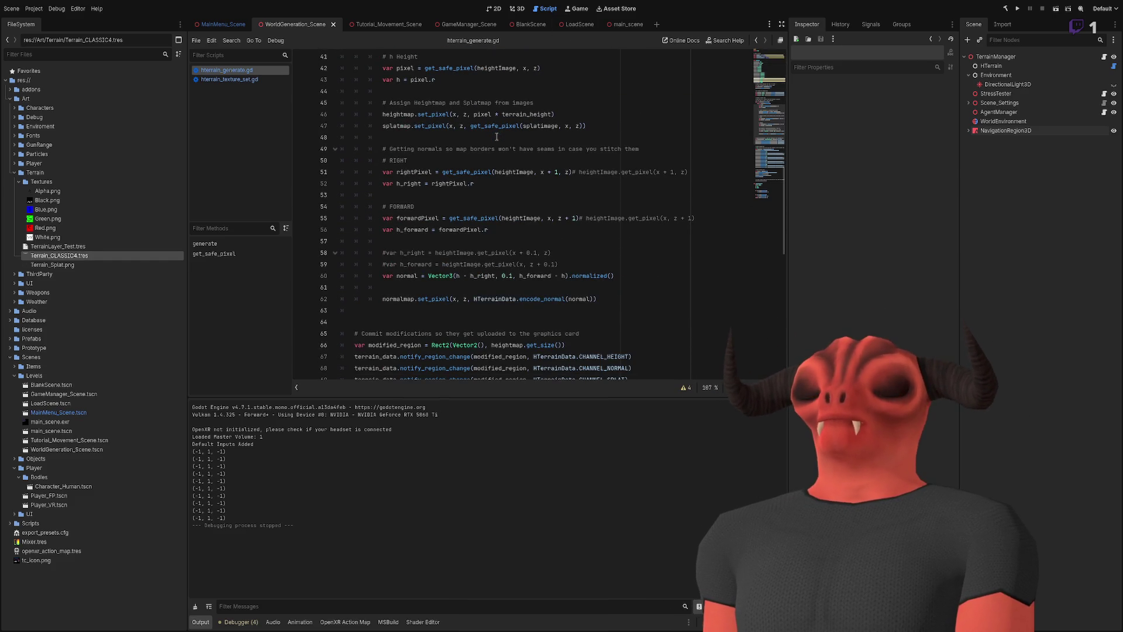
scroll(474, 136, up, 13)
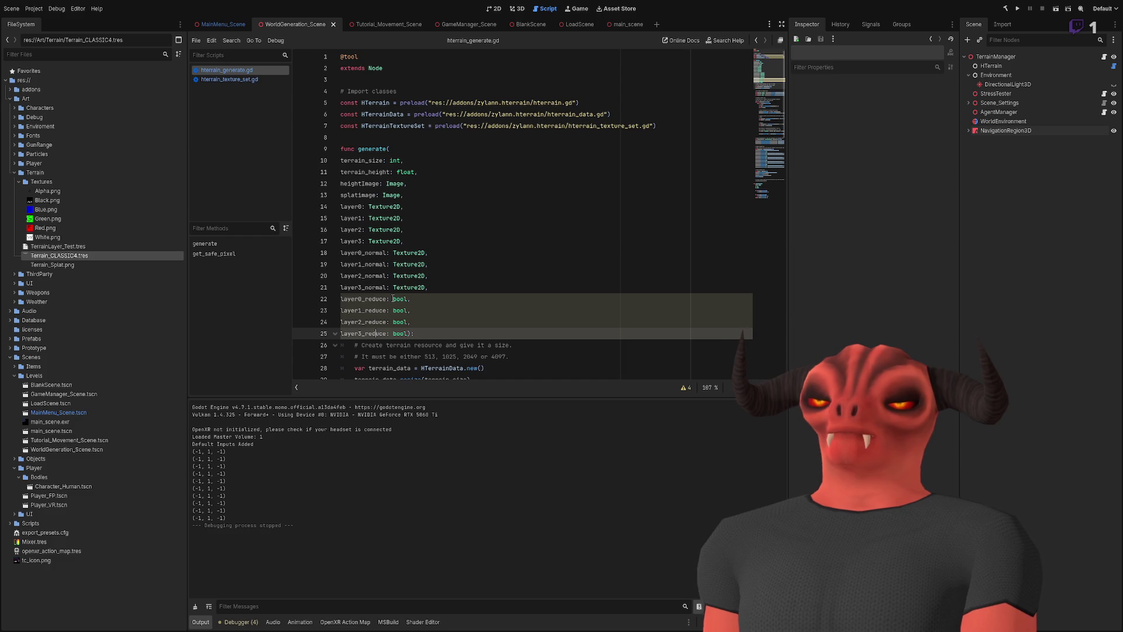
mouse_move(408, 334)
mouse_down()
mouse_move(351, 307)
mouse_move(427, 287)
mouse_up()
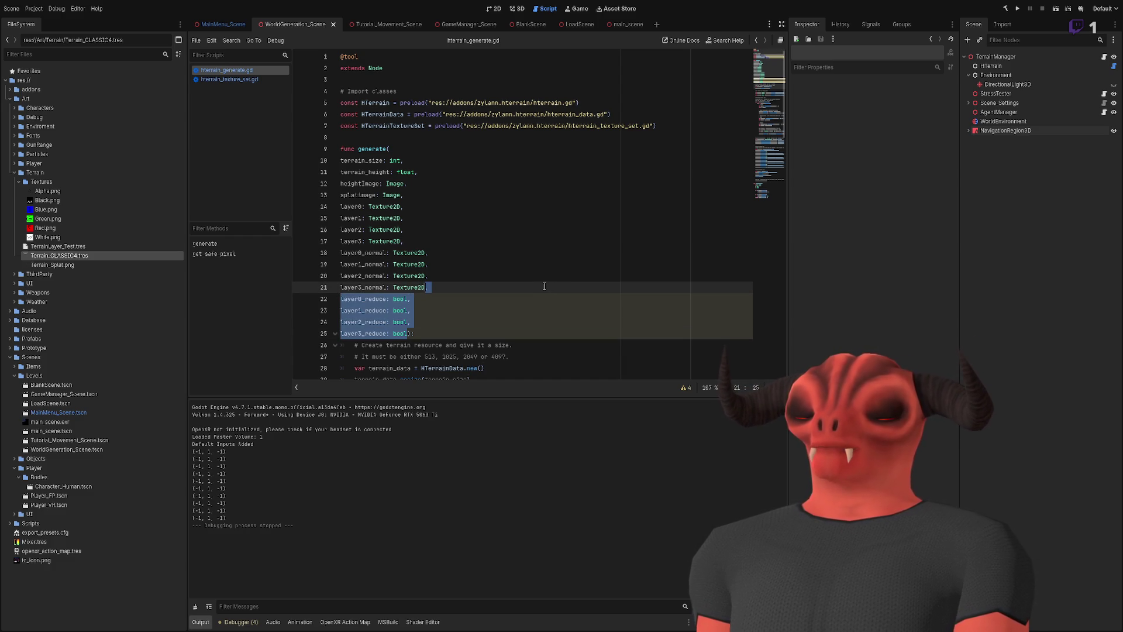
scroll(538, 282, down, 10)
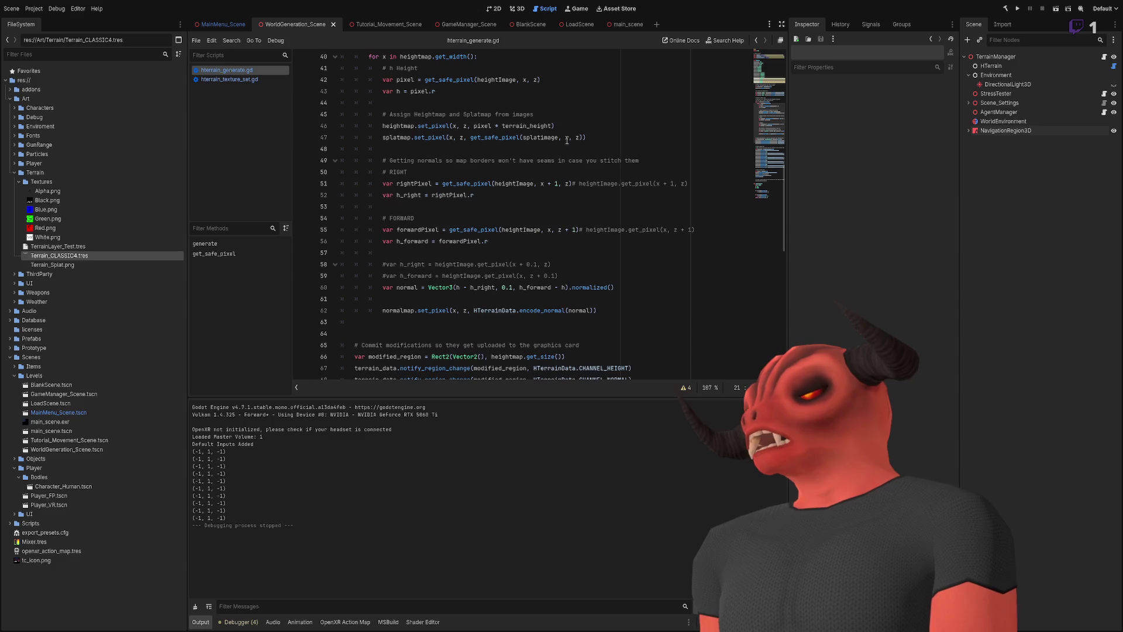
scroll(538, 273, up, 10)
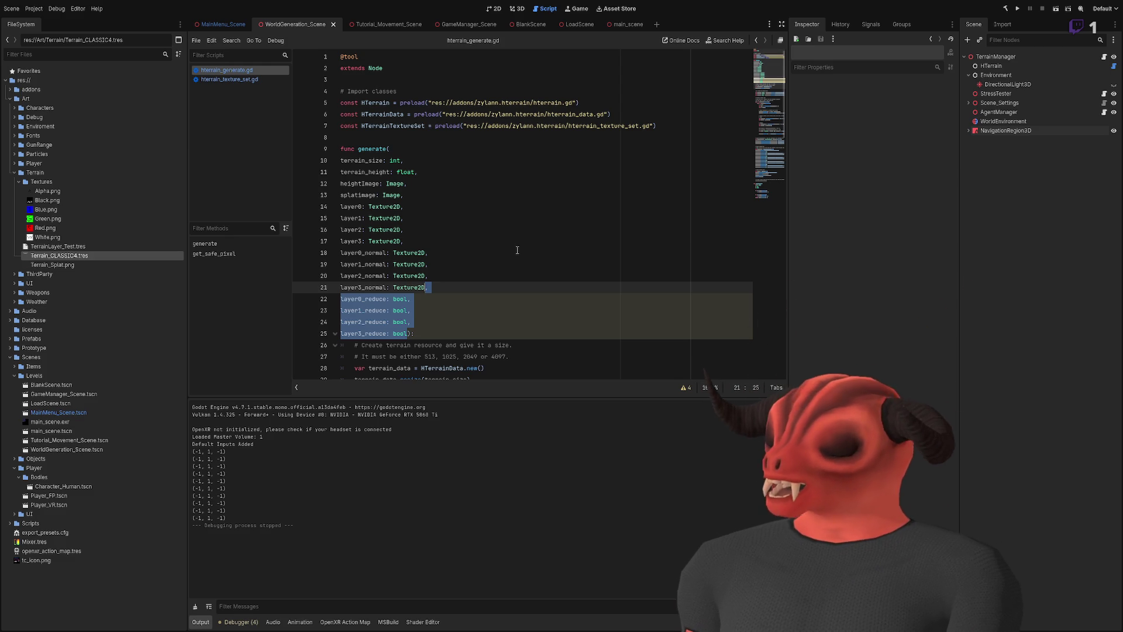
scroll(517, 250, down, 20)
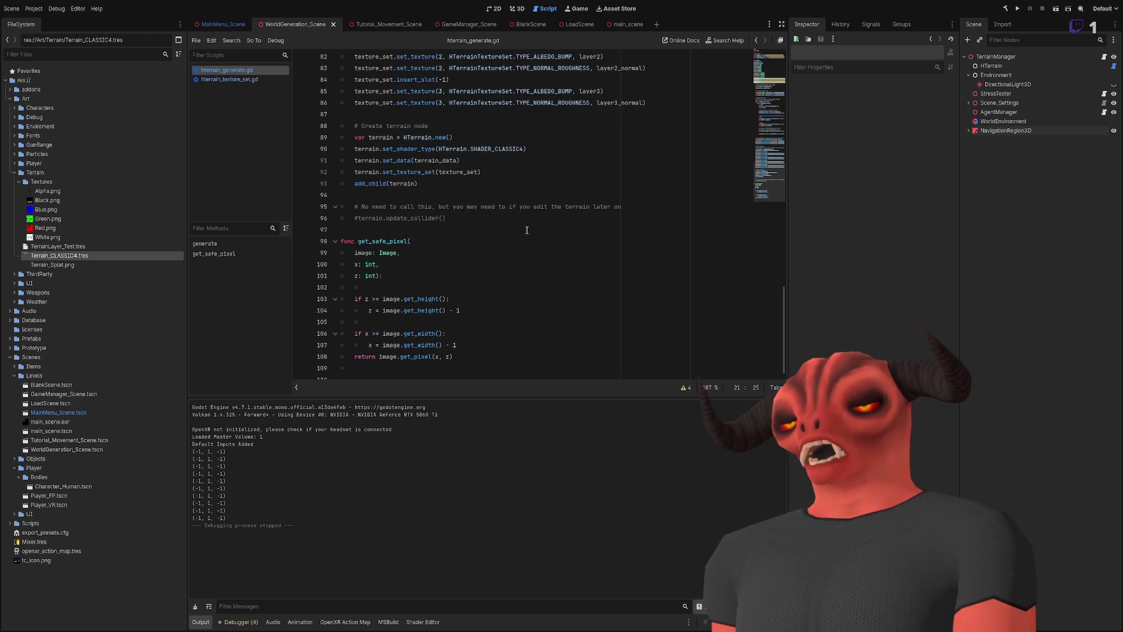
scroll(526, 229, up, 6)
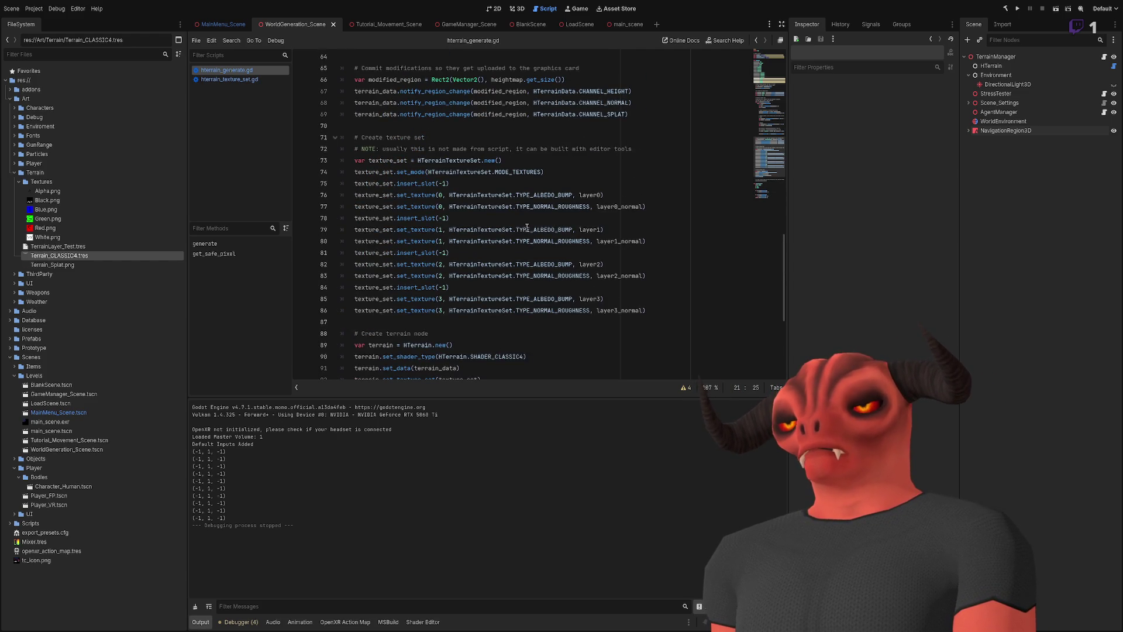
scroll(526, 228, down, 3)
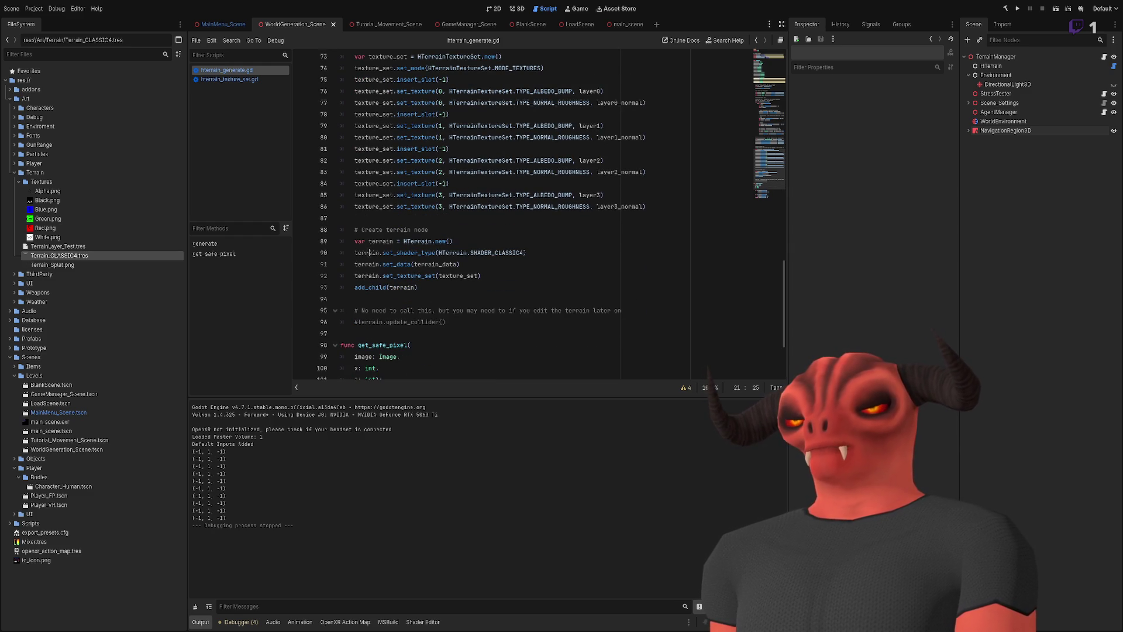
- Insert a terrain.set_shader_param() call on a new line after set_texture_set
click(524, 277)
key(Return)
text(t)
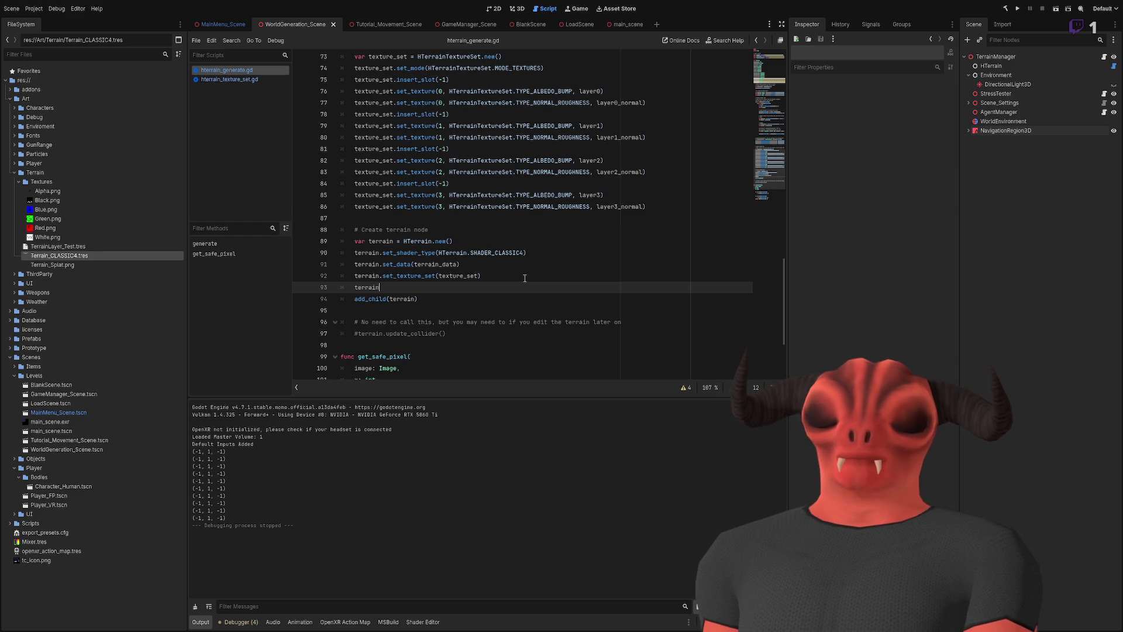
text(er)
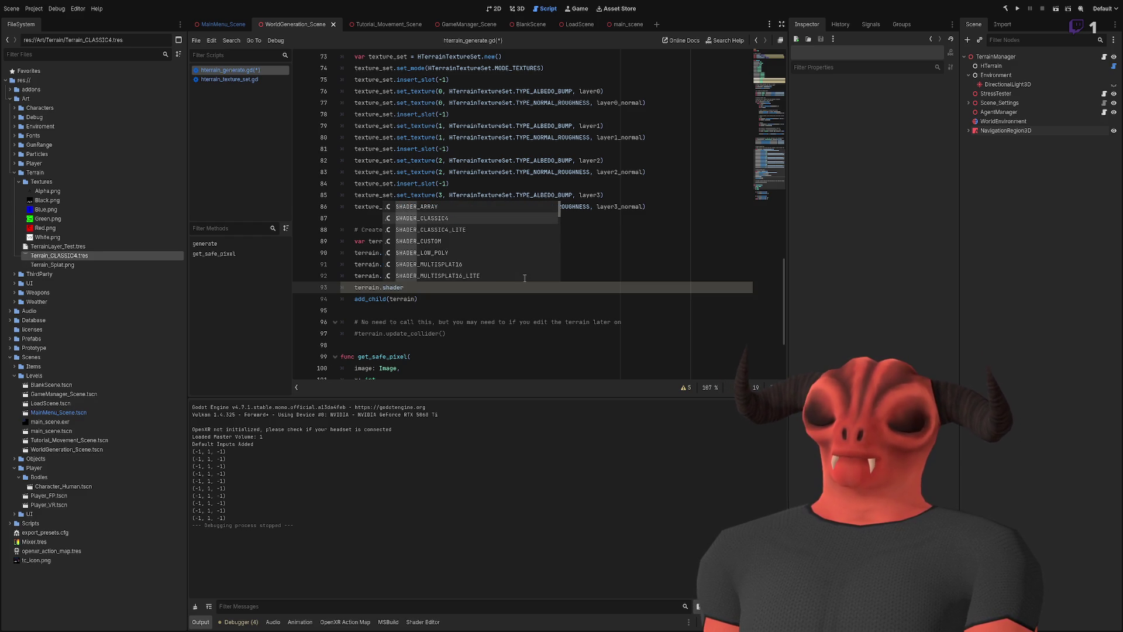
key(Down)
key(Down)
key(Down)
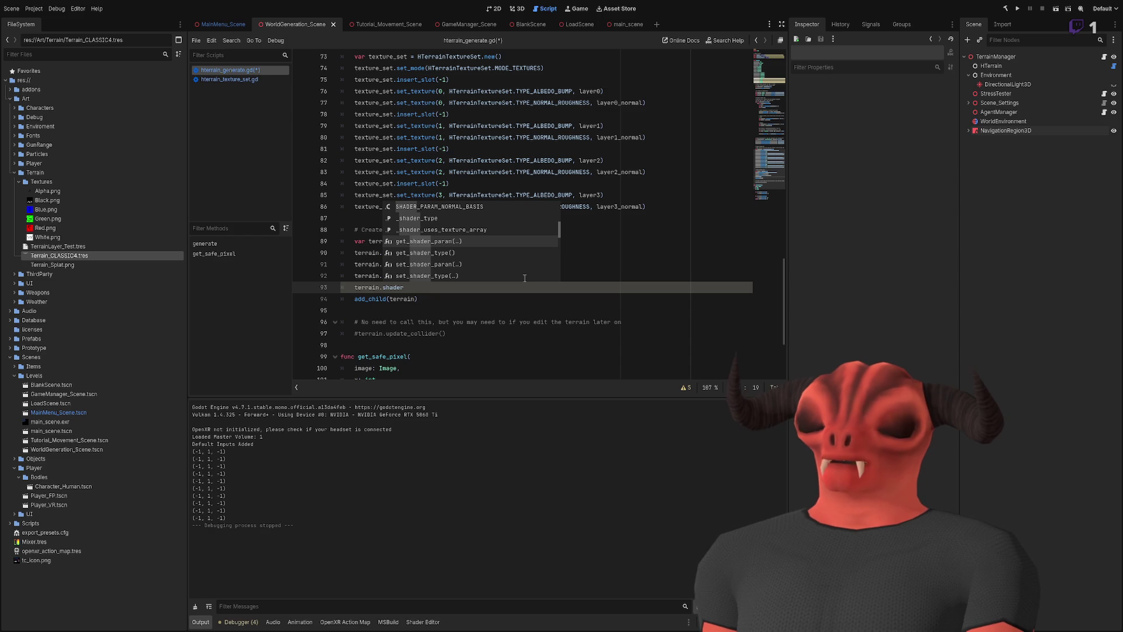
key(BackSpace)
key(BackSpace)
key(BackSpace)
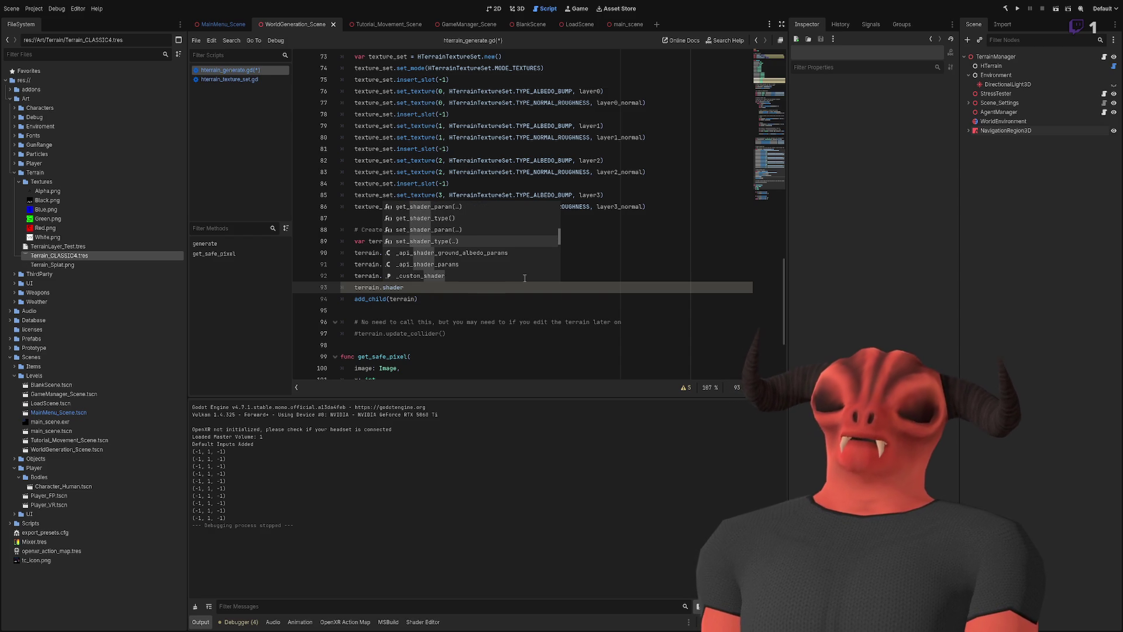
text(et_sjad)
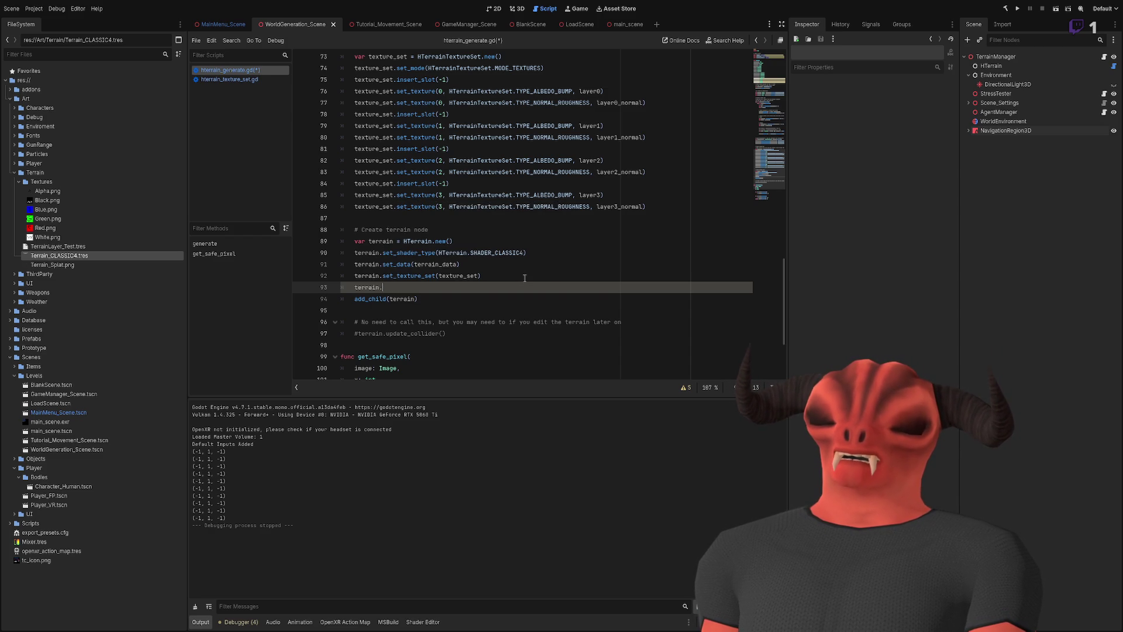
text(shader)
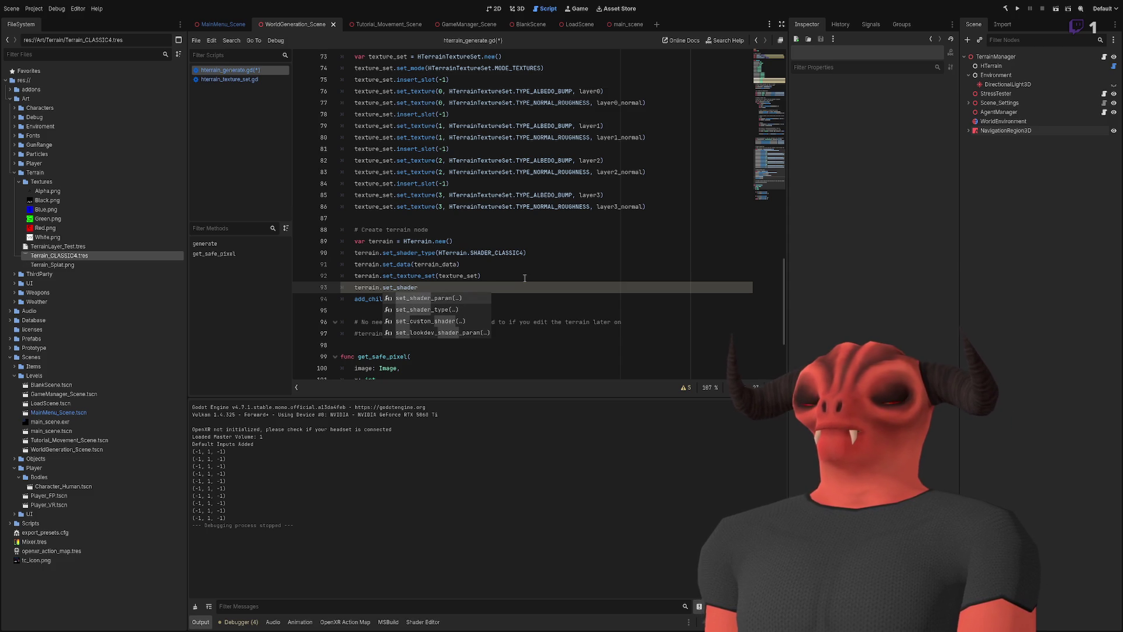
key(Return)
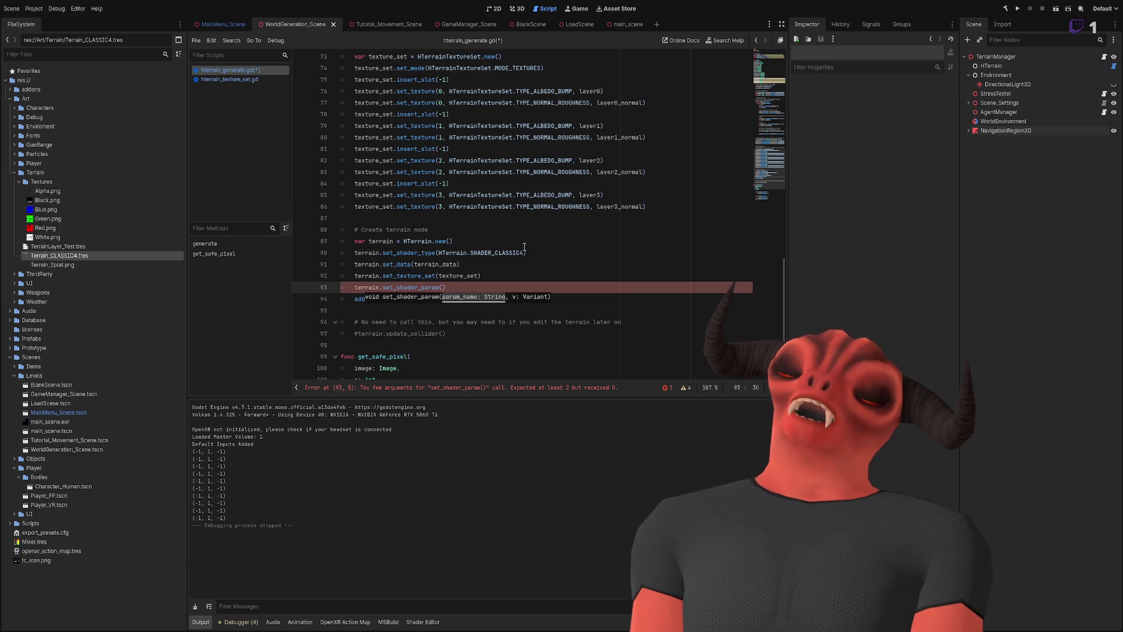
scroll(524, 247, up, 20)
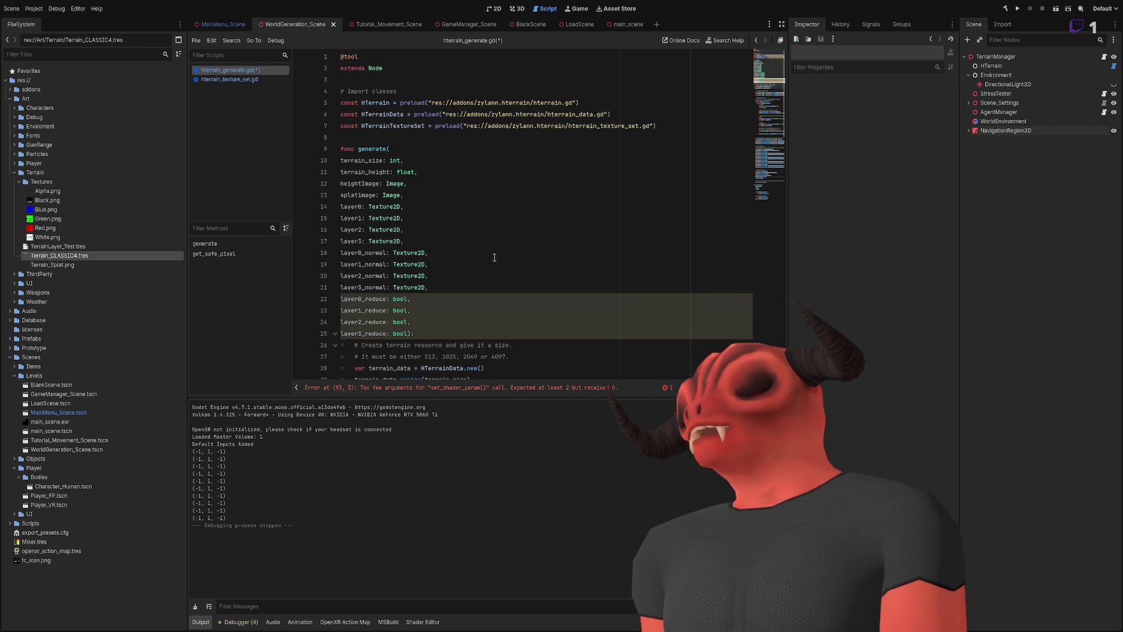
- Jump from line 93's set_shader_param call to its definition in hterrain.gd with F12
scroll(488, 252, down, 2)
scroll(488, 252, down, 20)
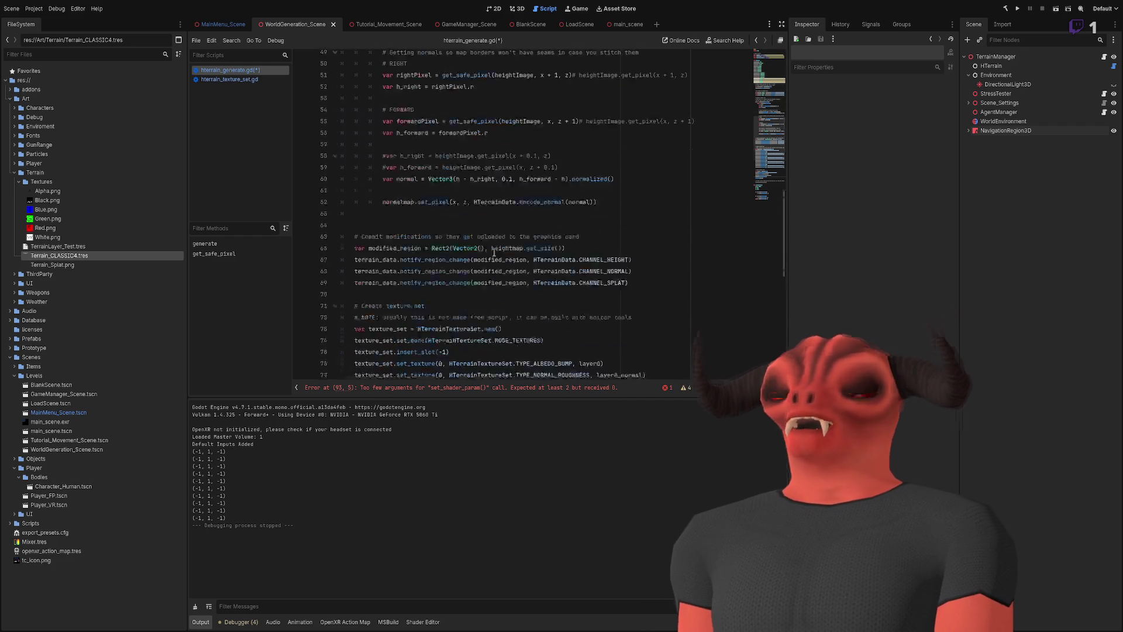
scroll(504, 254, up, 4)
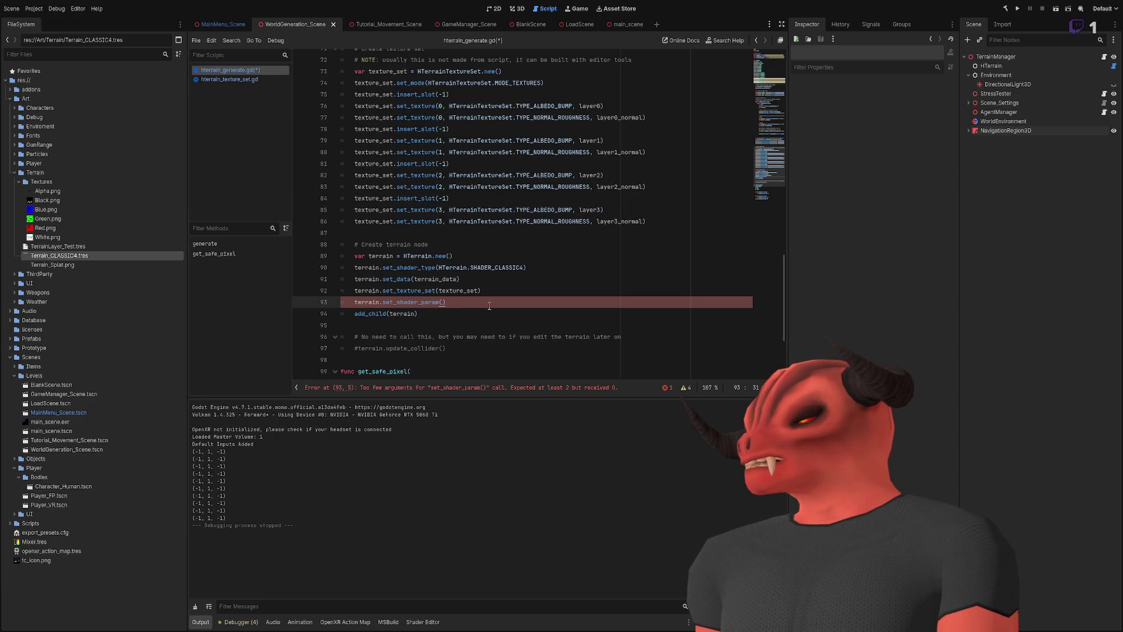
double_click(416, 301)
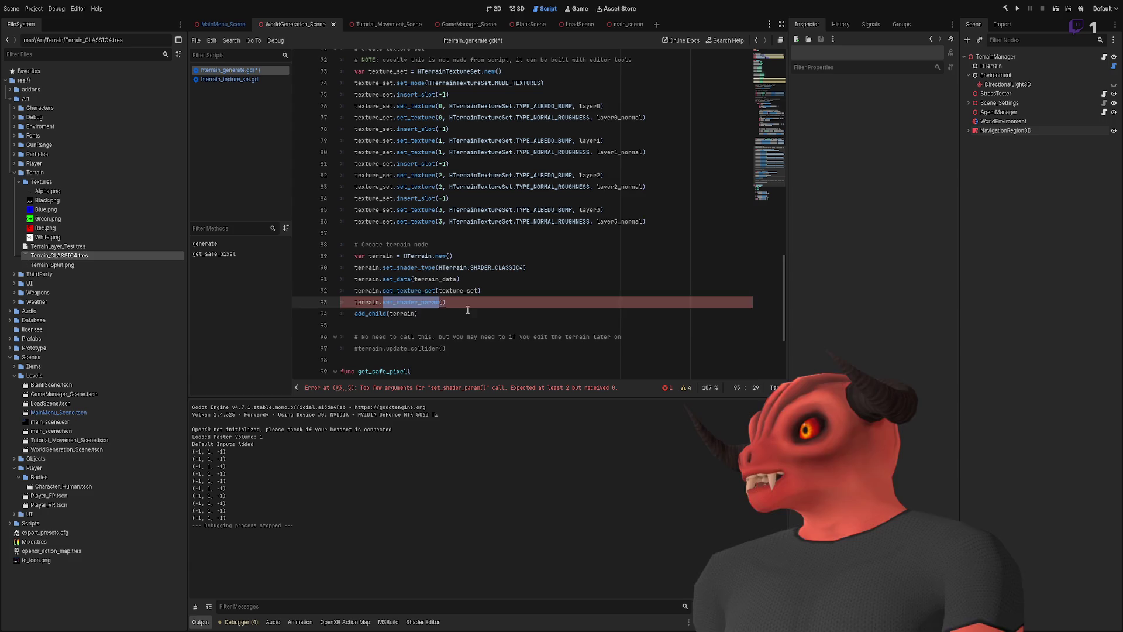
key(Down)
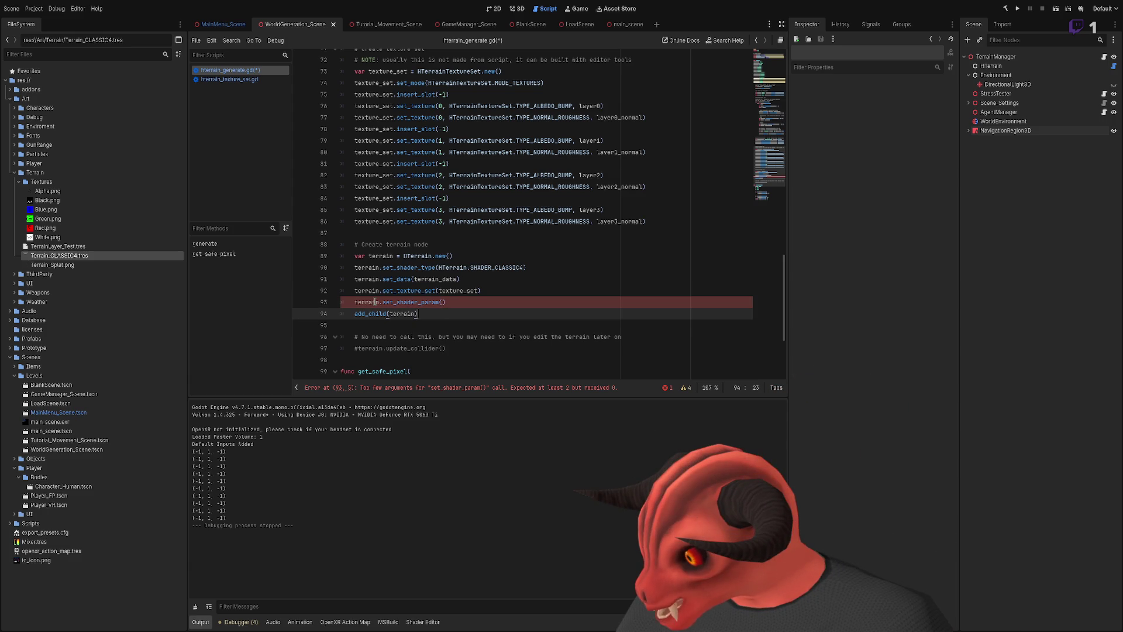
click(437, 302)
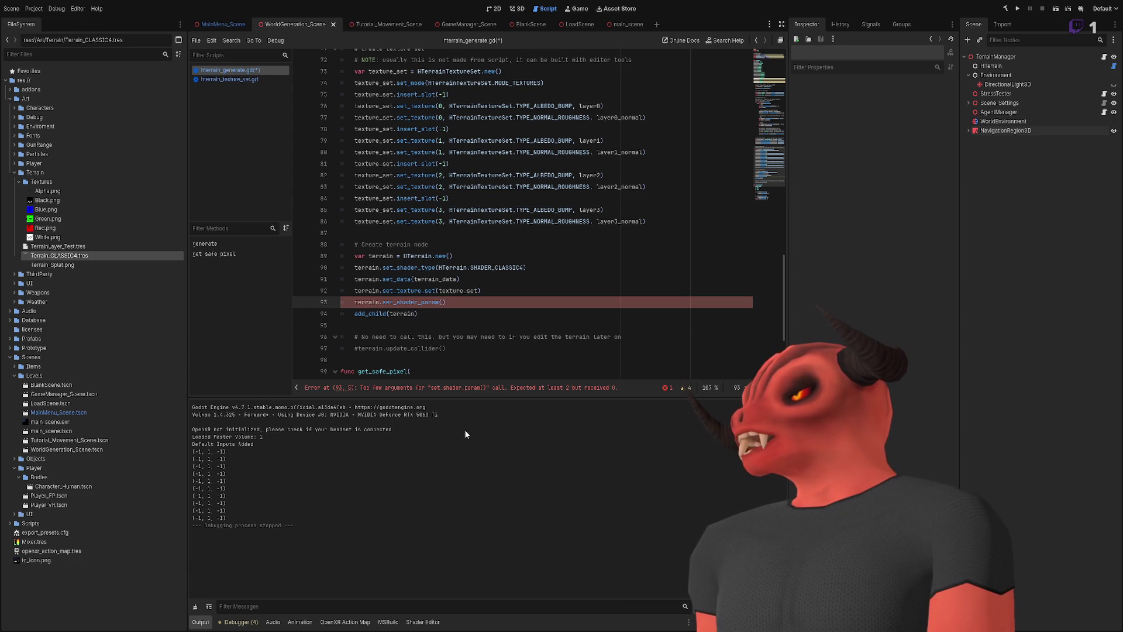
key(F12)
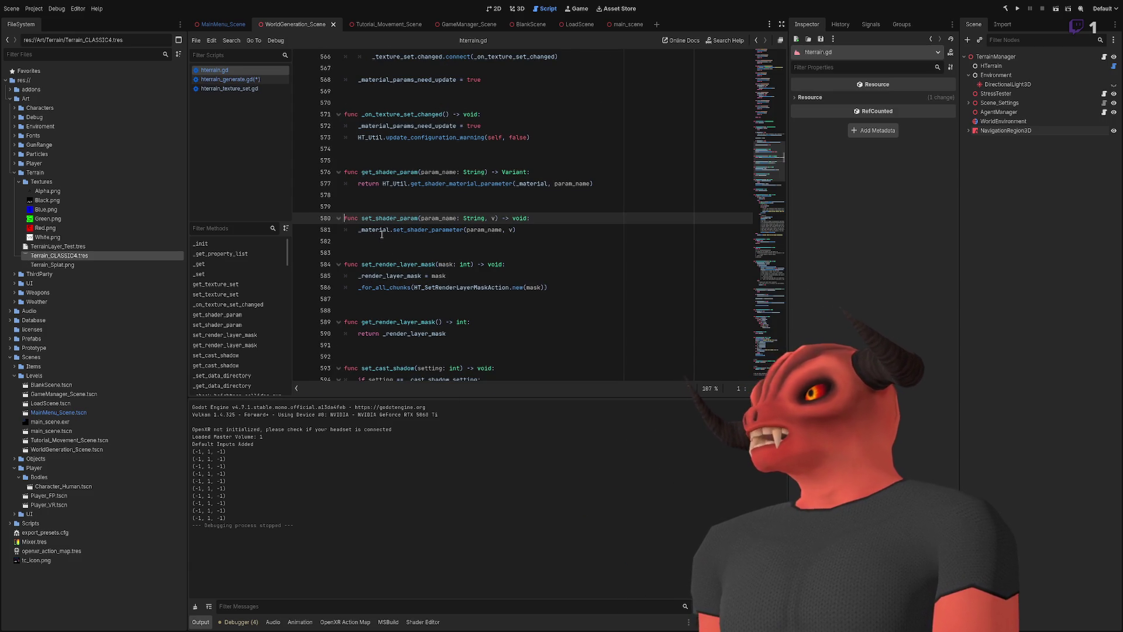
- Review param_name usage in hterrain.gd, return to hterrain_generate.gd and run the current scene
double_click(474, 228)
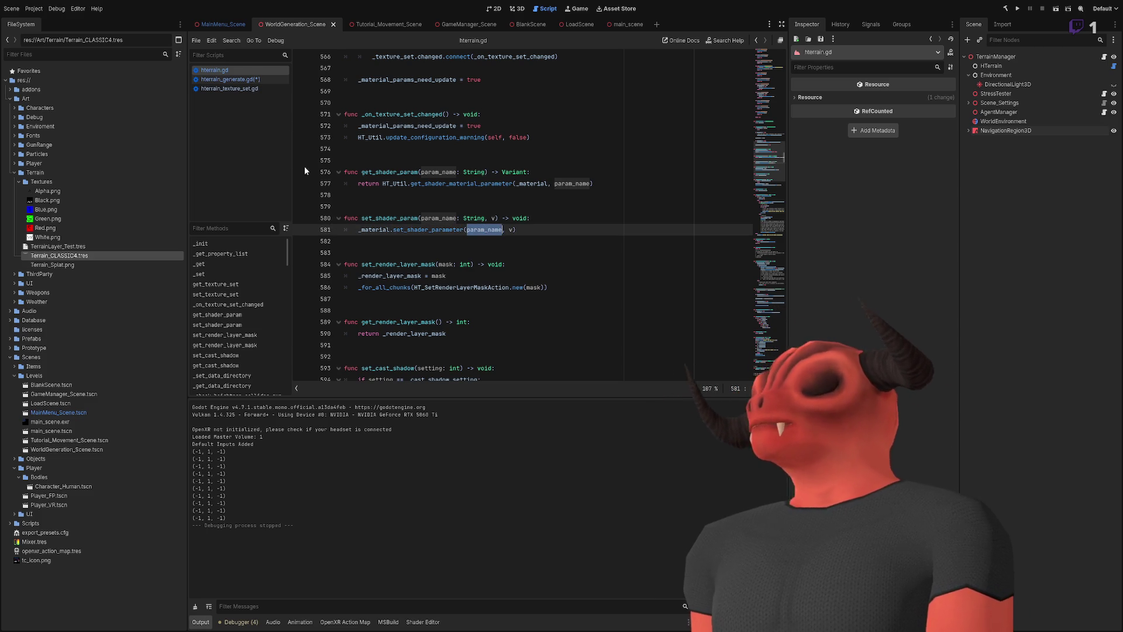
click(250, 80)
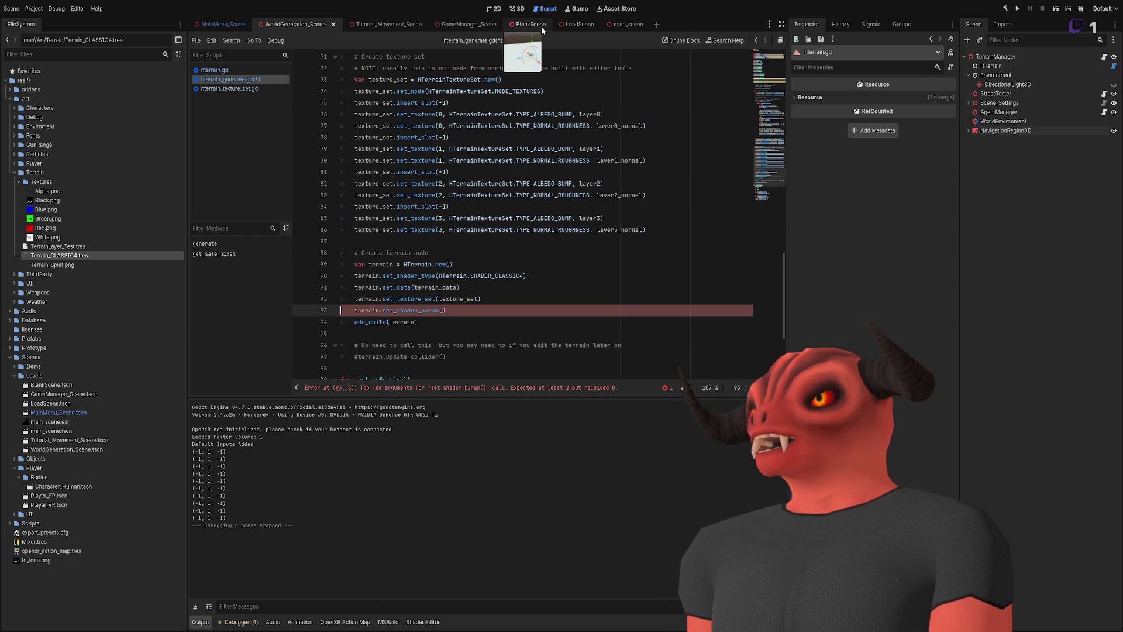
click(1057, 12)
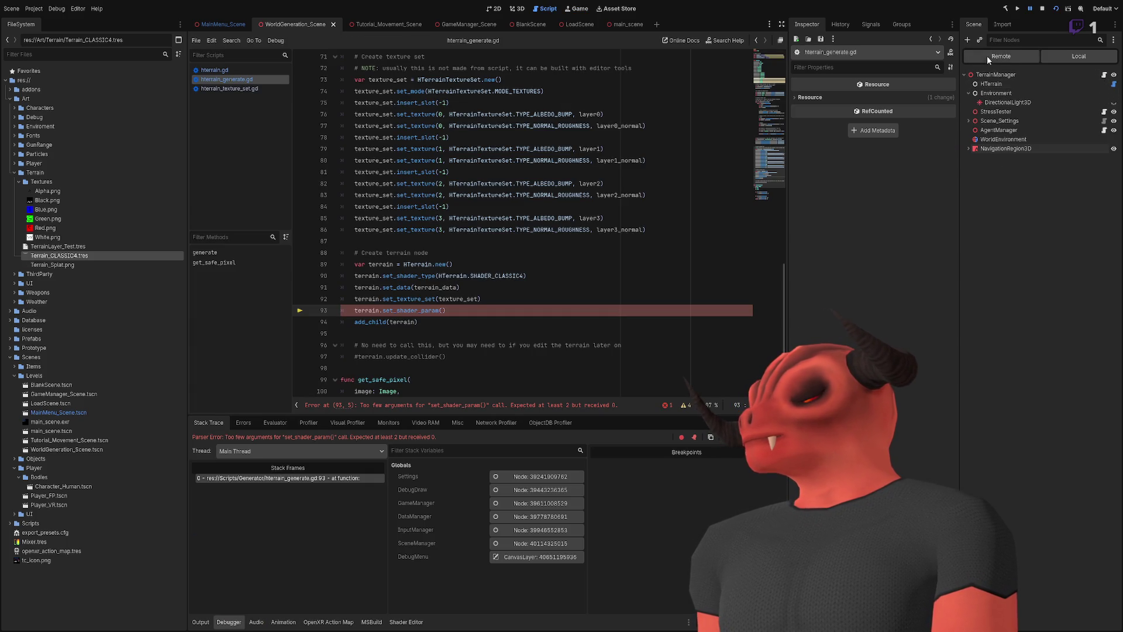
- Comment out line 93's set_shader_param call with Ctrl+K and restart the scene
click(987, 56)
click(968, 139)
click(968, 139)
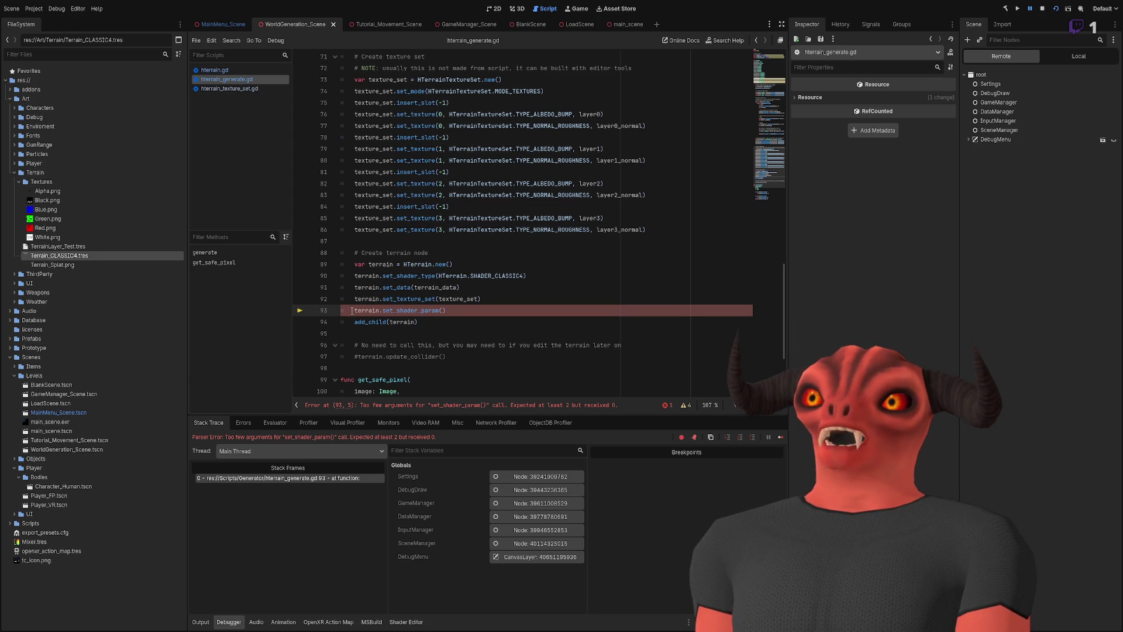
key(ctrl+k)
click(1042, 8)
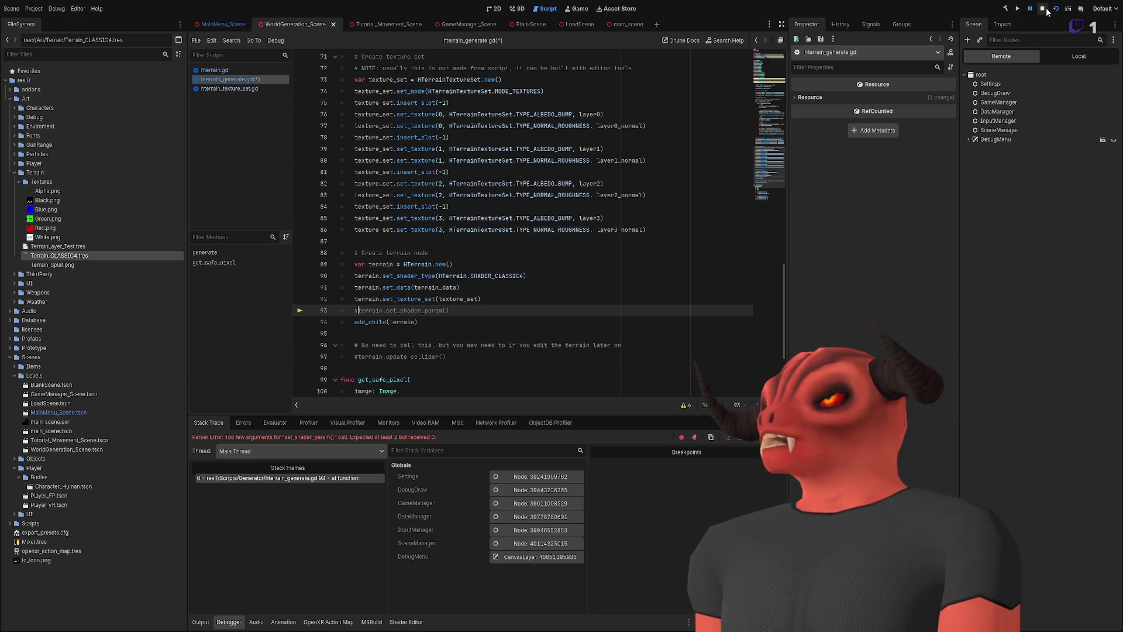
click(1055, 10)
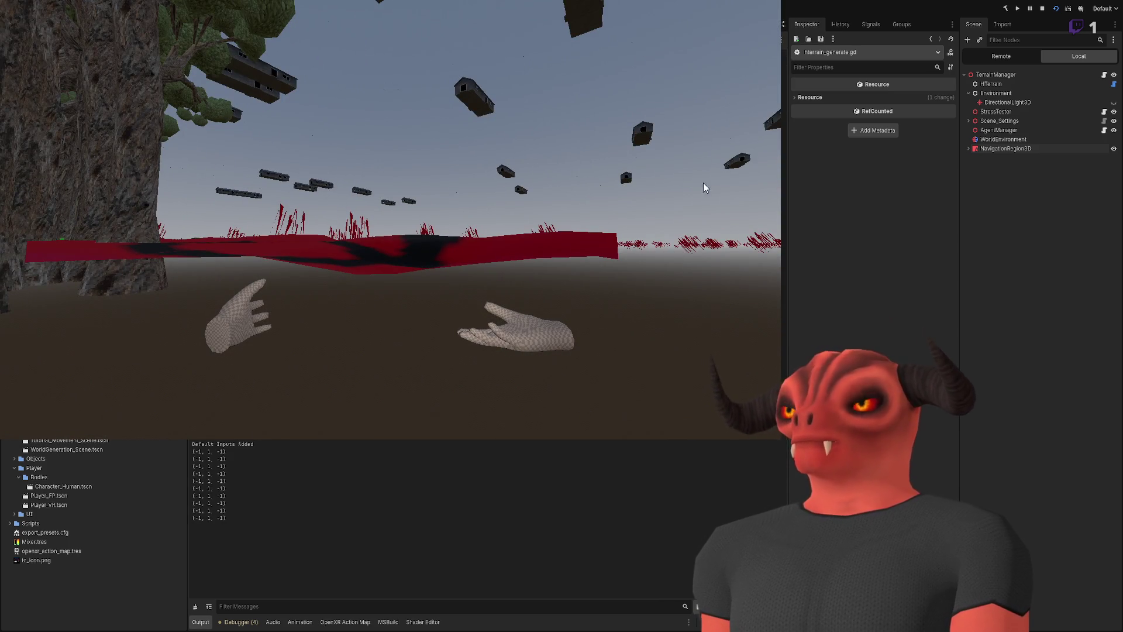
- Examine the running terrain's ShaderMaterial textures, then stop the game and select TerrainManager
click(990, 83)
click(993, 58)
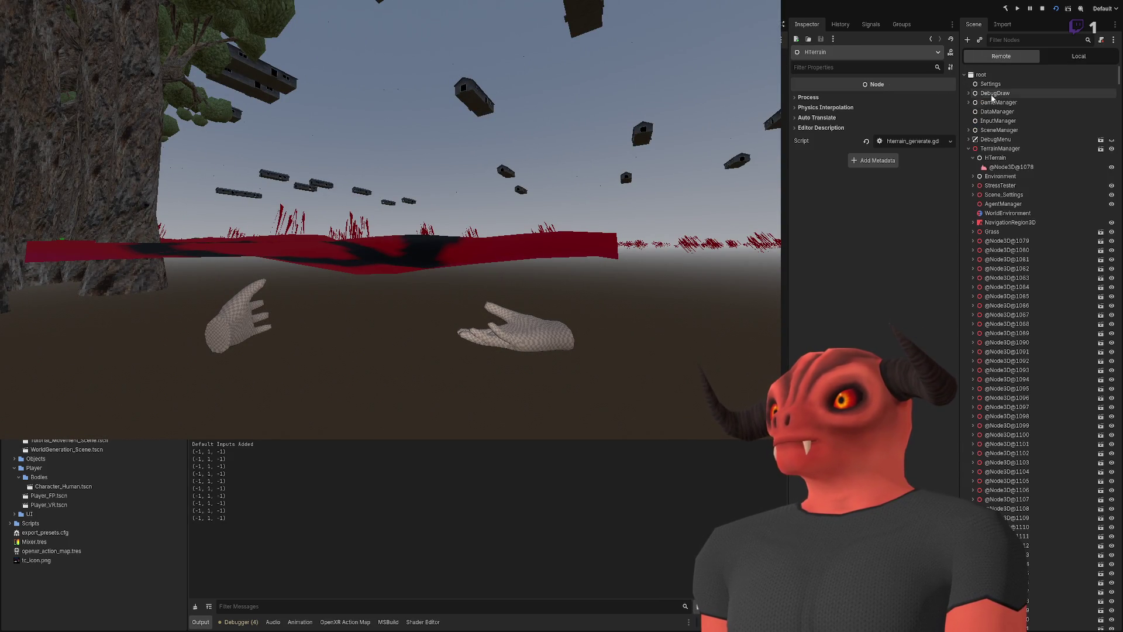
click(1010, 166)
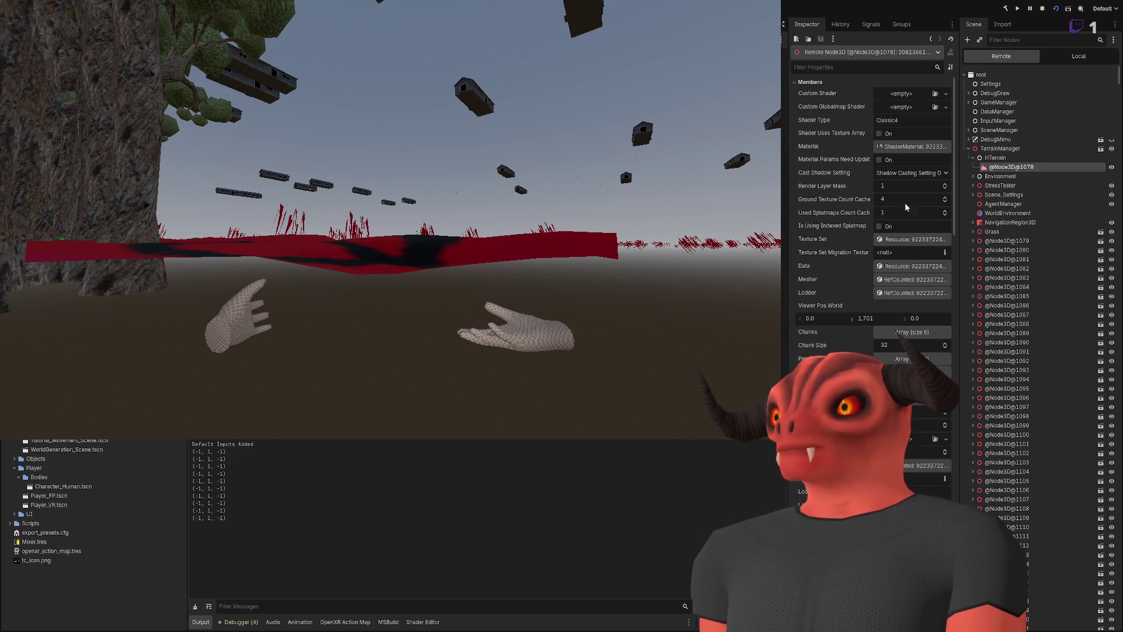
click(892, 148)
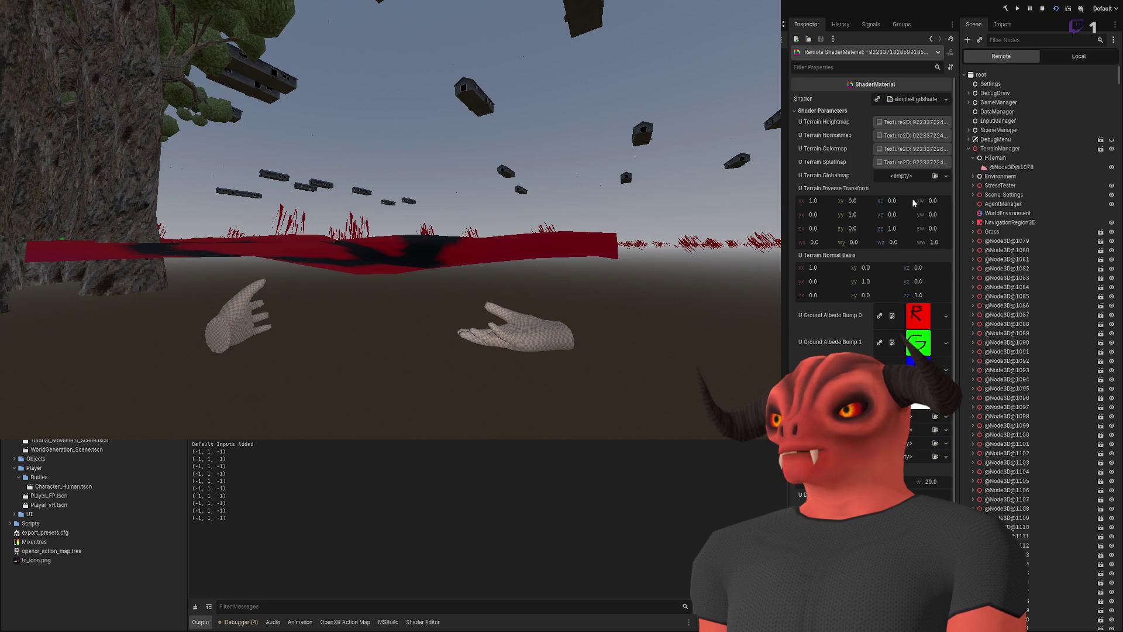
scroll(881, 207, down, 3)
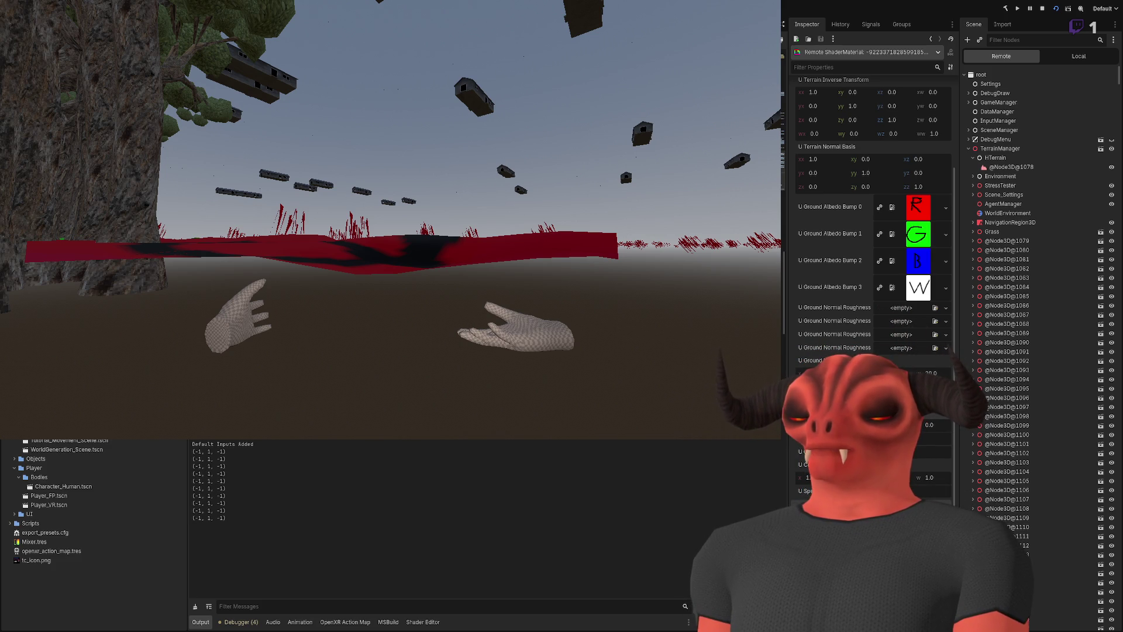
click(1042, 8)
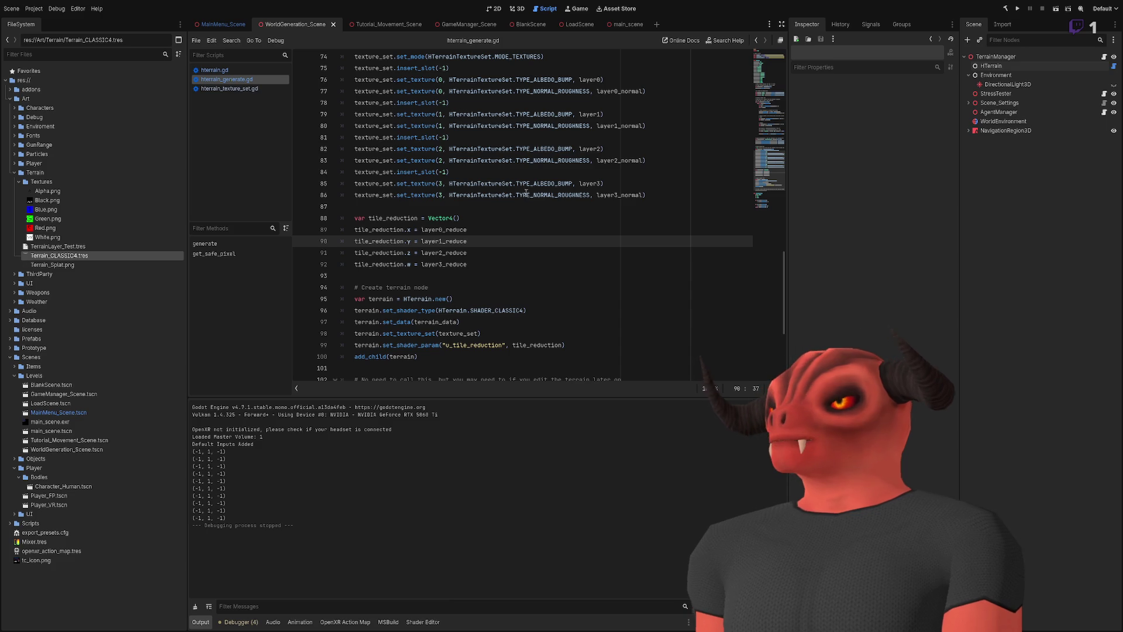
click(1007, 58)
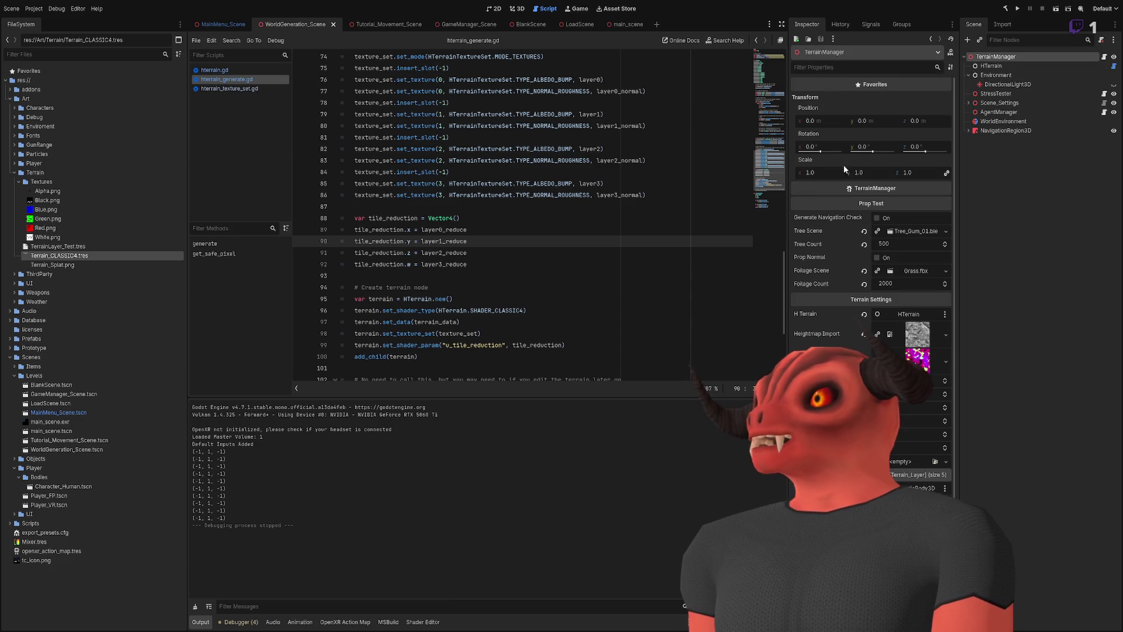
- Select TerrainManager and delete one Terrain_Layer, leaving four Ground Layers entries
click(996, 75)
click(996, 57)
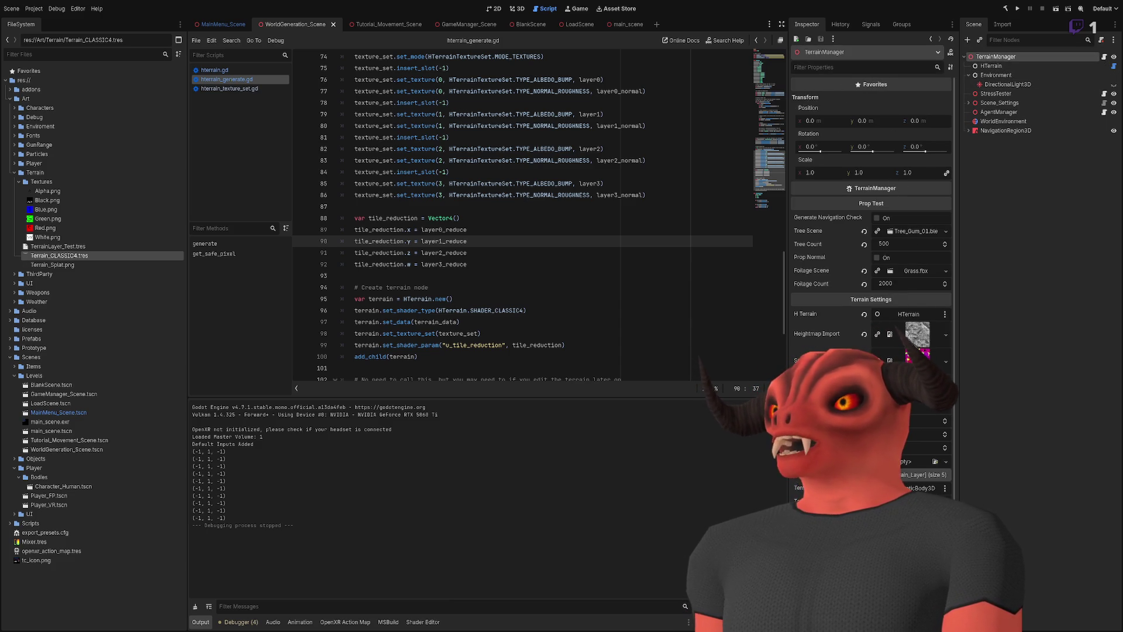
scroll(872, 234, down, 5)
click(910, 328)
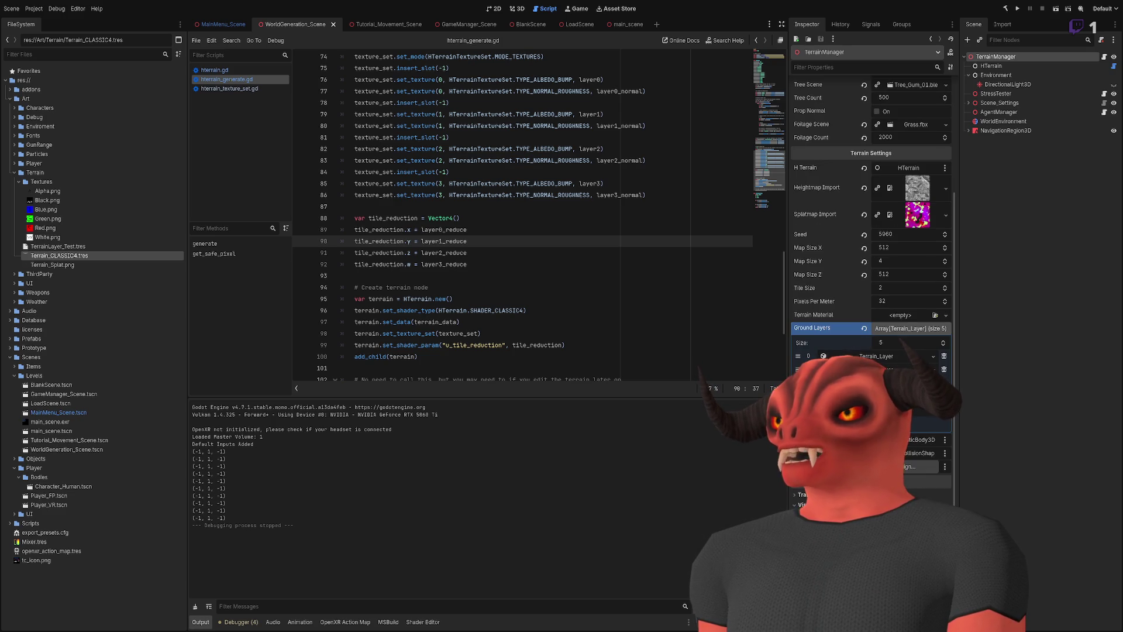
click(944, 369)
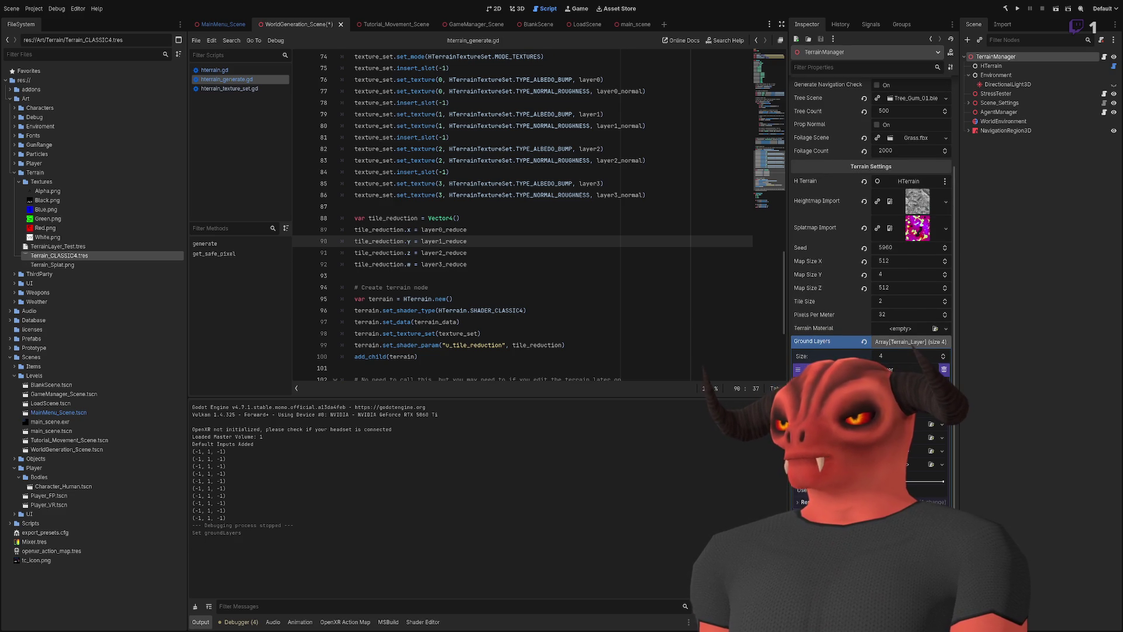
scroll(871, 234, down, 5)
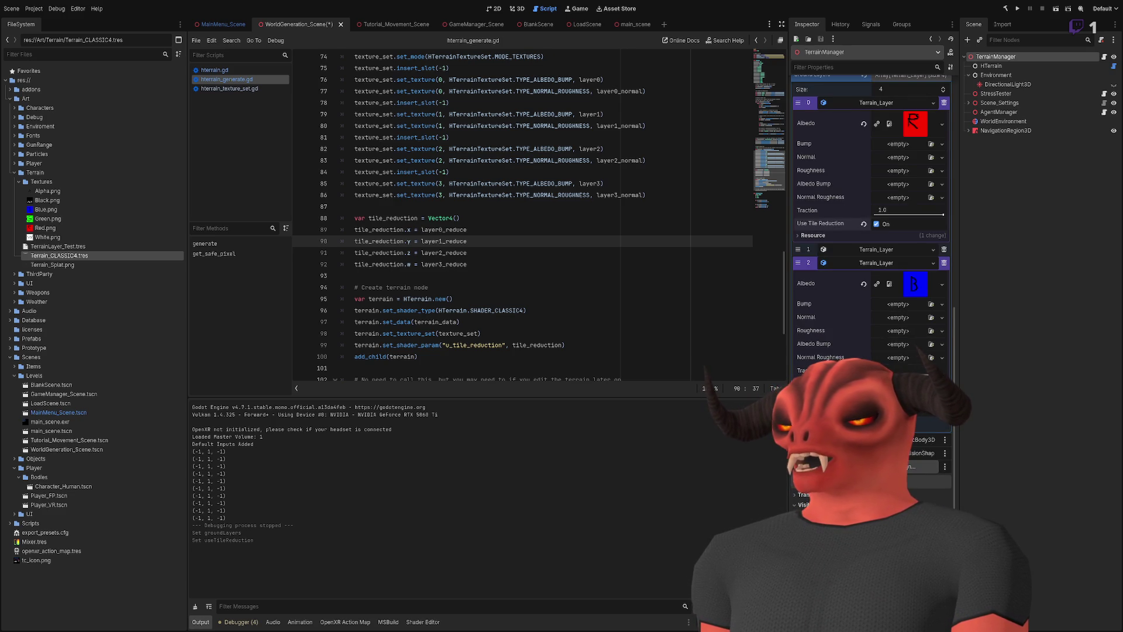
scroll(829, 338, up, 6)
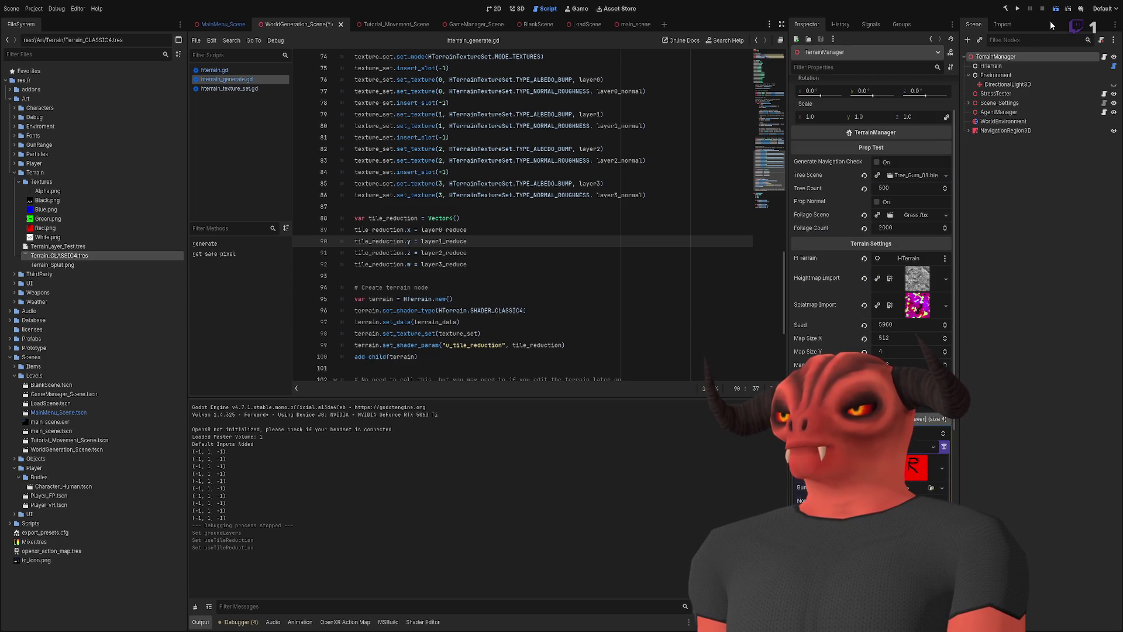
- Save and run the current scene with F6; it breaks at hterrain_generate.gd line 89
key(F6)
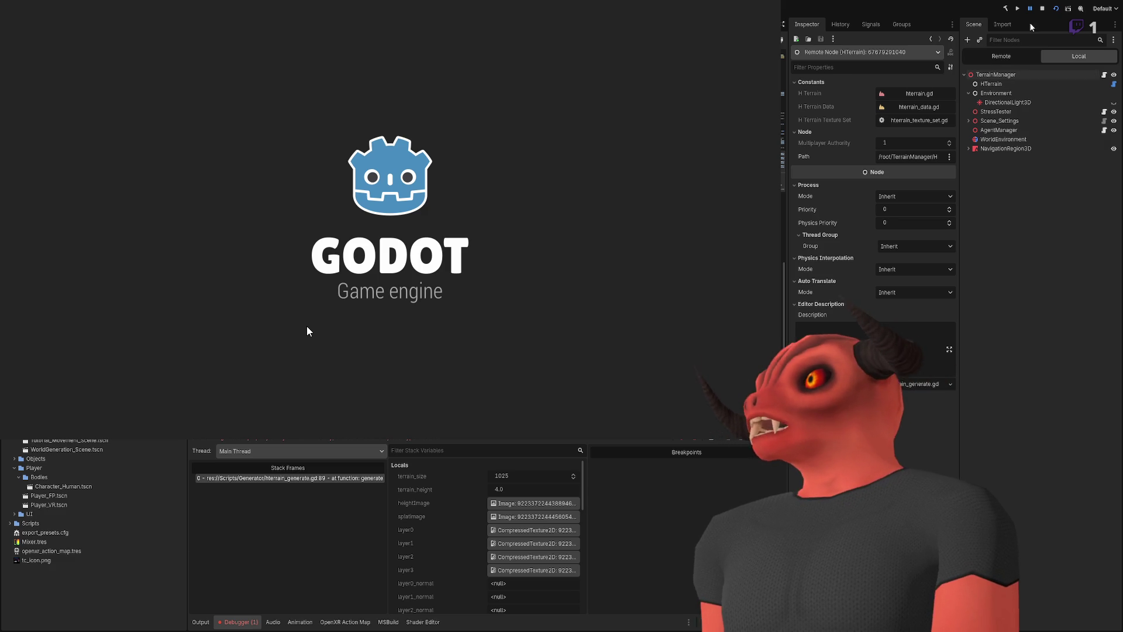
- Stop the halted debug session, rerun the scene to check the terrain layers, then stop and relaunch
click(1039, 8)
click(1041, 8)
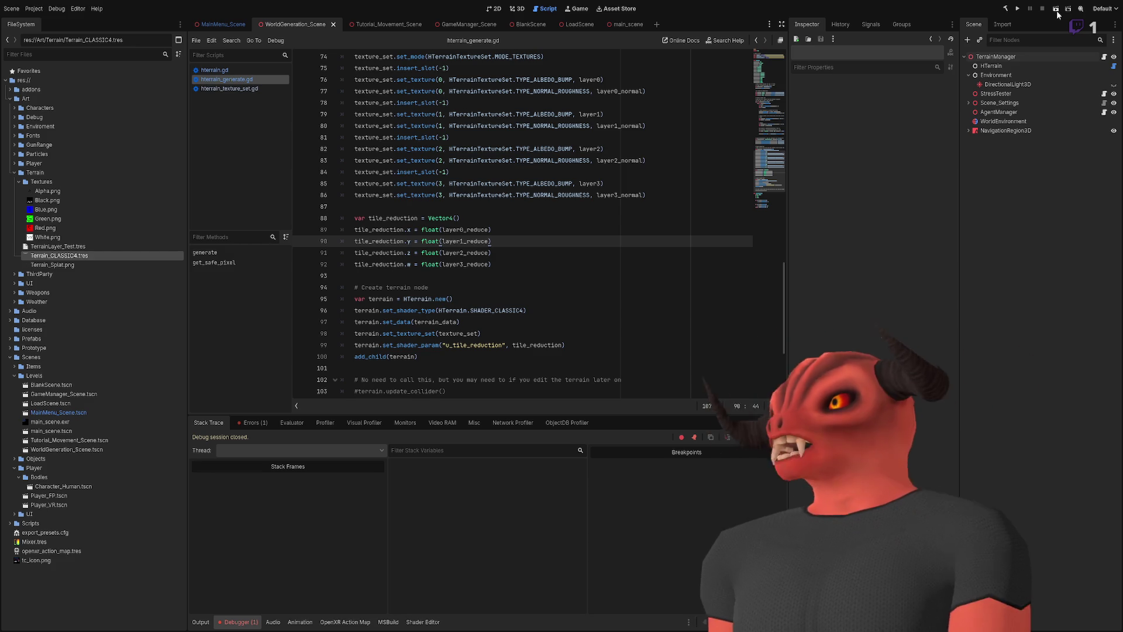
click(1056, 9)
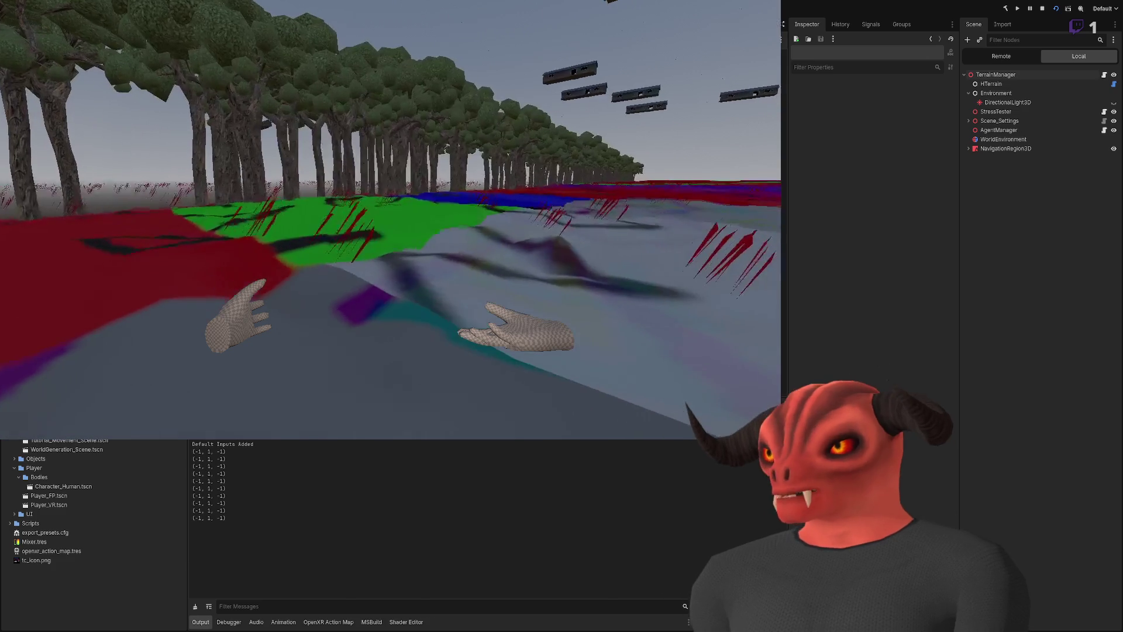
click(1042, 8)
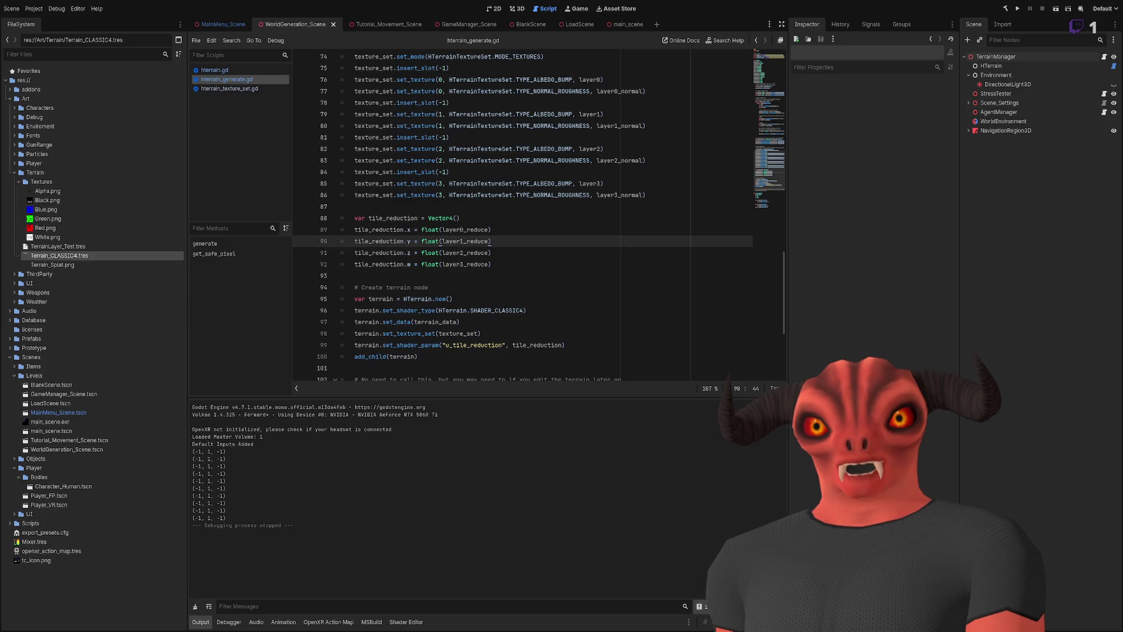
key(F5)
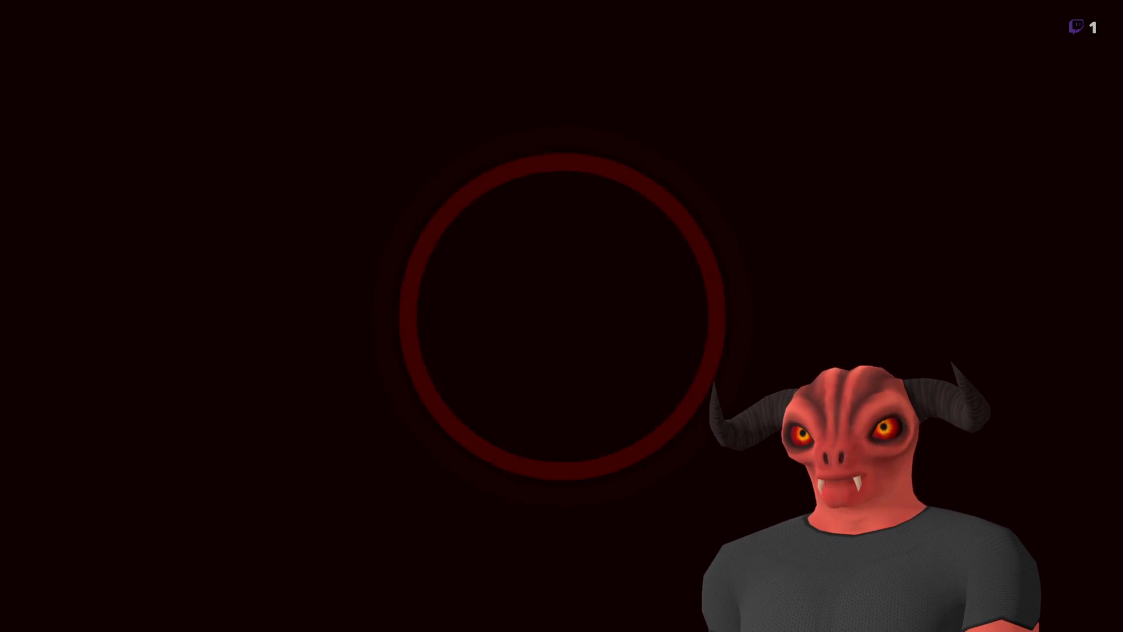
- Expand addons and zylann.hterrain in the FileSystem dock, browsing the util, tools and shaders folders
scroll(549, 247, down, 5)
scroll(772, 193, up, 5)
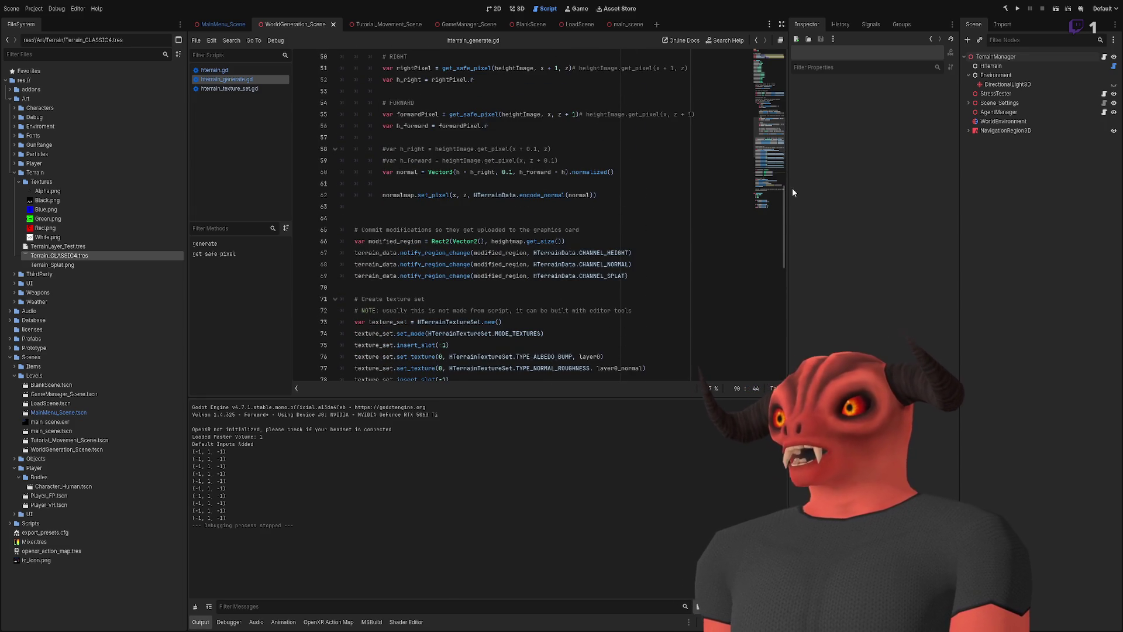
mouse_move(784, 205)
mouse_down()
mouse_move(776, 66)
mouse_move(779, 262)
mouse_up()
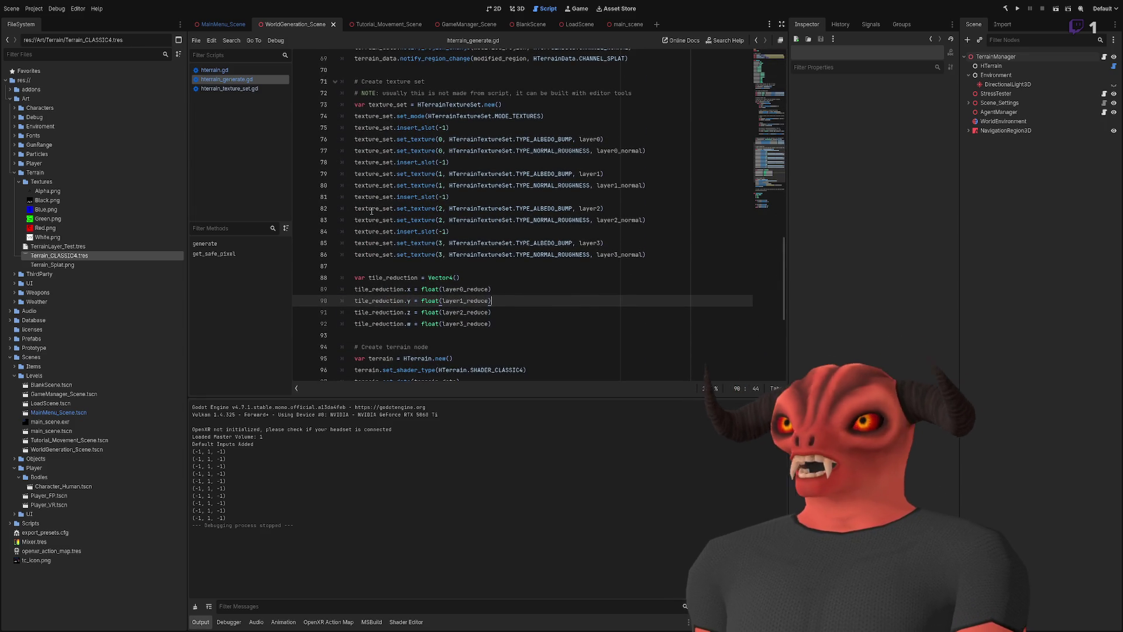
click(10, 90)
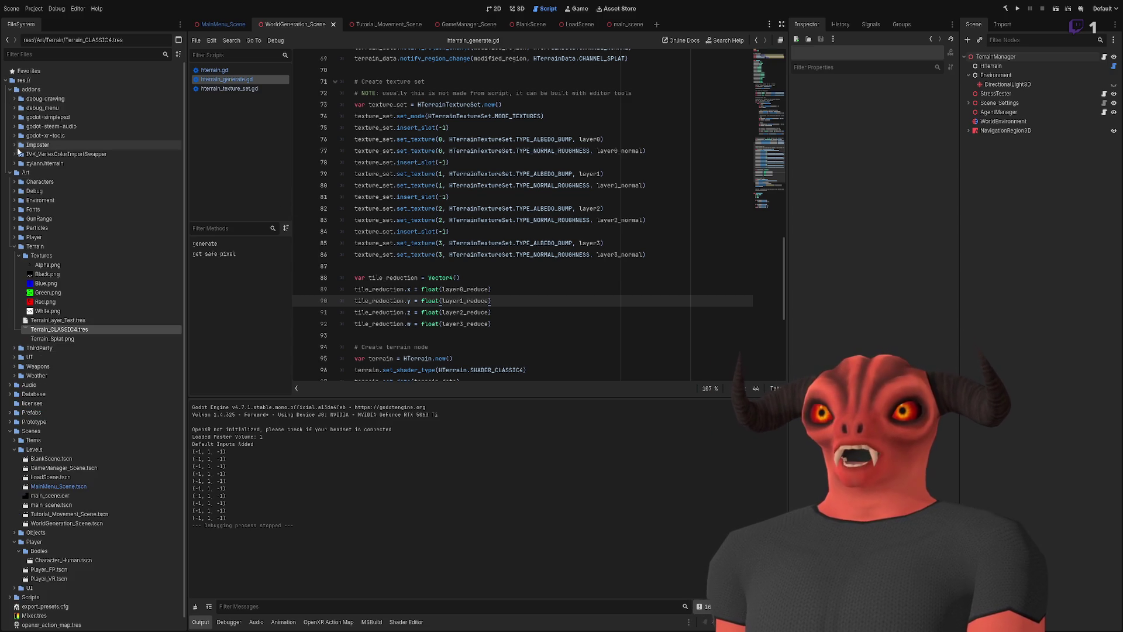
click(14, 164)
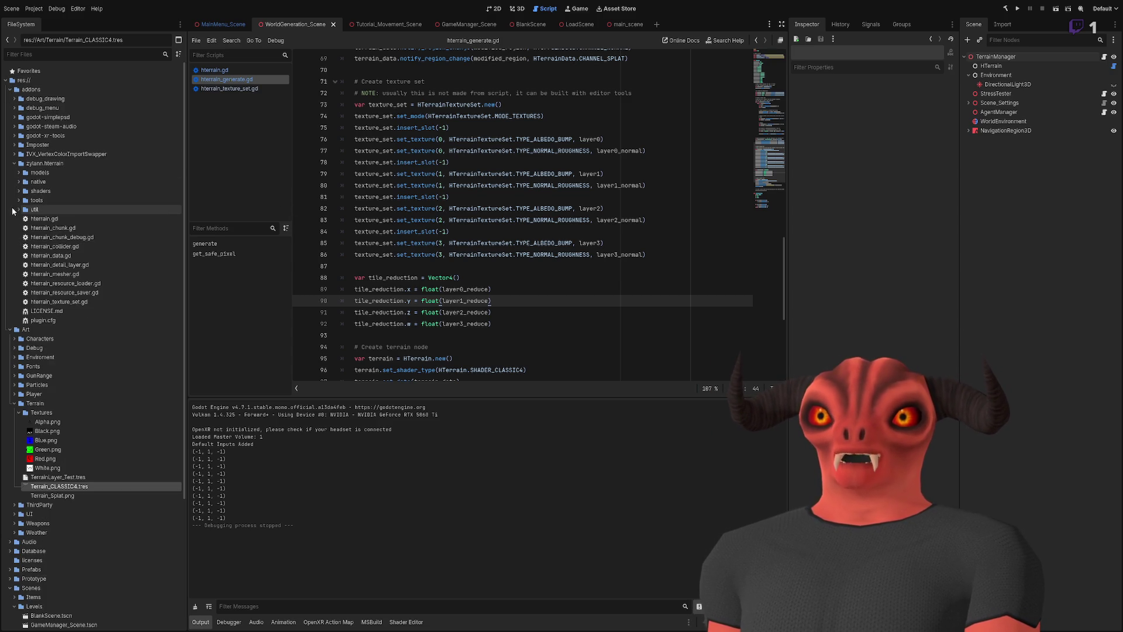
click(17, 209)
click(18, 210)
click(19, 200)
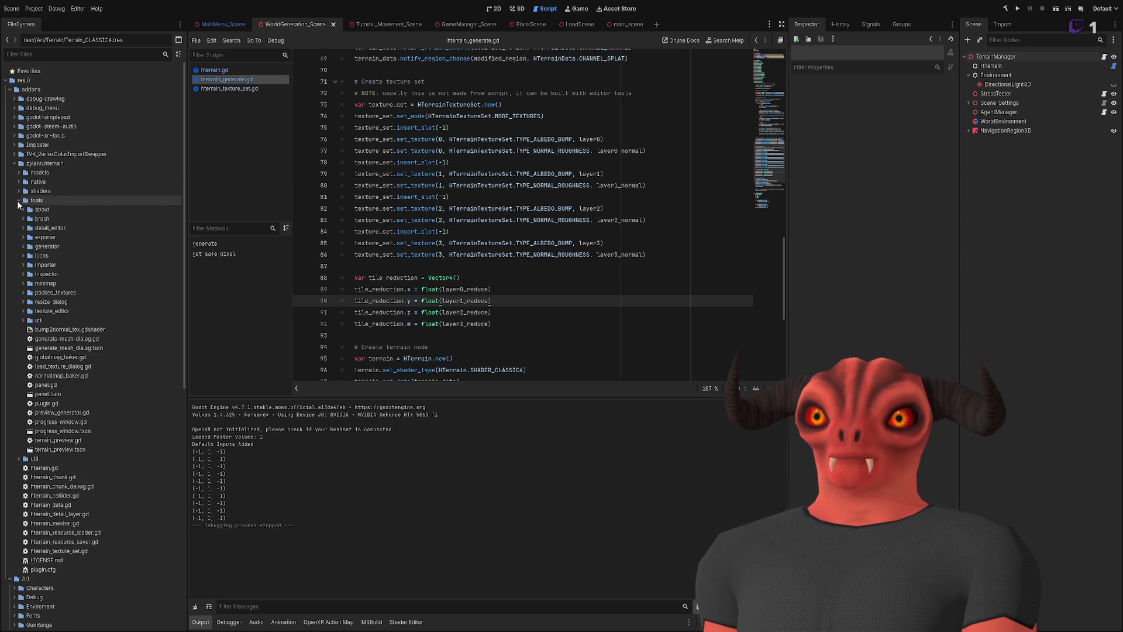
click(19, 200)
click(18, 192)
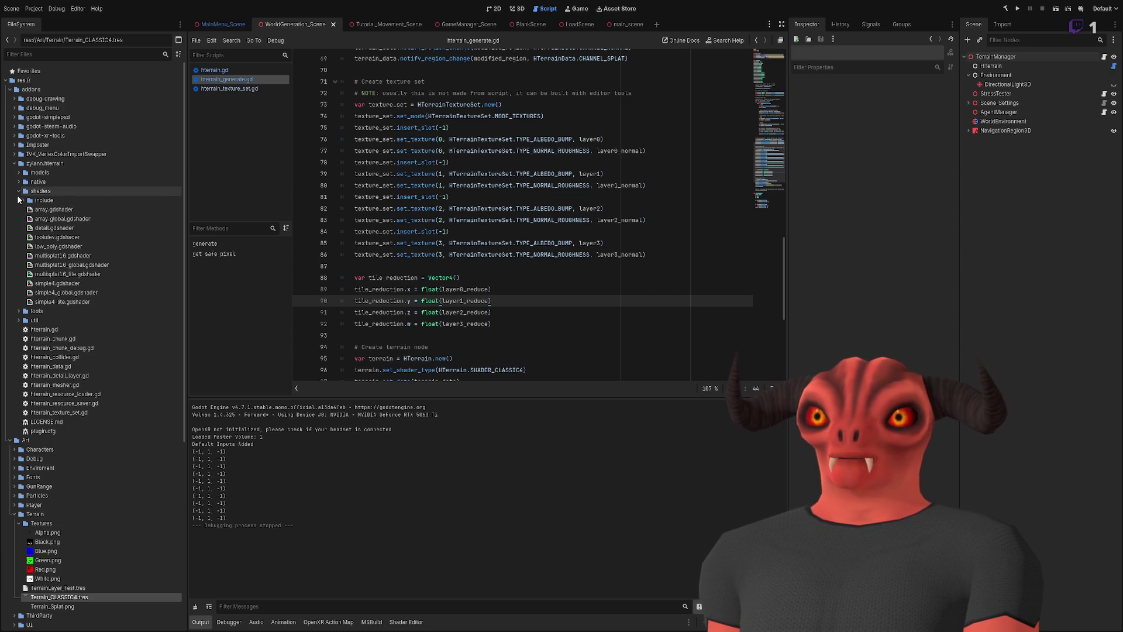
click(18, 191)
- Check native and models, collapse zylann.hterrain and addons, and go to script line 83
click(18, 182)
click(18, 182)
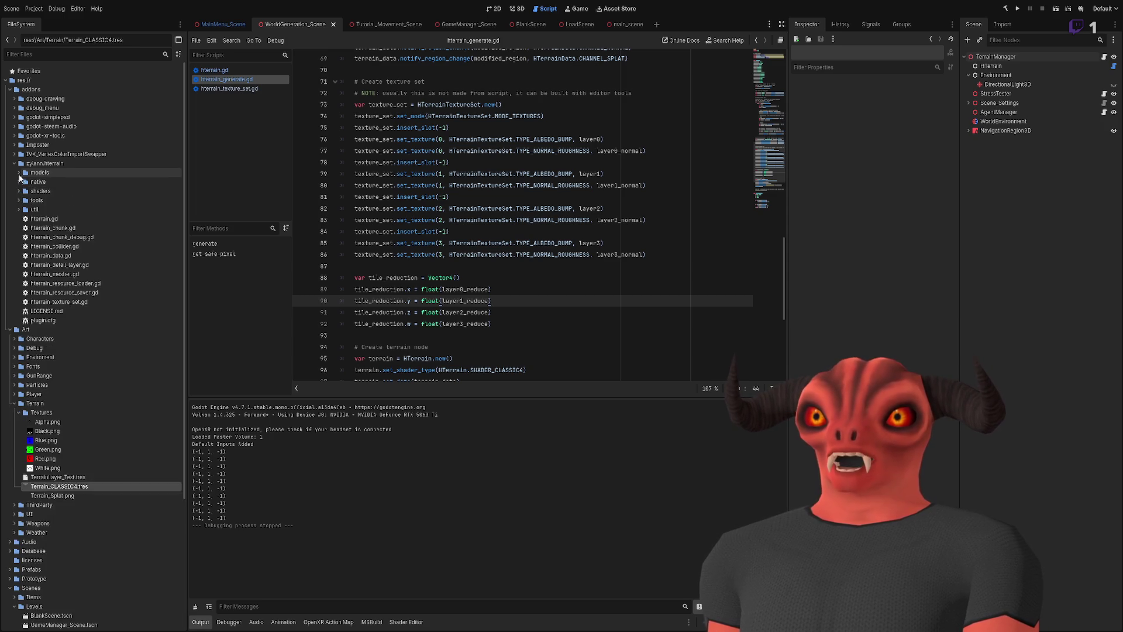
click(19, 173)
click(19, 173)
click(15, 163)
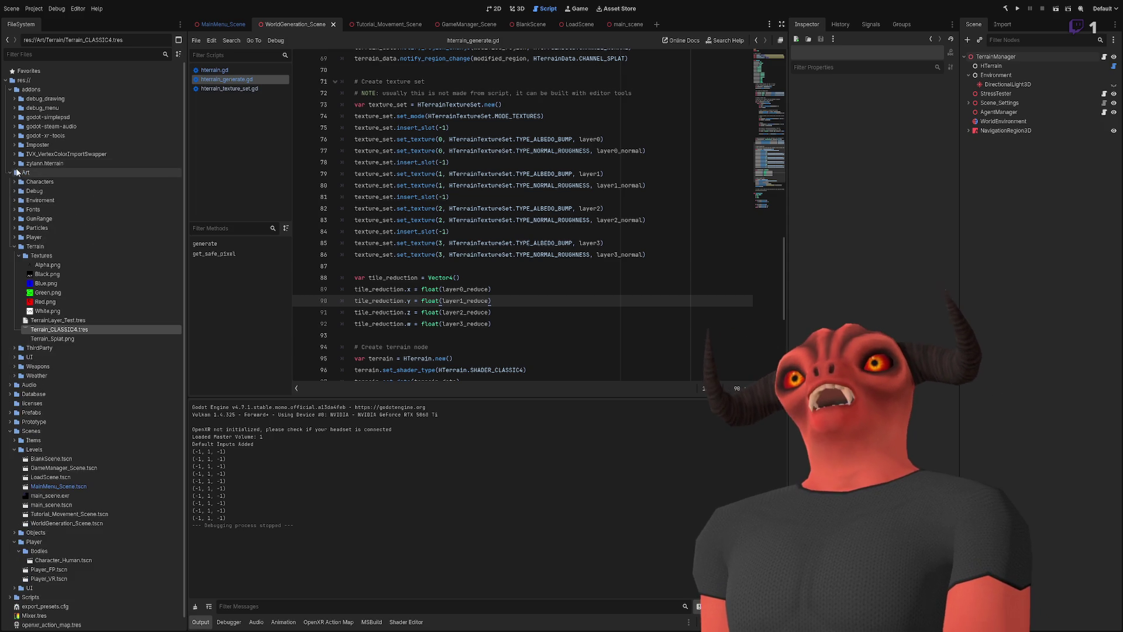
click(10, 89)
click(588, 219)
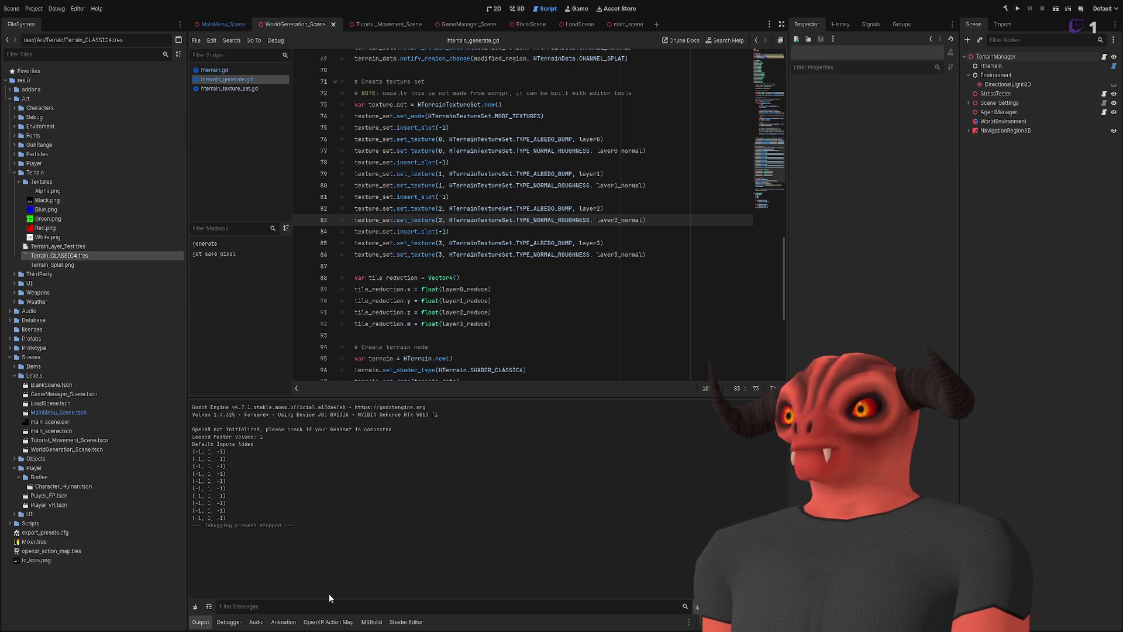
- Below the ShaderMaterial fetch on line 170, insert an empty terrainMaterial.SetShaderParameter(); call
key(alt+Tab)
scroll(401, 230, down, 10)
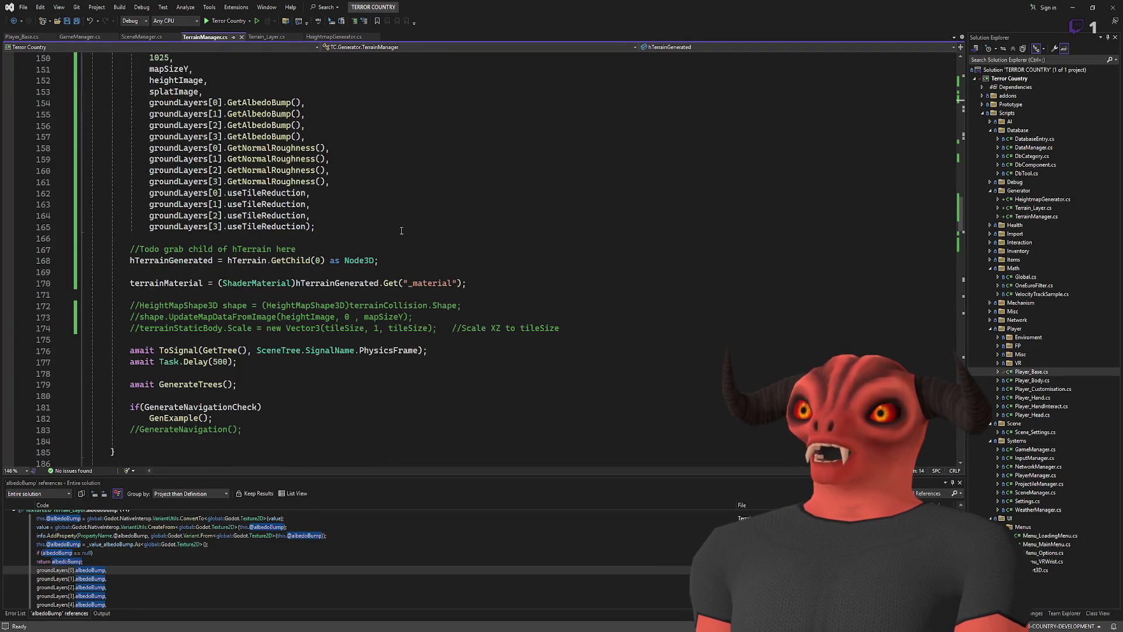
scroll(402, 230, up, 3)
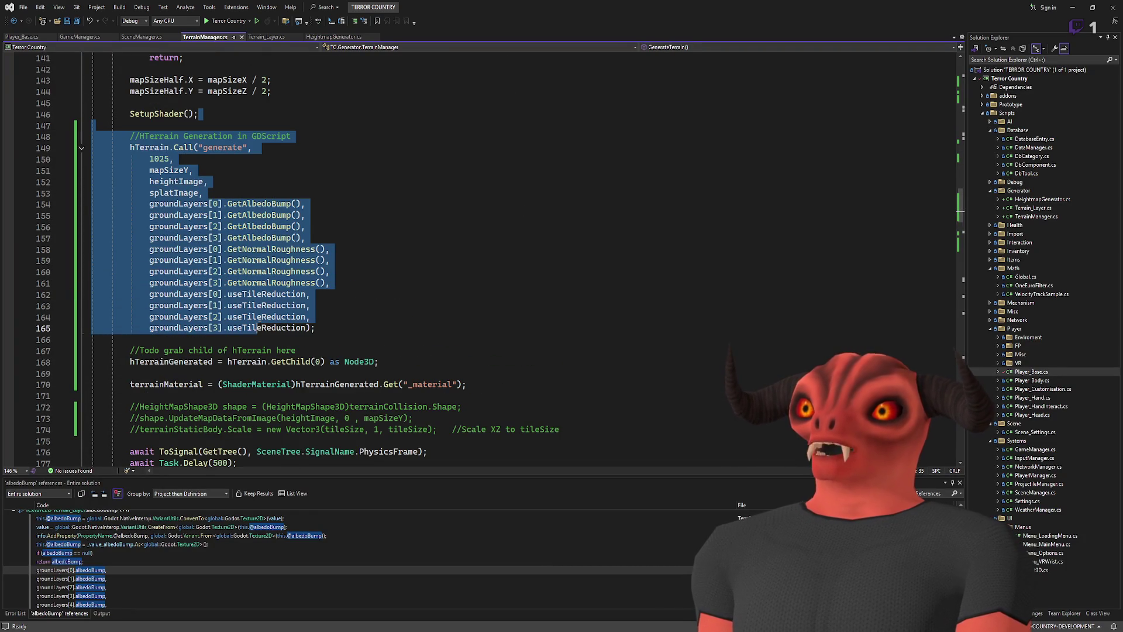
click(429, 324)
click(185, 388)
click(483, 388)
key(Return)
key(Return)
text(terra)
text(.S)
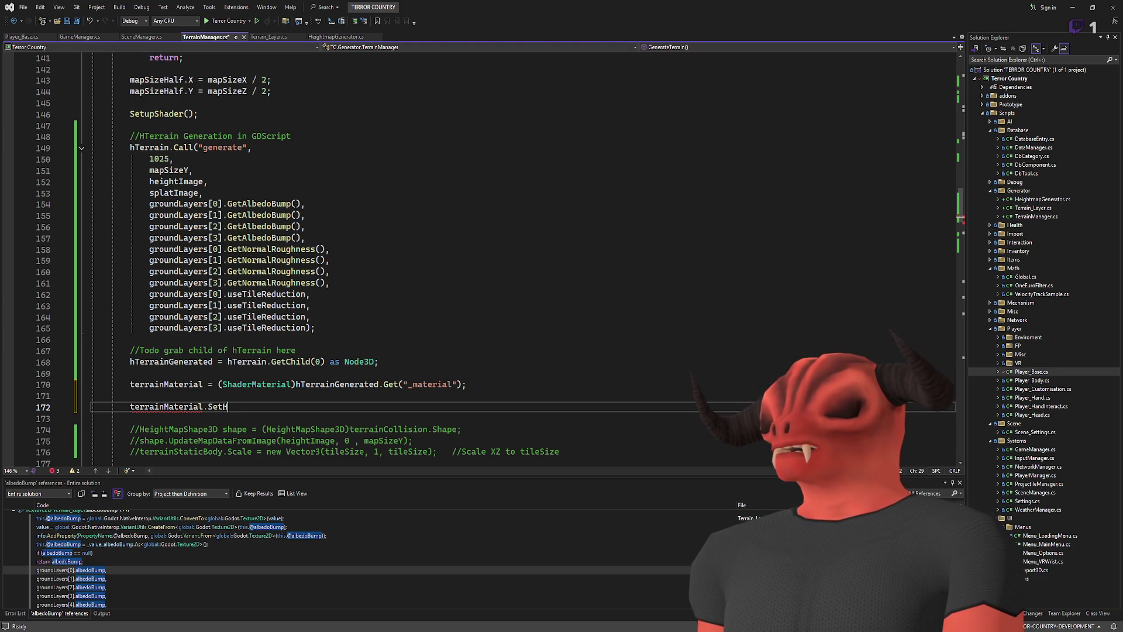
key(BackSpace)
text(hader)
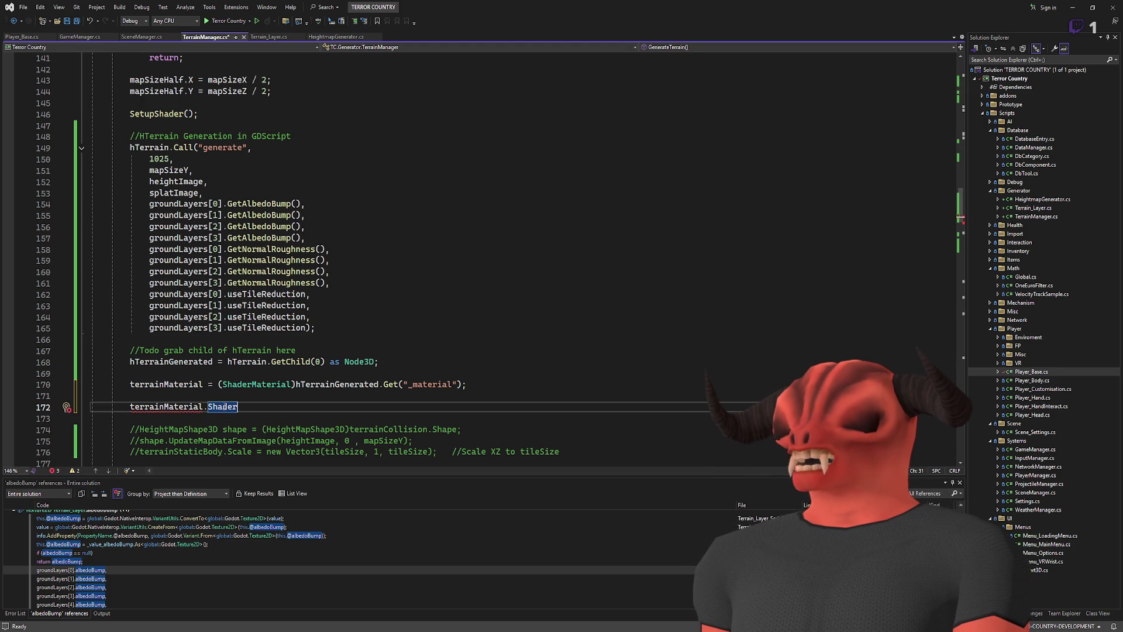
key(Tab)
text(();)
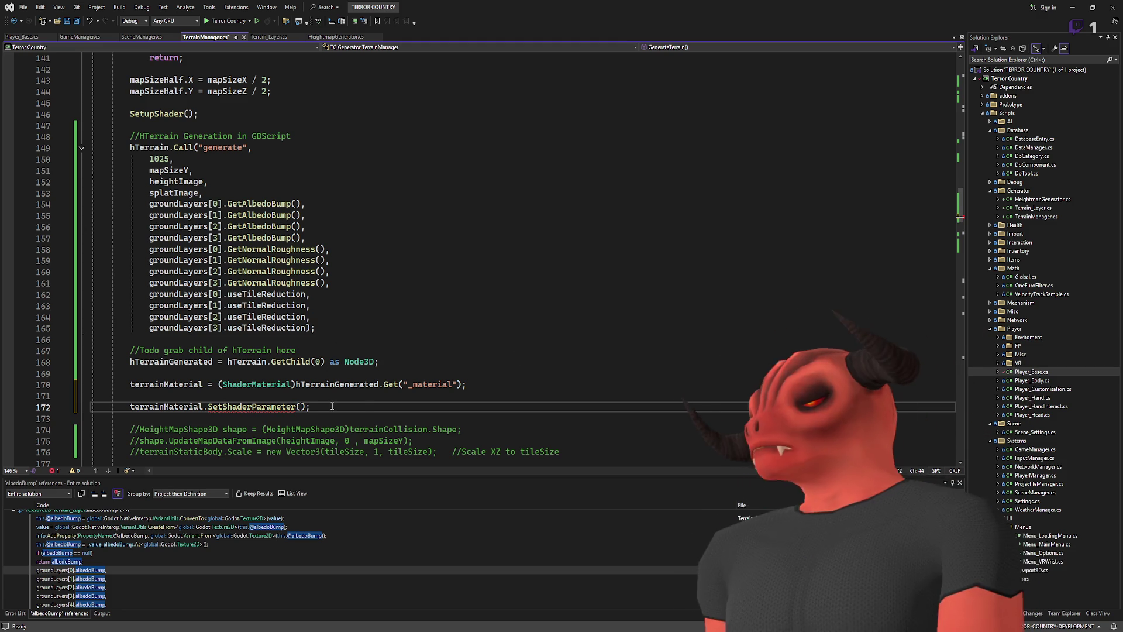
scroll(483, 337, up, 4)
- Scroll to SetupShader and open blank lines above it for a new method
scroll(483, 337, up, 1)
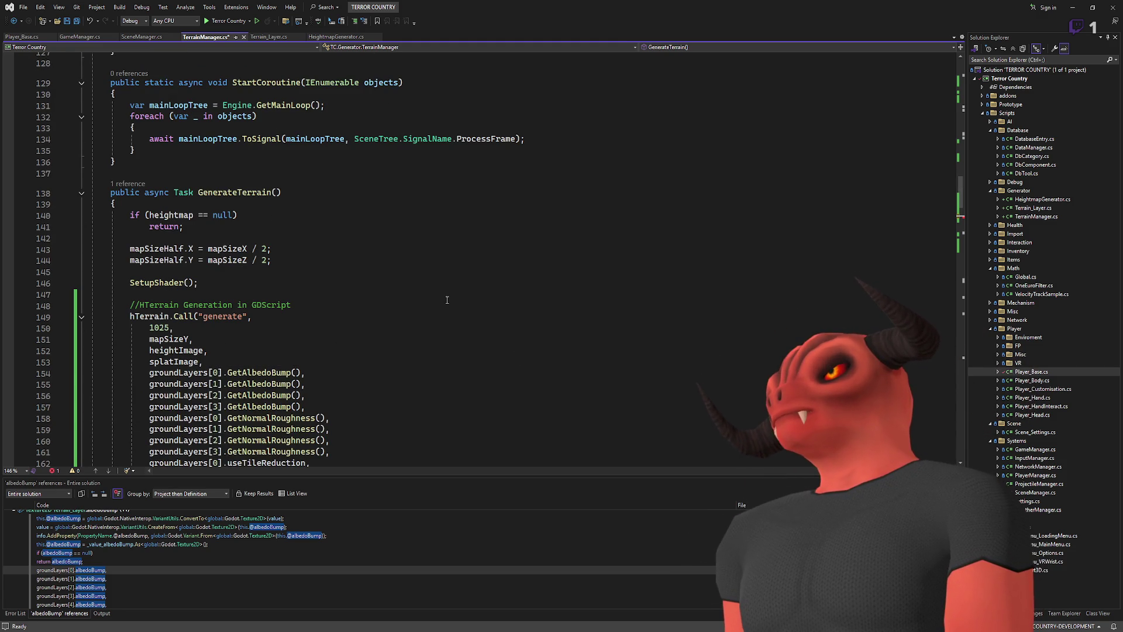
scroll(446, 297, down, 5)
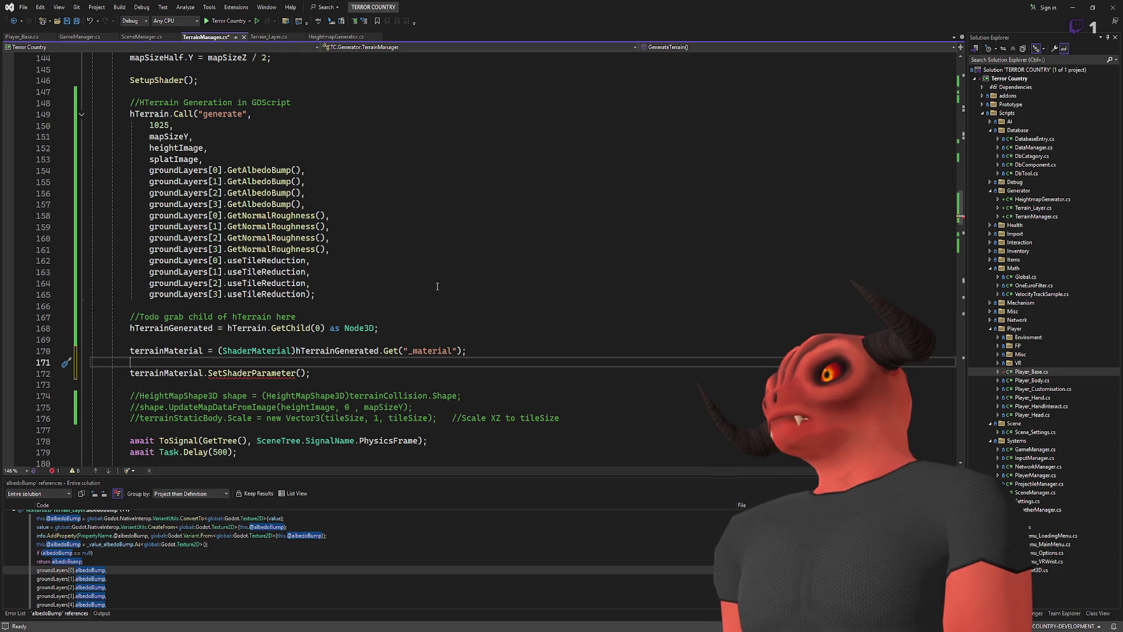
scroll(445, 282, down, 15)
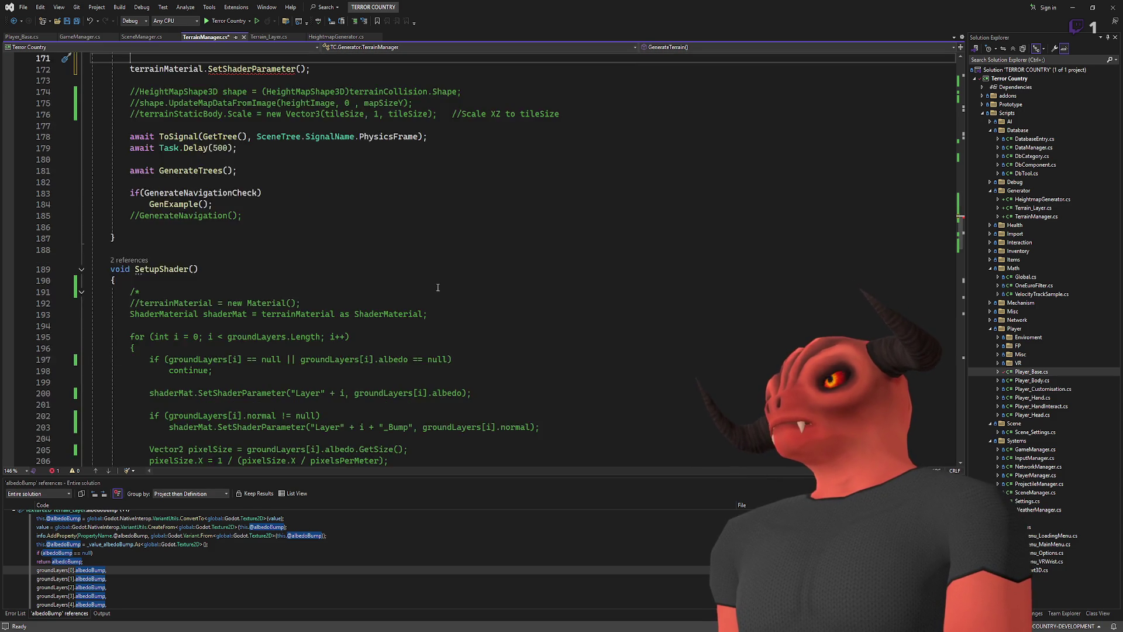
scroll(458, 277, down, 20)
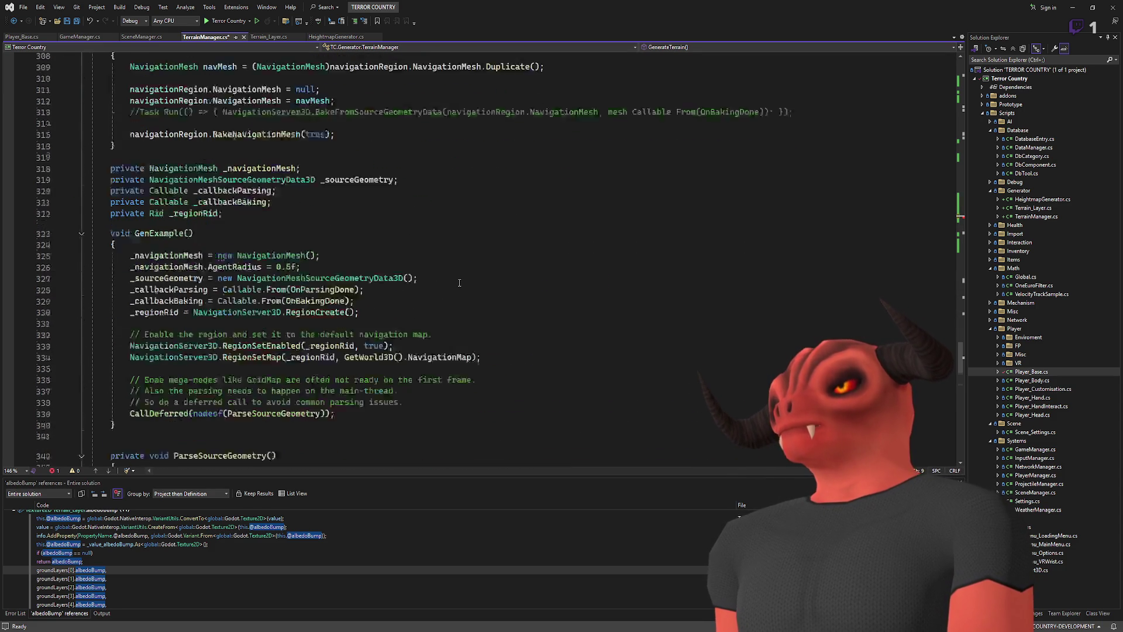
scroll(460, 278, down, 15)
scroll(456, 292, up, 20)
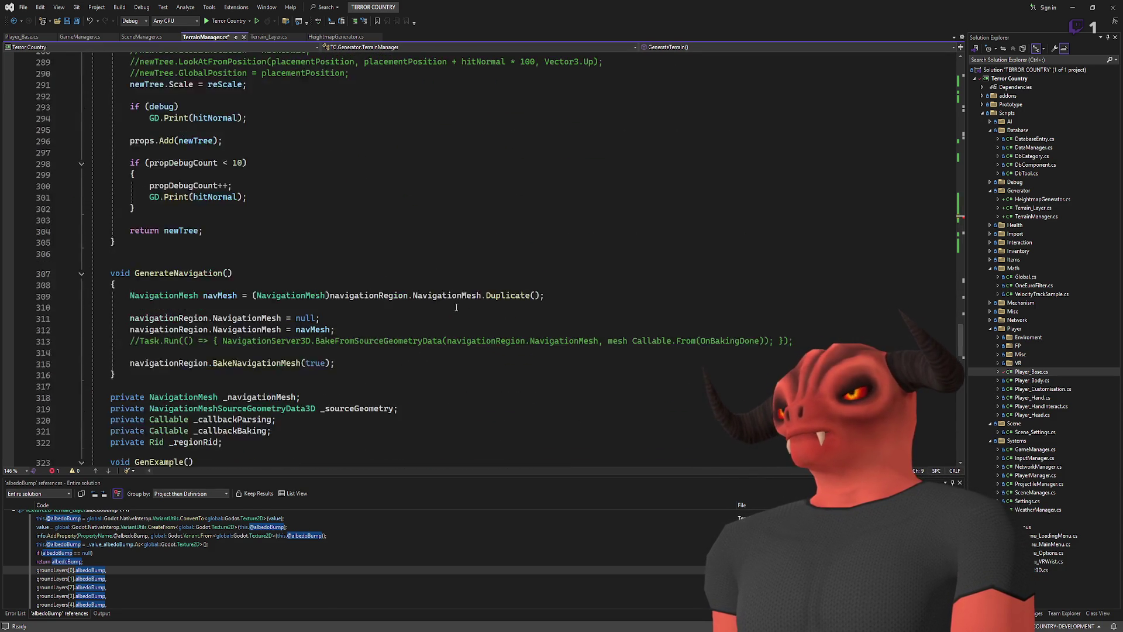
scroll(455, 309, up, 20)
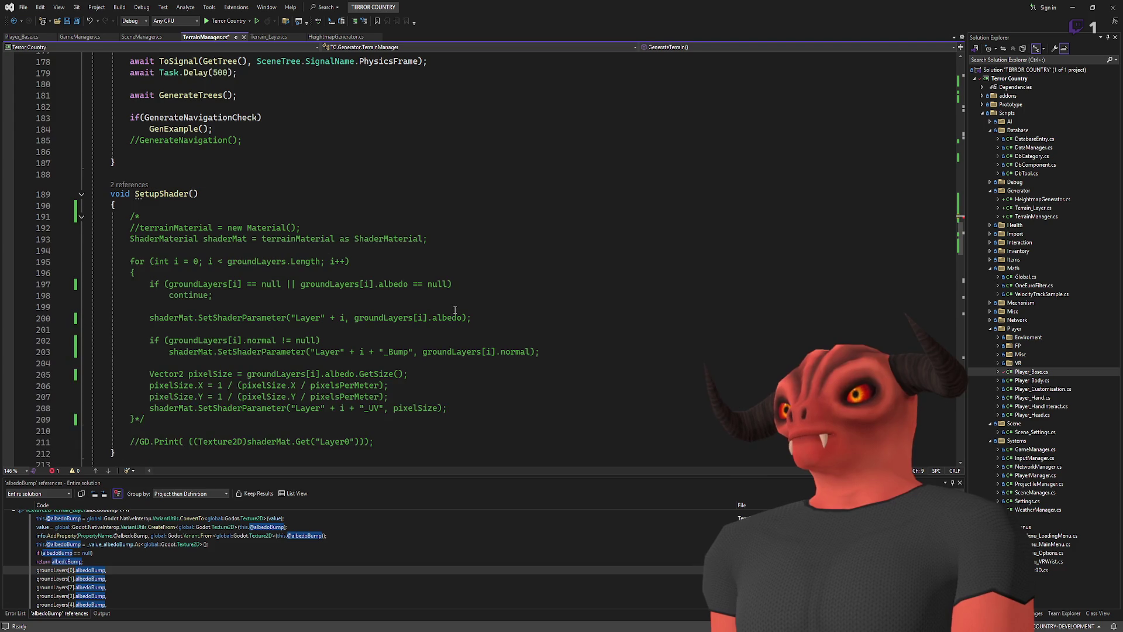
scroll(193, 192, up, 5)
click(244, 208)
key(Return)
key(Return)
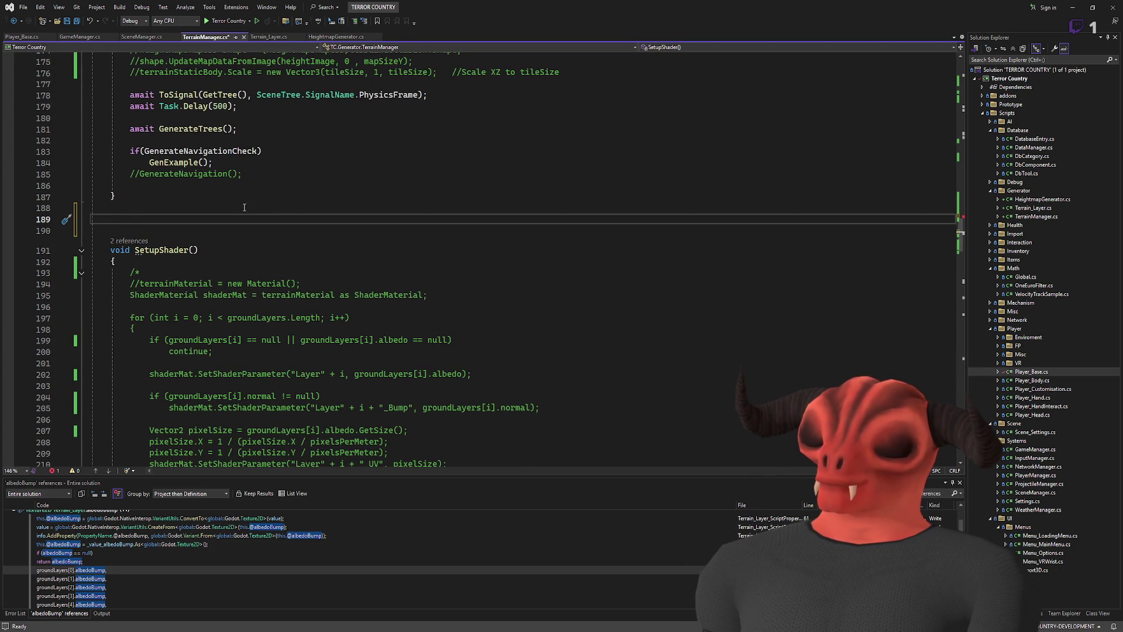
- Write a float GetImagePixelScale(Image image) method with an empty { } body
text(float Get)
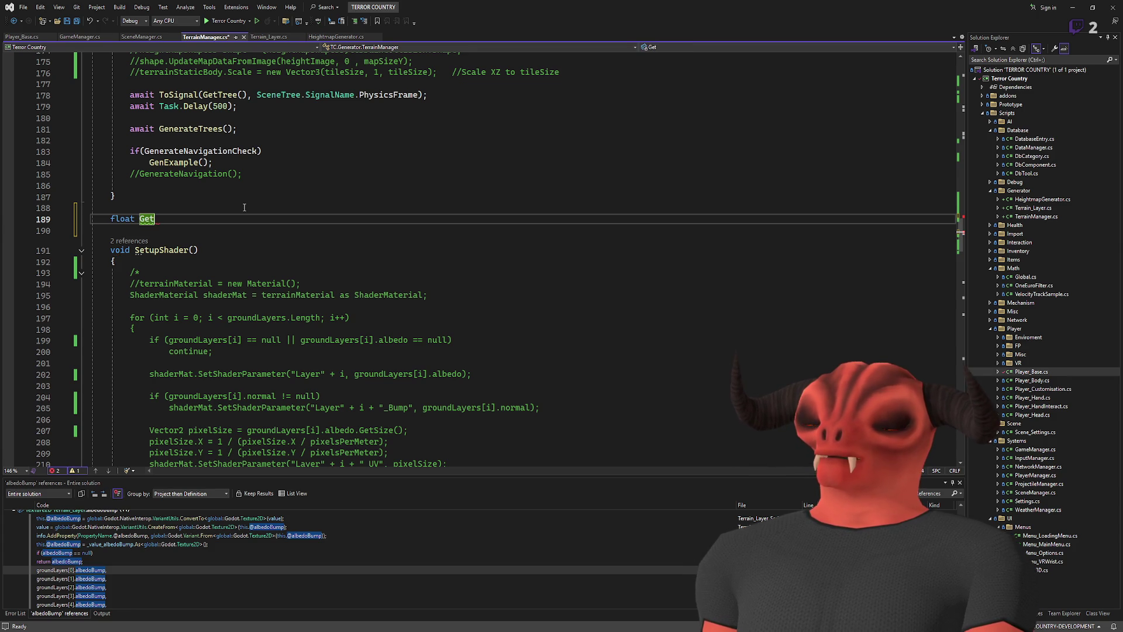
text(Te)
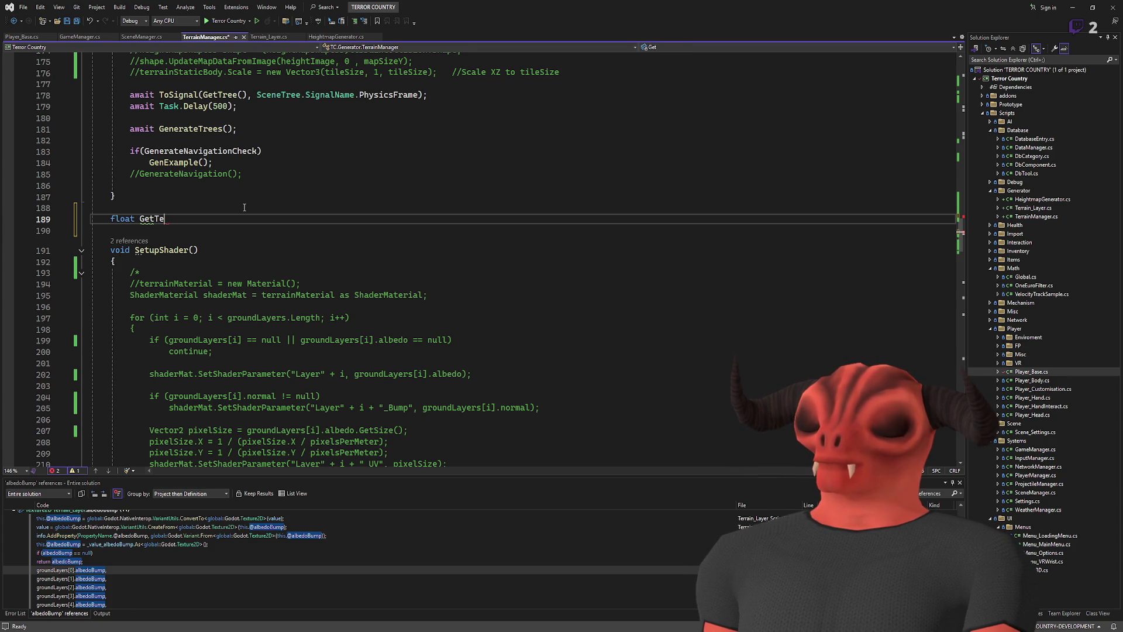
text(re)
key(BackSpace)
key(BackSpace)
key(BackSpace)
text(ImagePixelS)
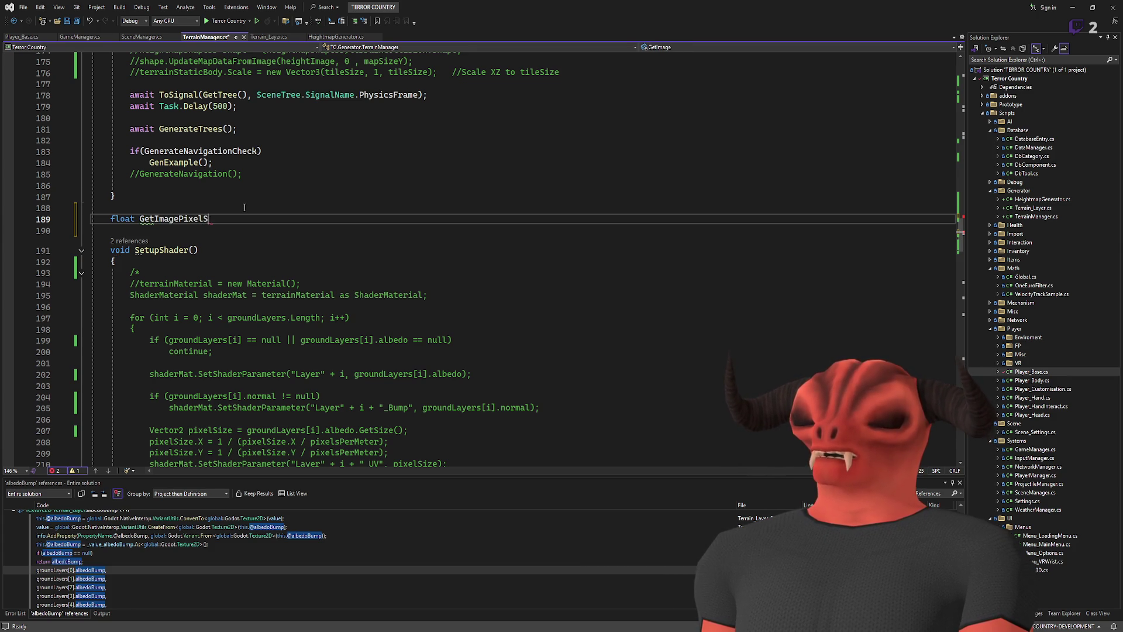
text(())
key(Return)
text({)
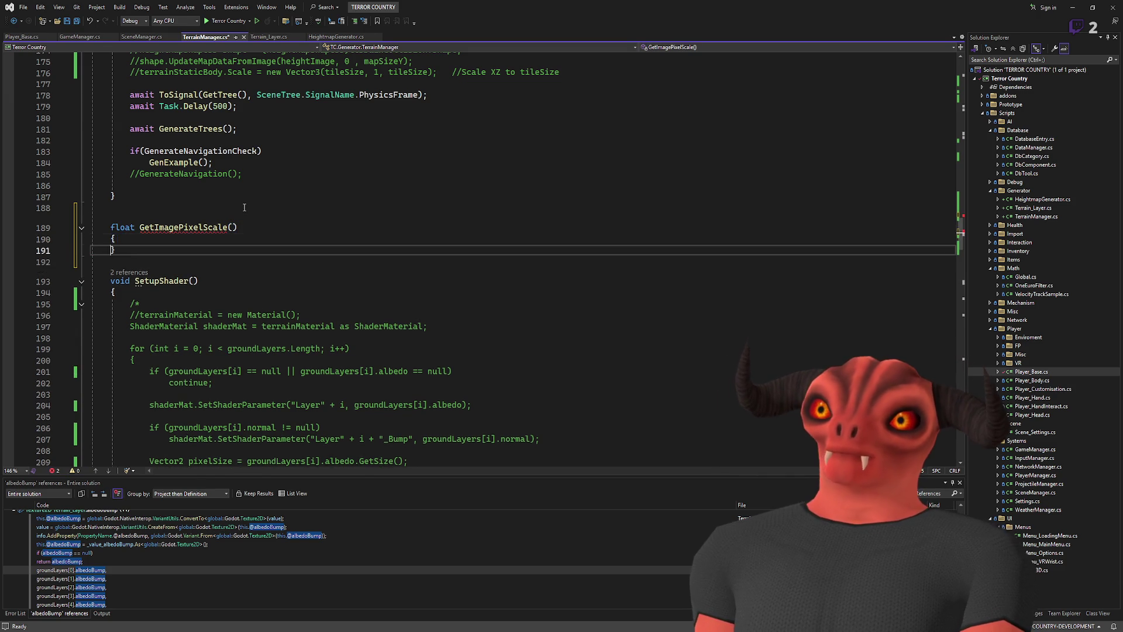
key(Return)
click(235, 225)
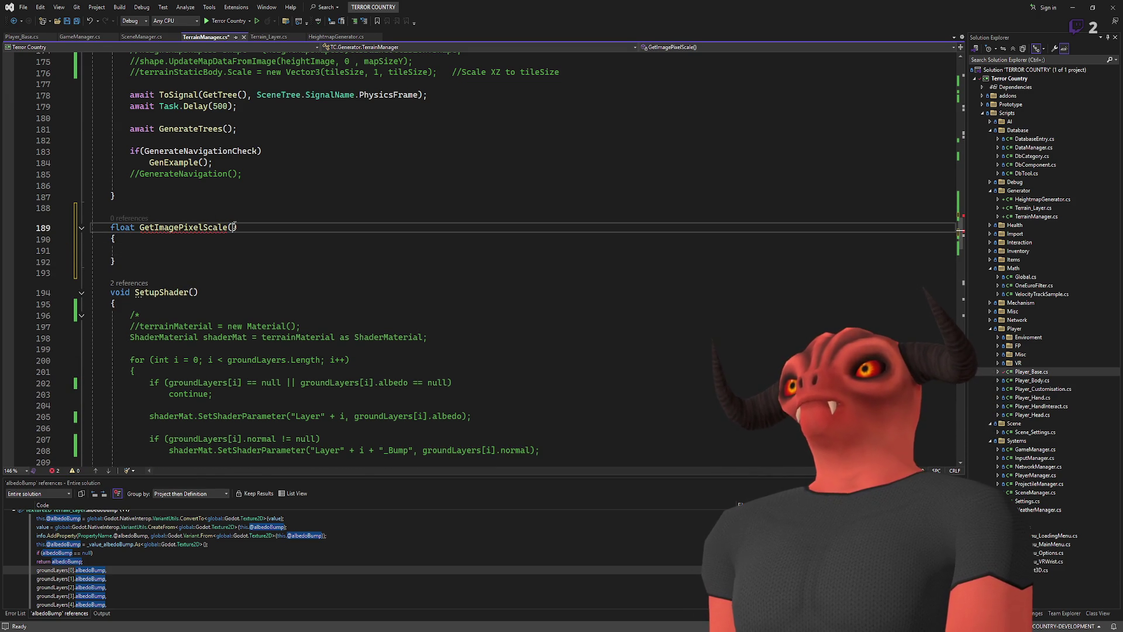
text(Image image)
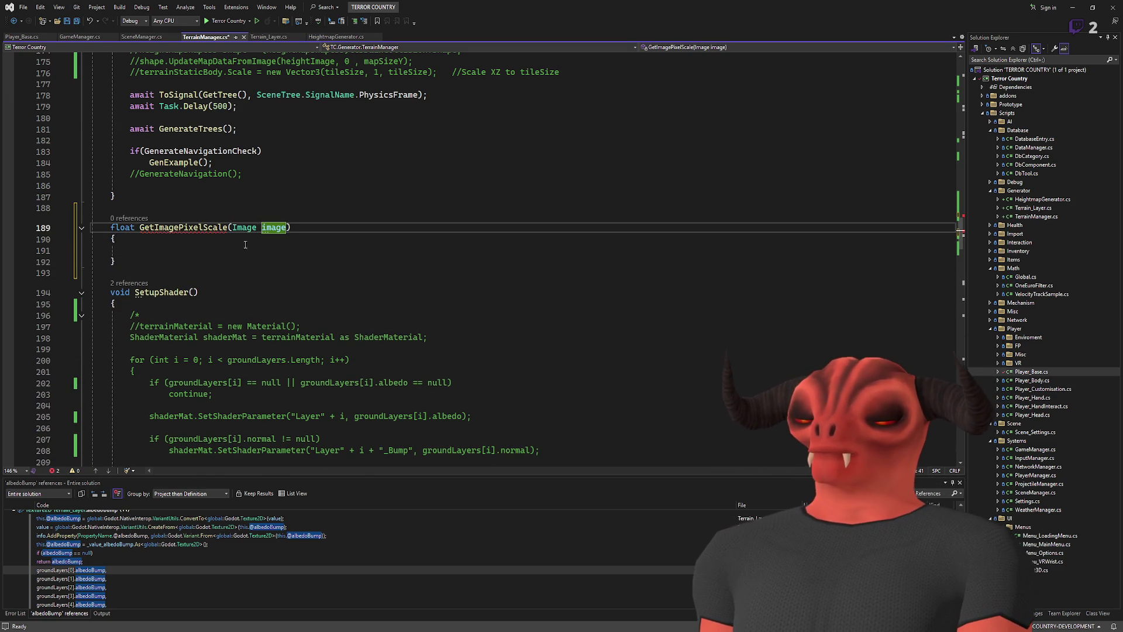
click(239, 250)
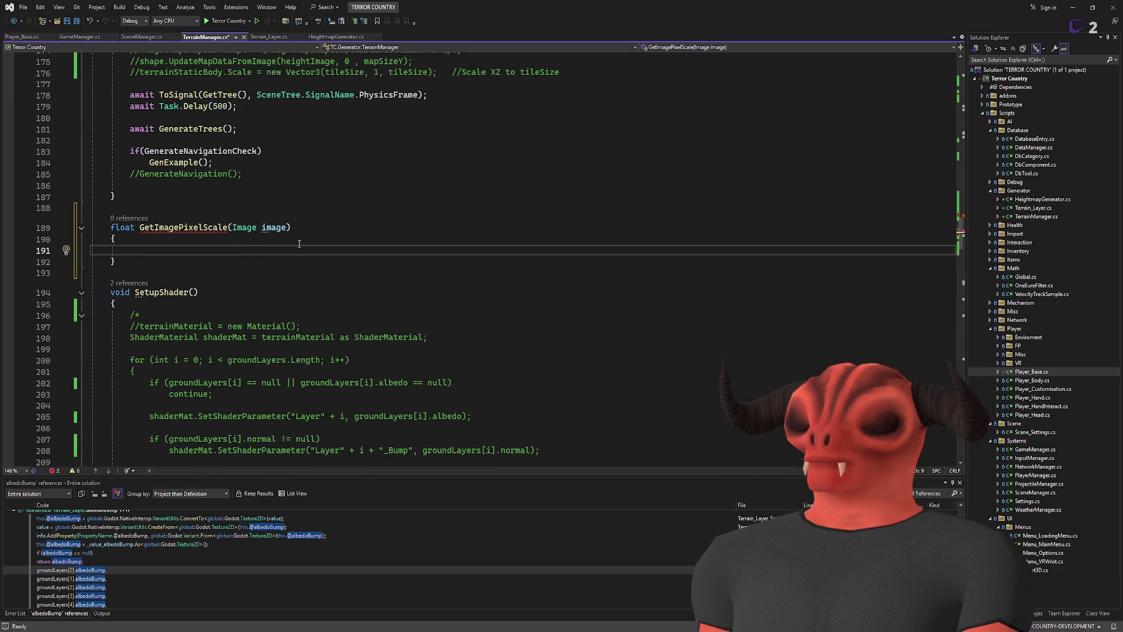
scroll(298, 243, down, 4)
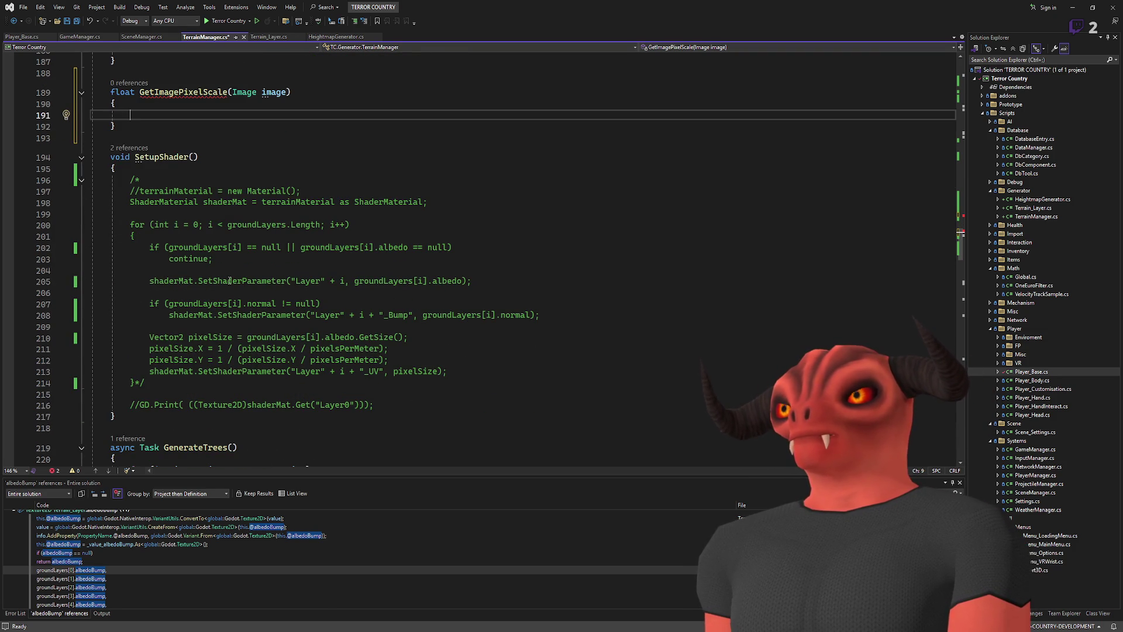
click(524, 280)
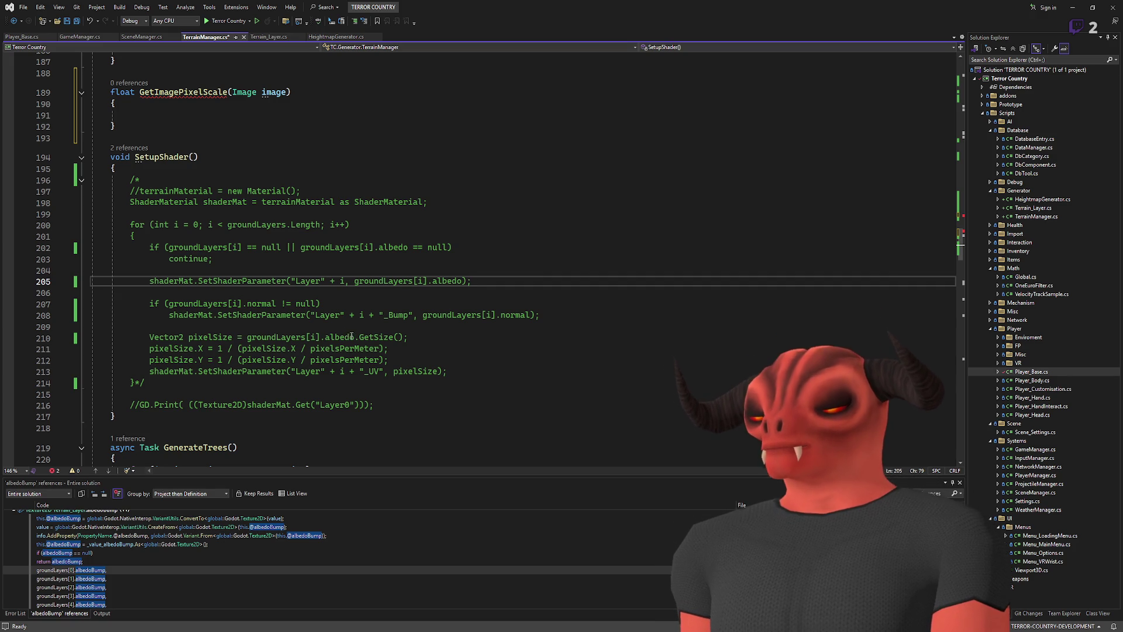
- Copy the three pixelSize calculation lines from SetupShader into GetImagePixelScale
click(429, 361)
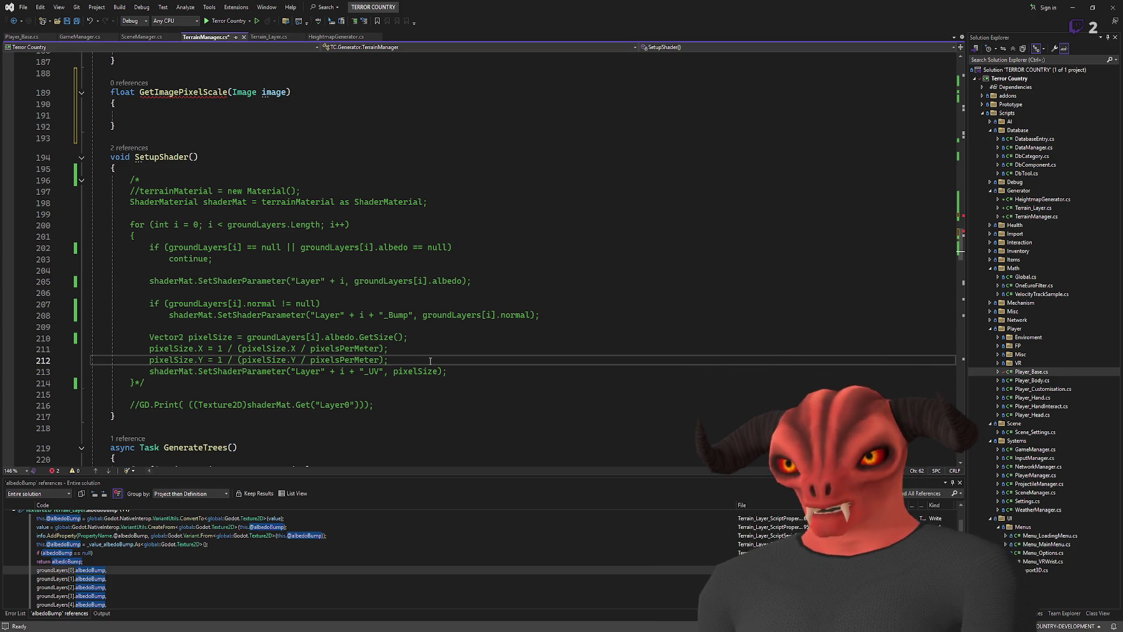
mouse_move(429, 361)
mouse_down()
mouse_move(176, 349)
mouse_move(149, 335)
mouse_up()
key(ctrl+c)
click(198, 115)
key(Return)
key(ctrl+v)
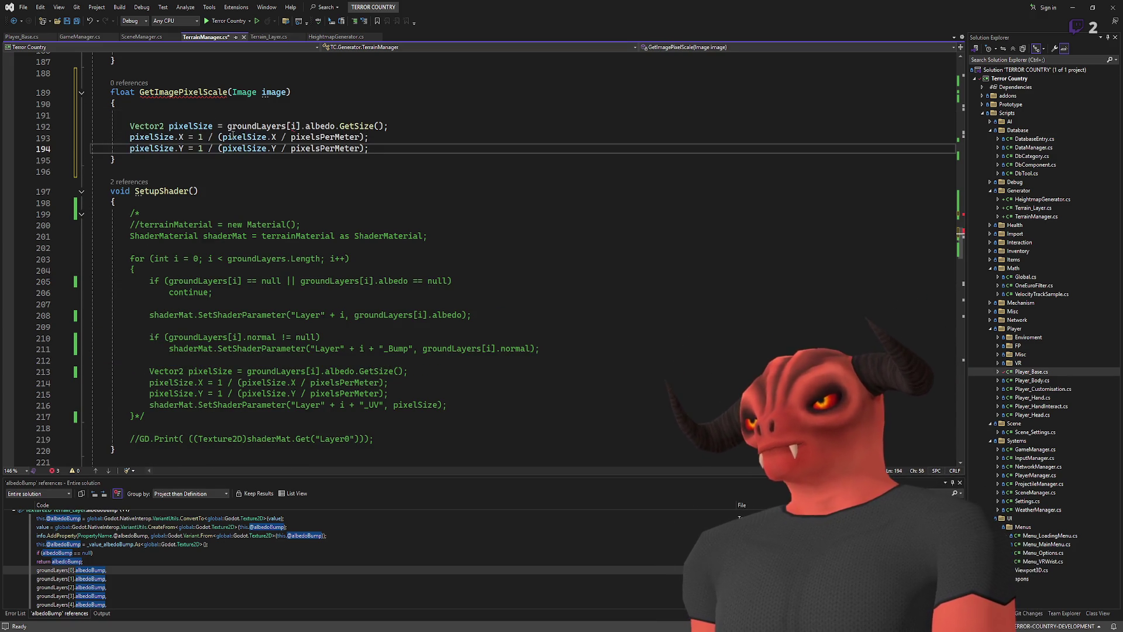
- Remove the extra blank line and replace groundLayers[i].albedo with the image parameter
scroll(250, 159, up, 2)
scroll(266, 176, down, 3)
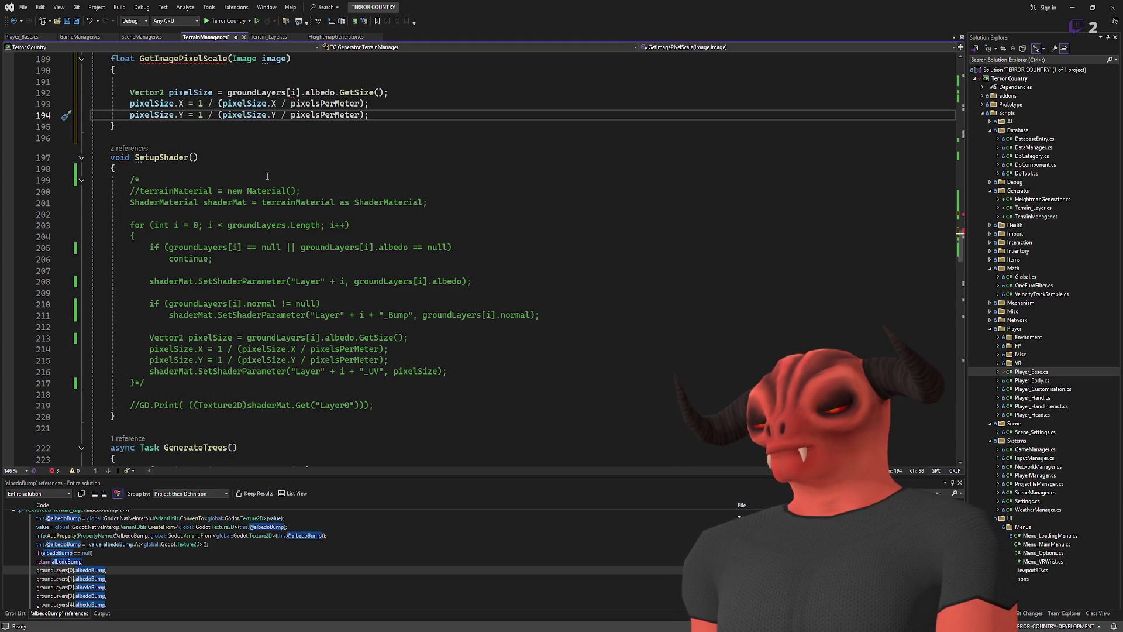
scroll(267, 178, up, 4)
drag(213, 216, 208, 207)
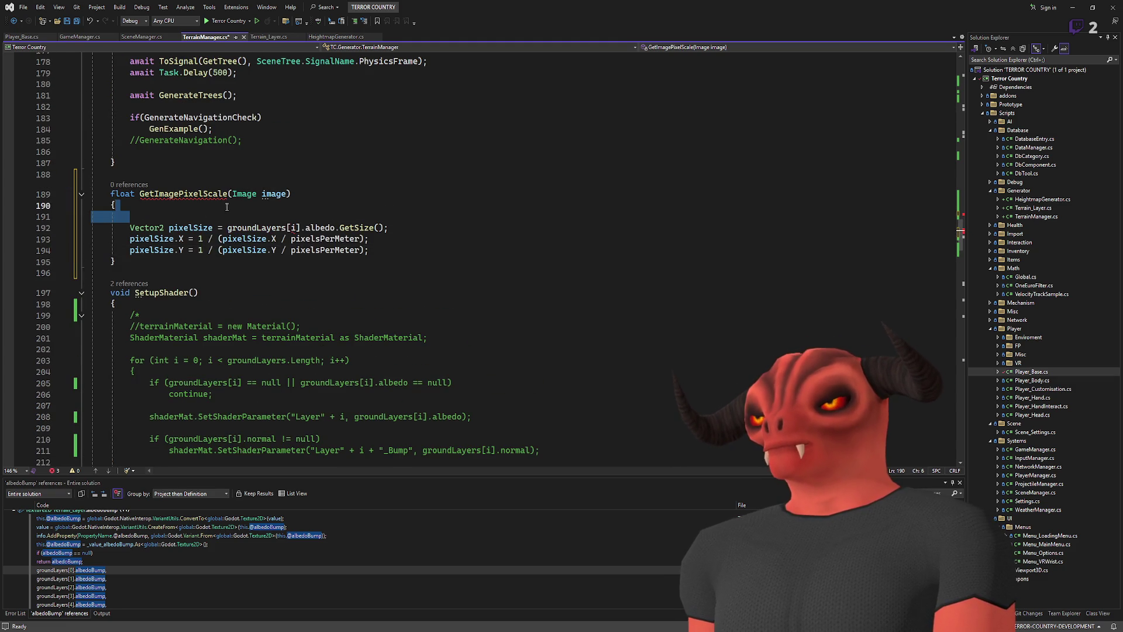
key(BackSpace)
key(Up)
key(End)
key(Left)
drag(228, 216, 335, 217)
text(image)
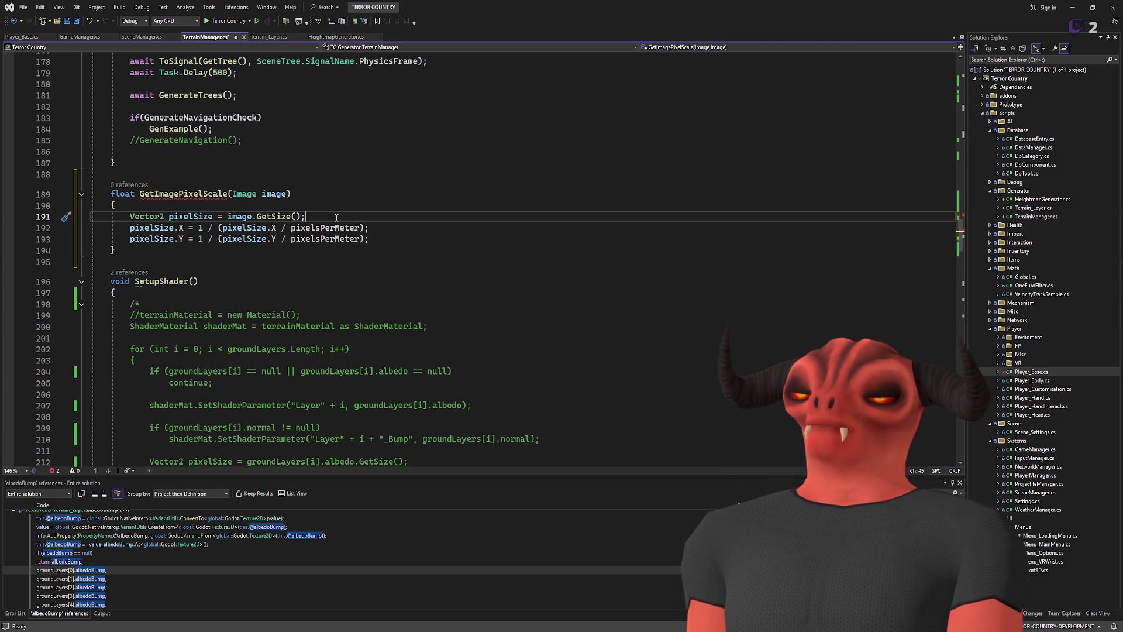
click(387, 239)
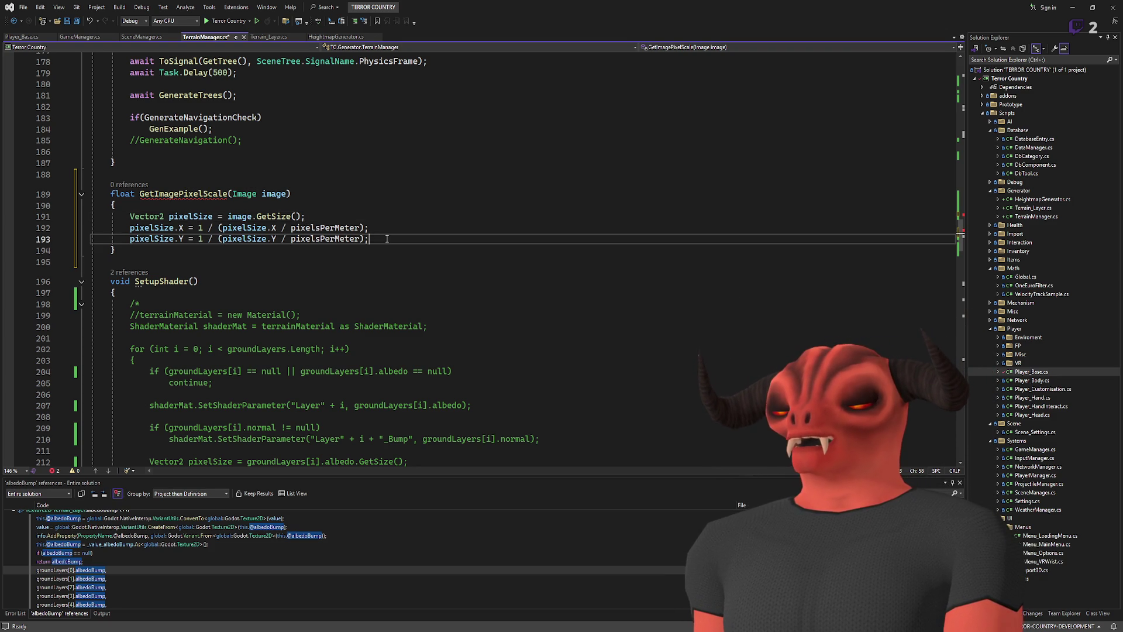
scroll(387, 239, down, 3)
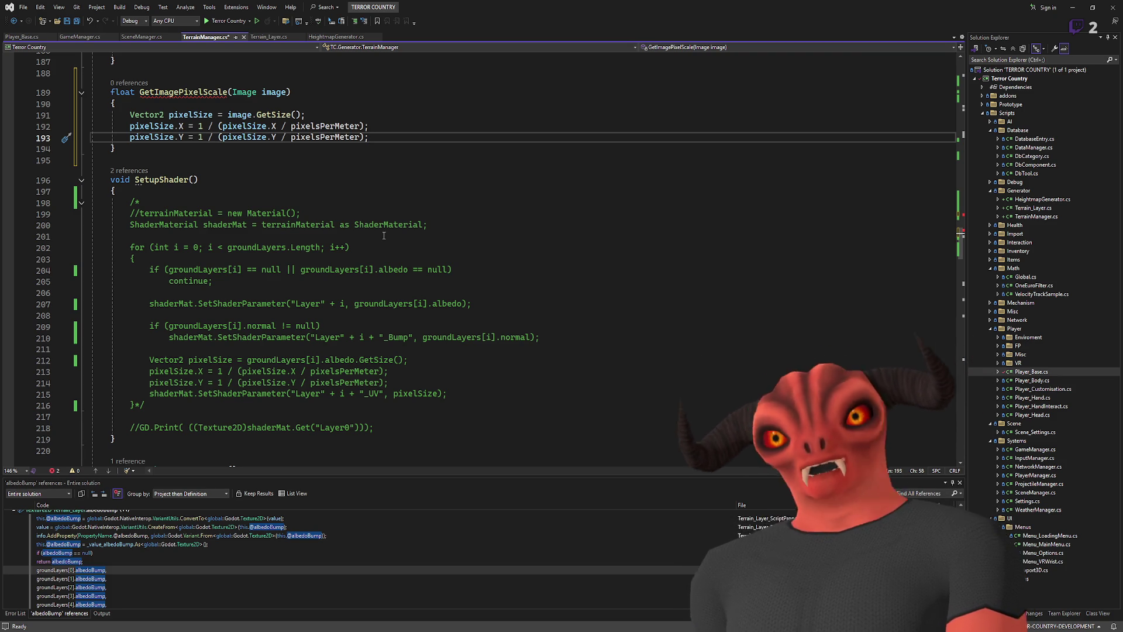
key(alt+Tab)
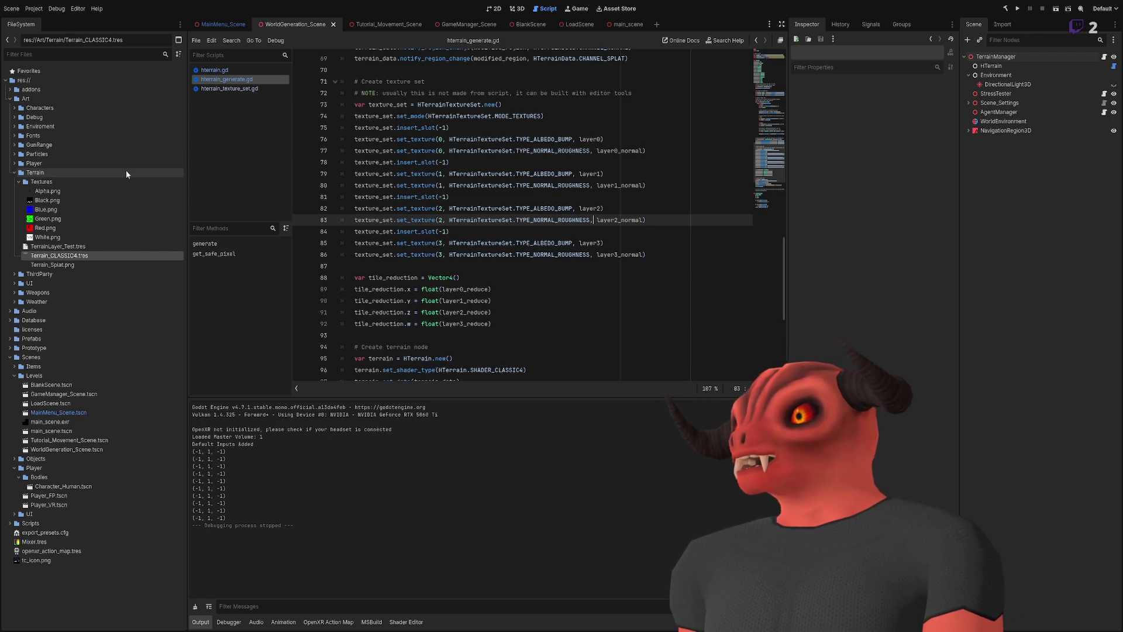
- Inspect the Terrain_CLASSIC4.tres shader material's parameters, then return to TerrainManager.cs
click(93, 256)
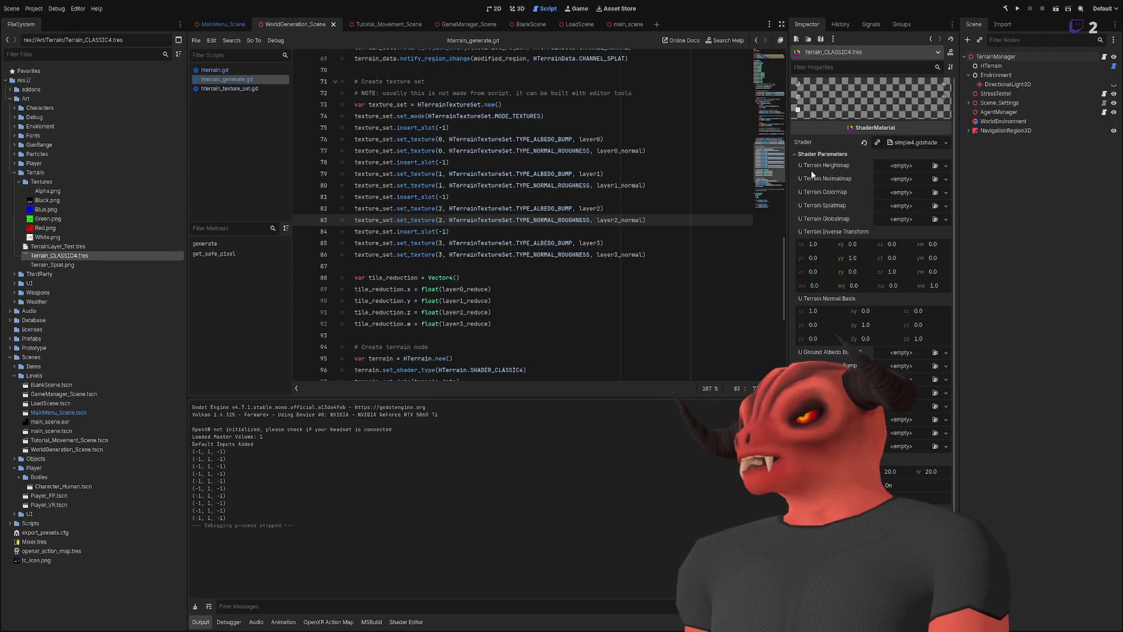
scroll(844, 208, down, 3)
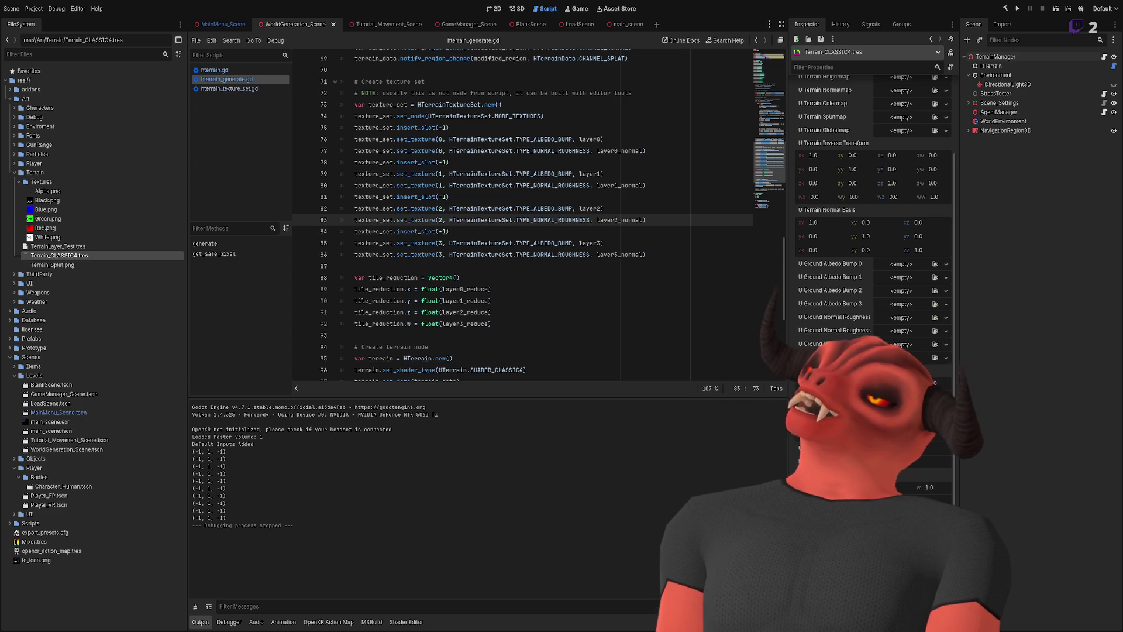
key(alt+Tab)
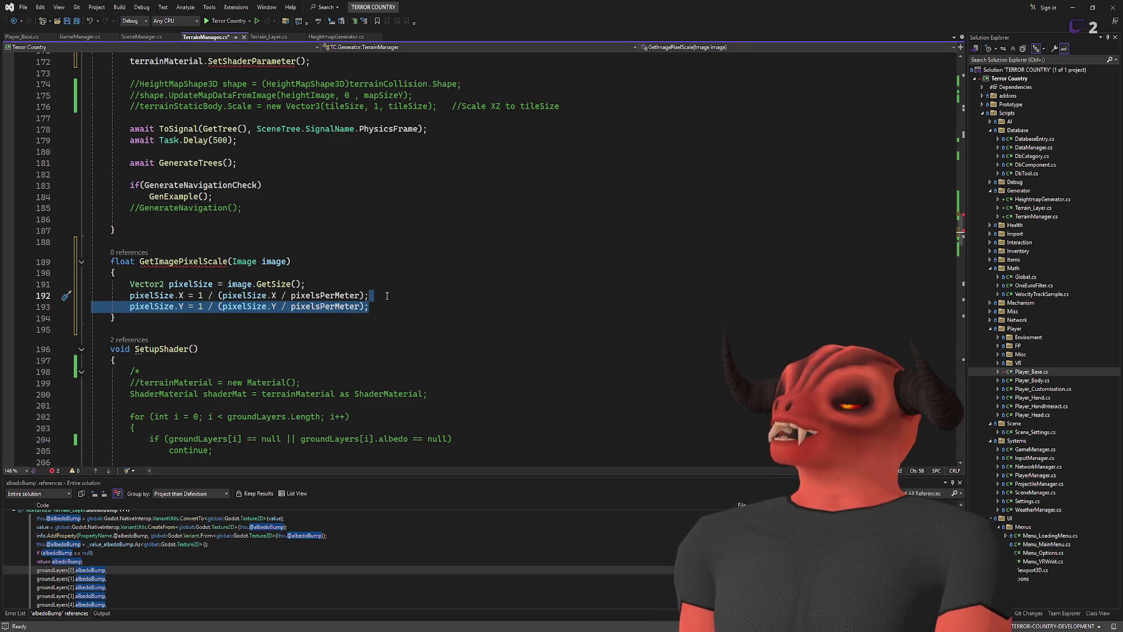
- Append .X to image.GetSize() so pixelSize uses the image width
click(387, 296)
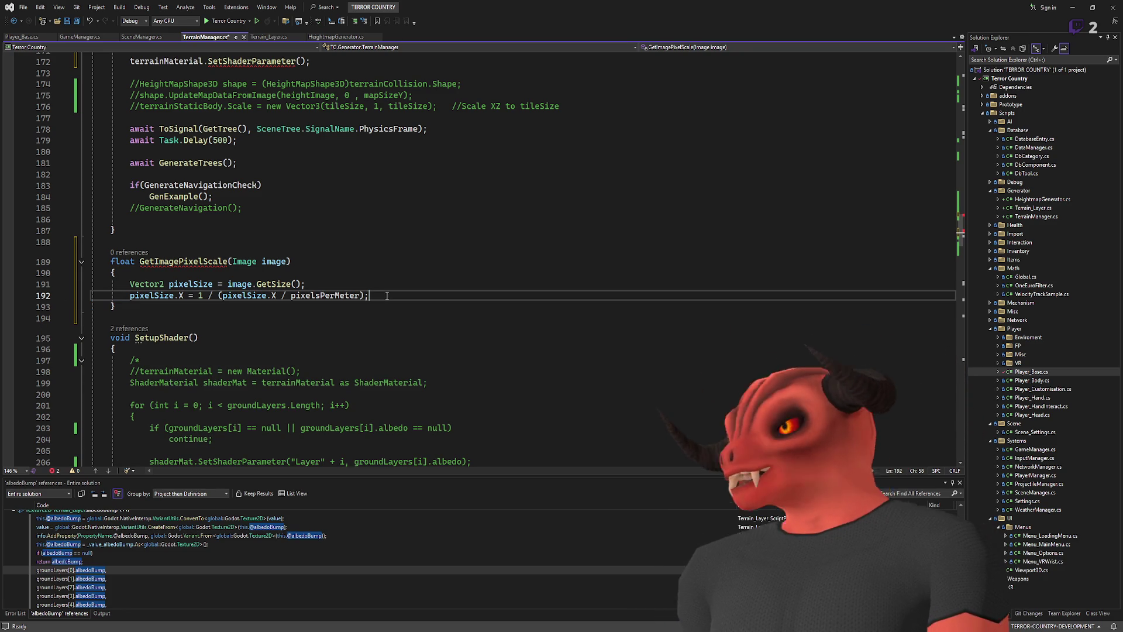
double_click(279, 284)
click(300, 284)
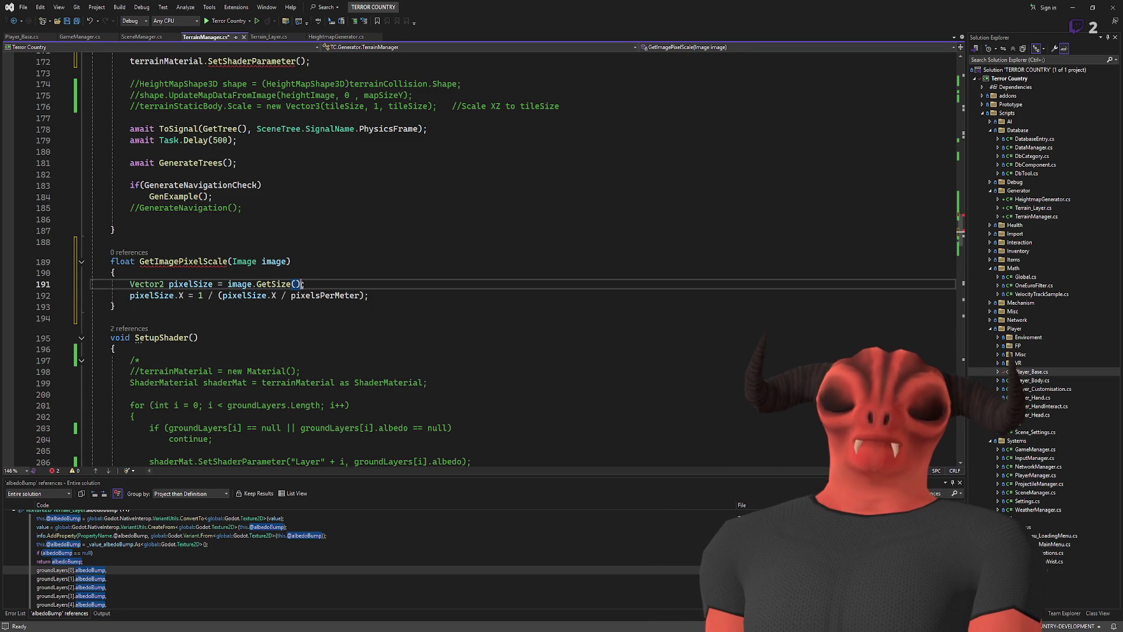
text(.X)
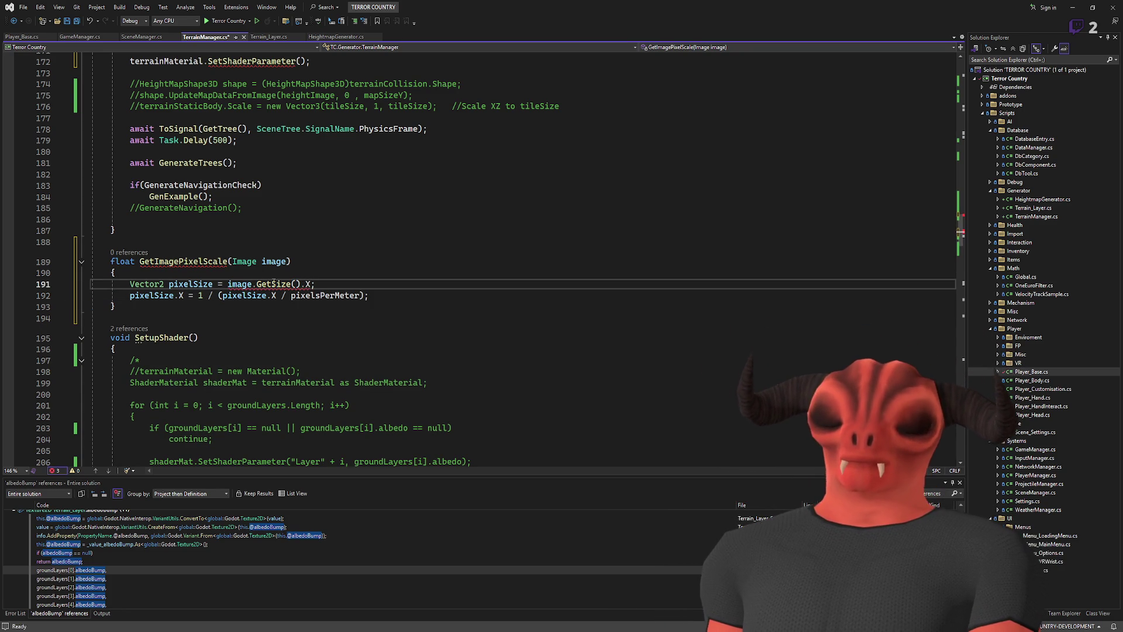
double_click(180, 284)
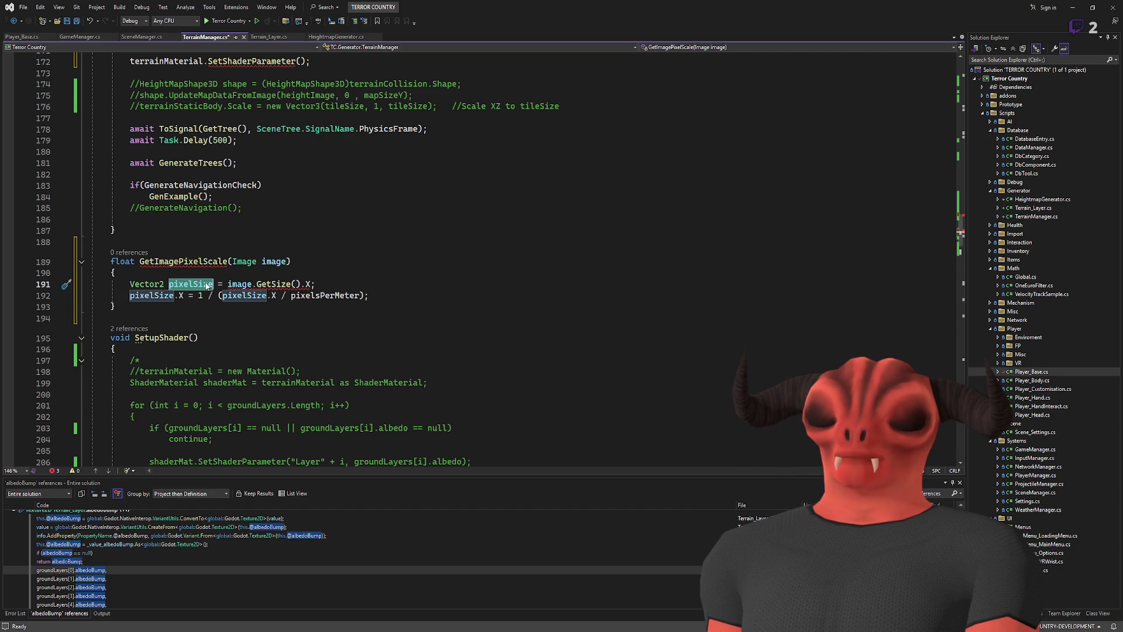
click(310, 284)
key(BackSpace)
key(BackSpace)
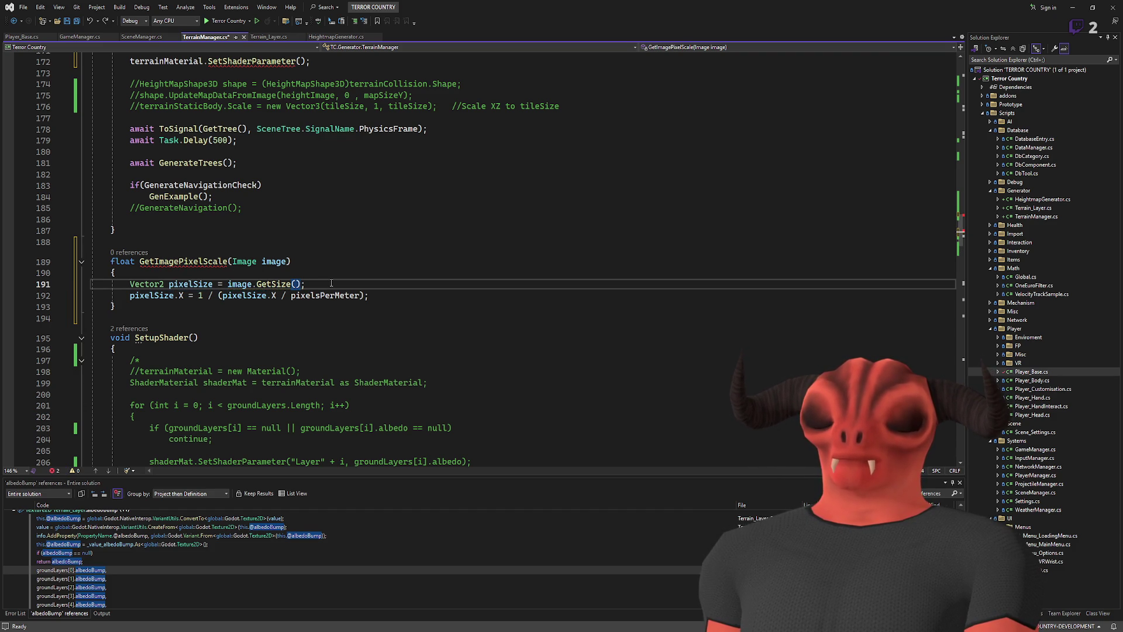
click(402, 295)
key(ctrl+z)
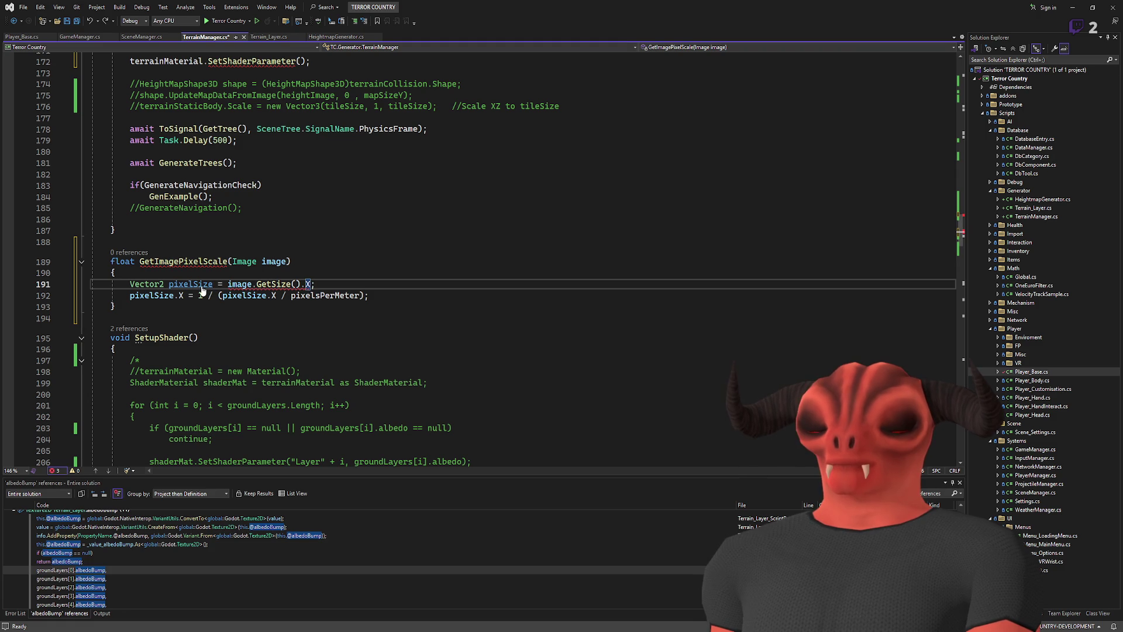
- Change pixelSize from Vector2 to float and drop the .X accesses in the scale line
double_click(158, 285)
text(float)
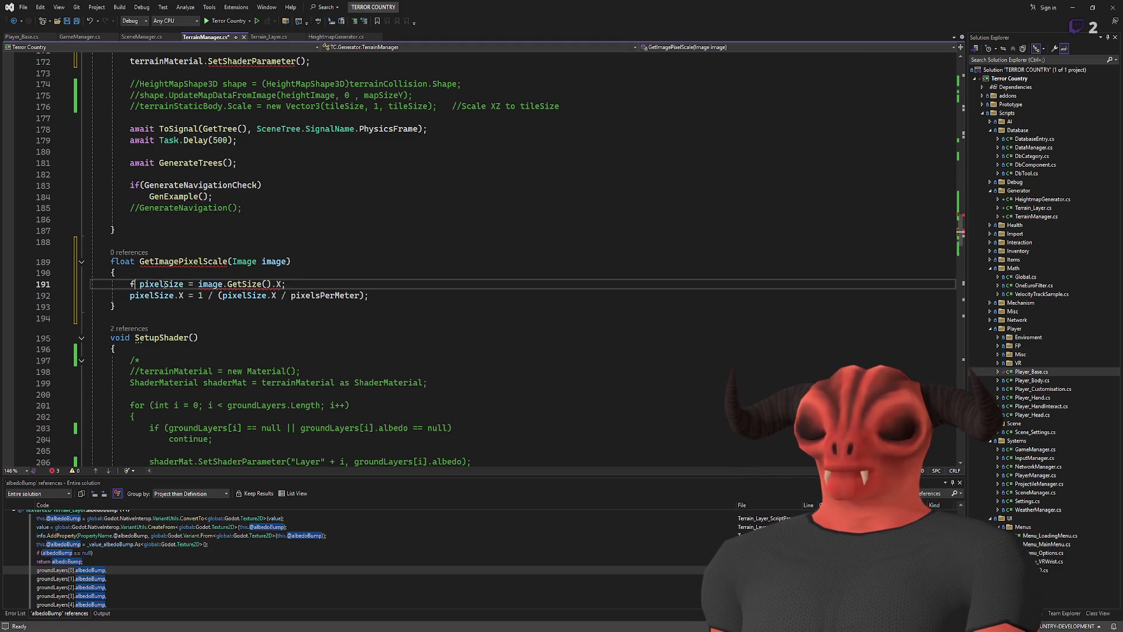
click(183, 295)
key(BackSpace)
key(BackSpace)
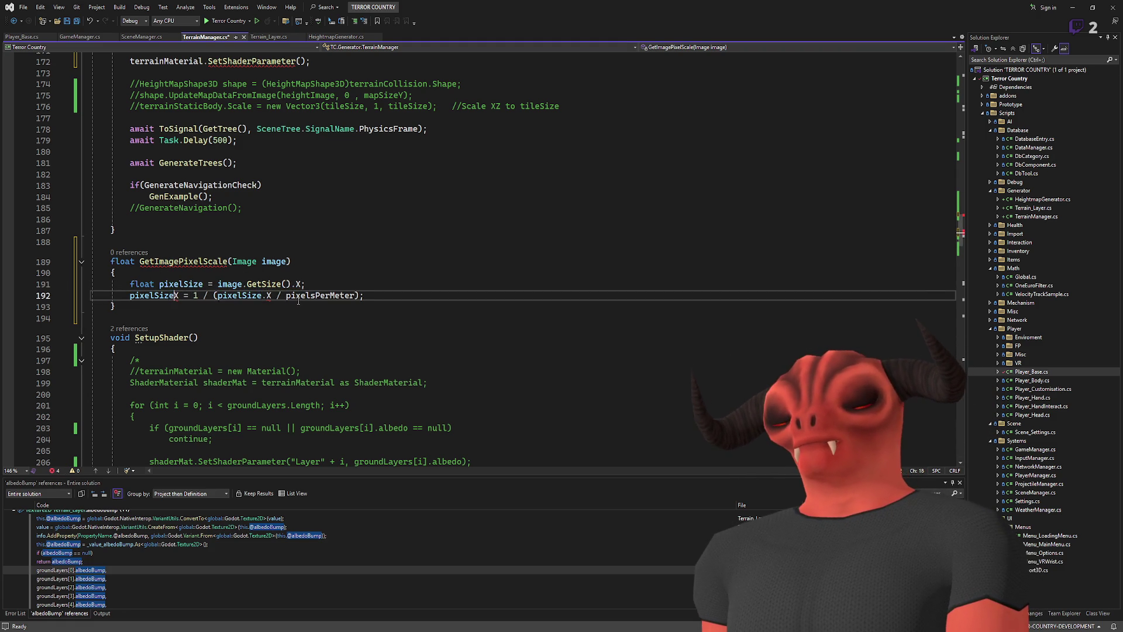
click(266, 295)
key(BackSpace)
key(Delete)
click(374, 297)
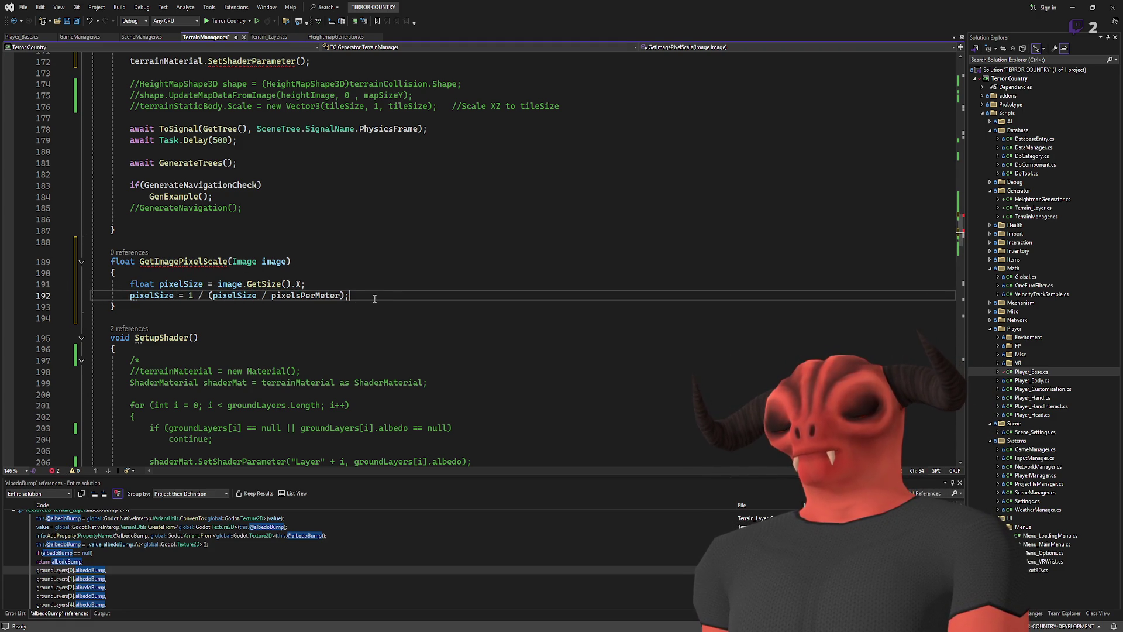
- Add return pixelSize; at the end of GetImagePixelScale
key(Return)
text(return)
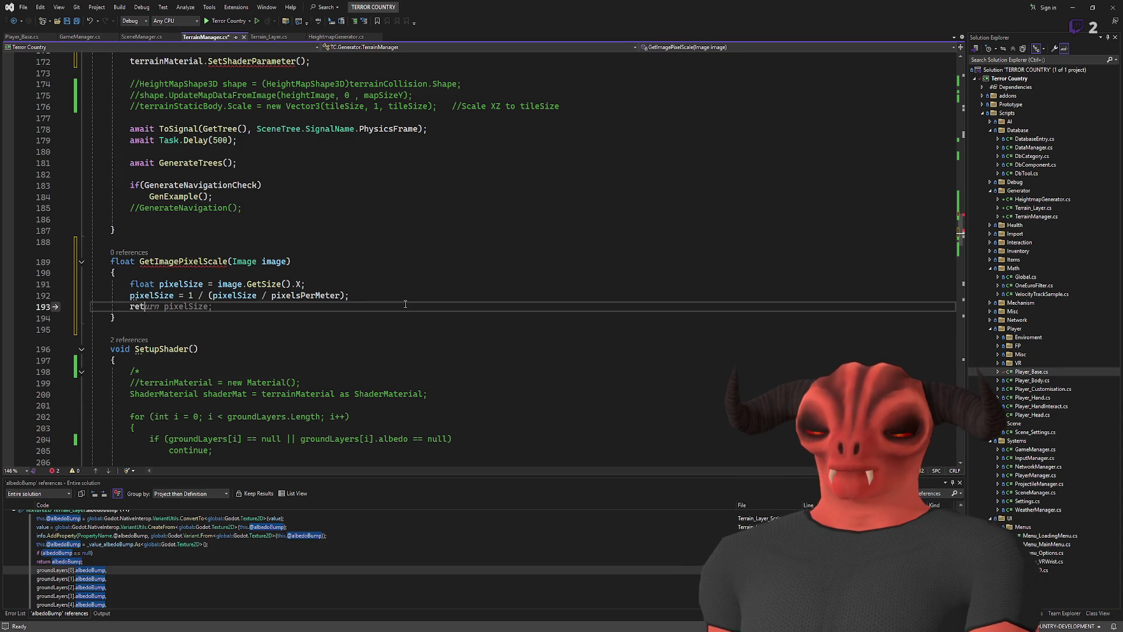
key(Tab)
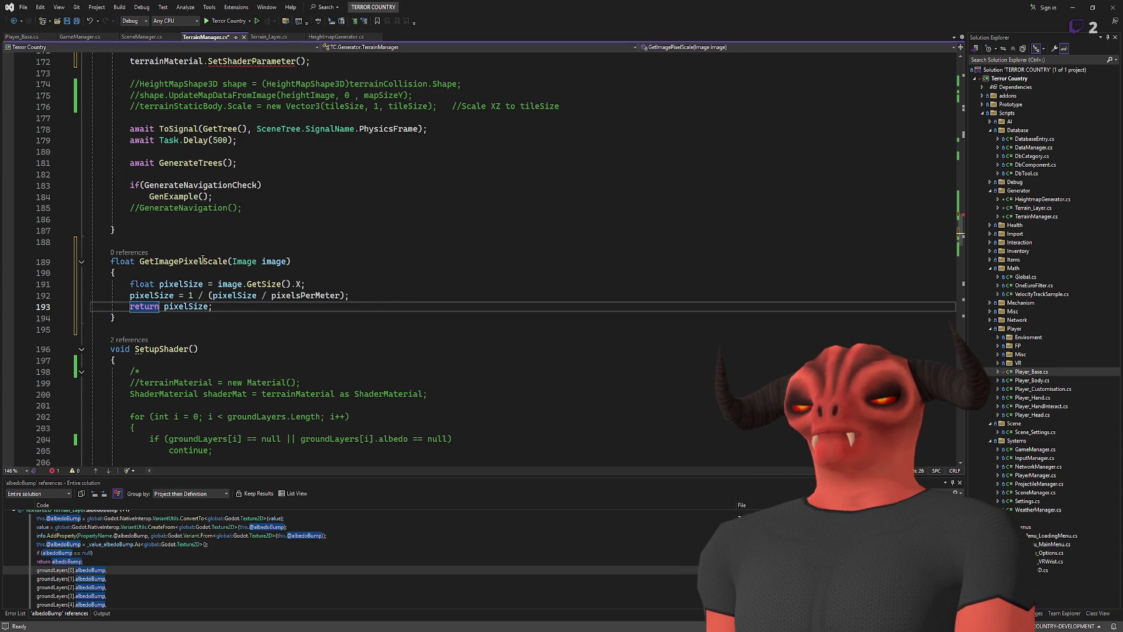
double_click(199, 262)
click(355, 271)
click(337, 260)
key(Down)
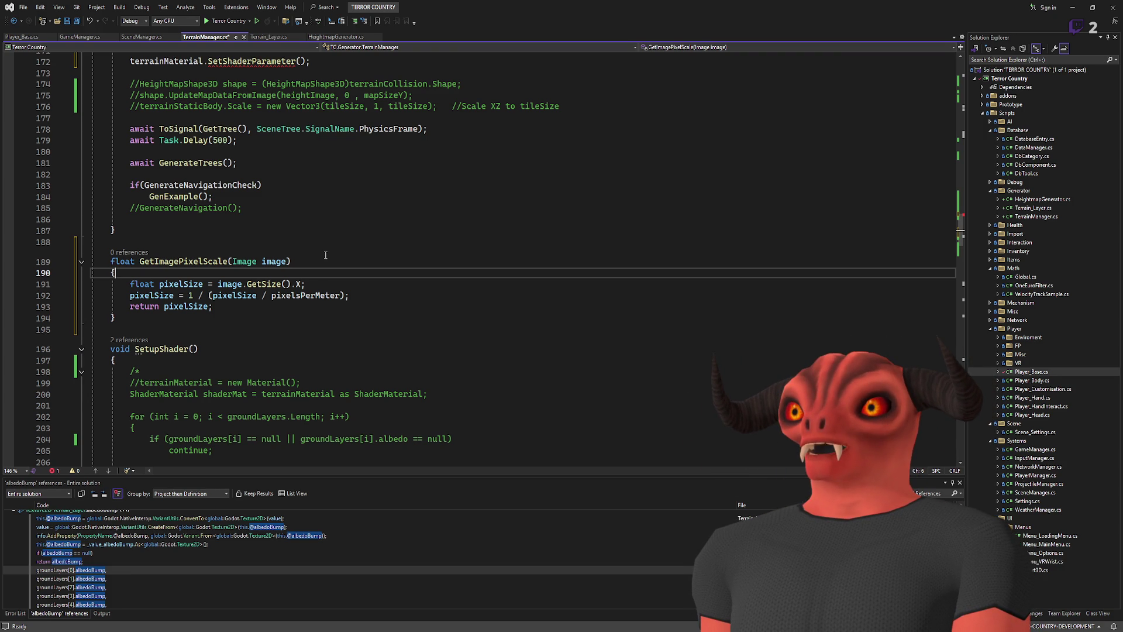
- Give SetShaderParameter an empty "" name and a GetImagePixelScale( call as its value
double_click(202, 261)
key(ctrl+c)
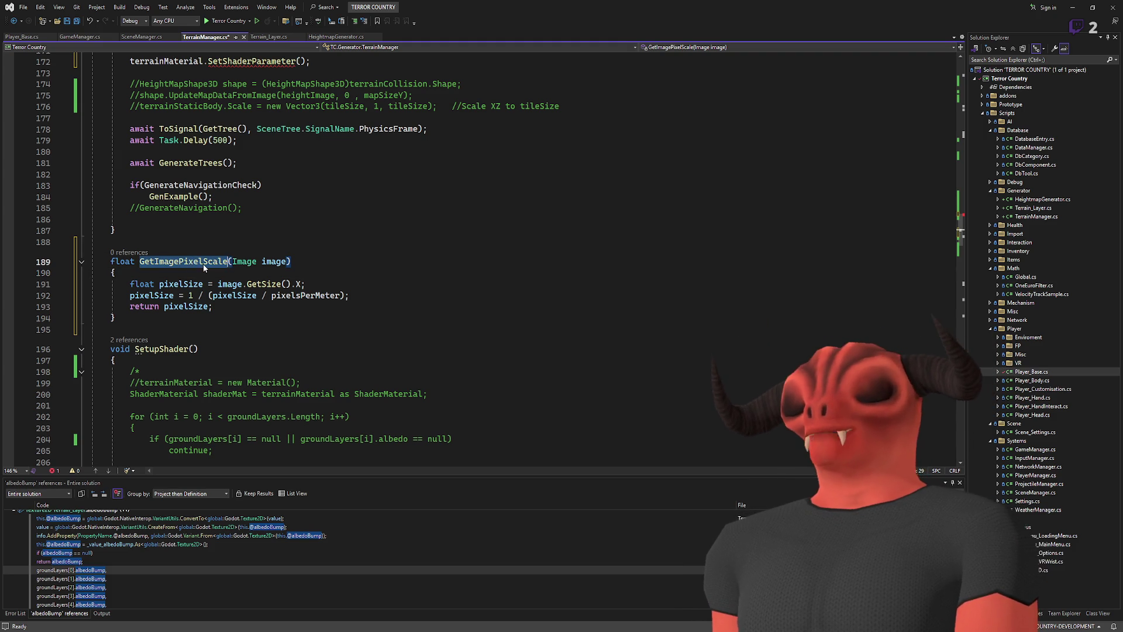
click(353, 264)
scroll(353, 265, up, 6)
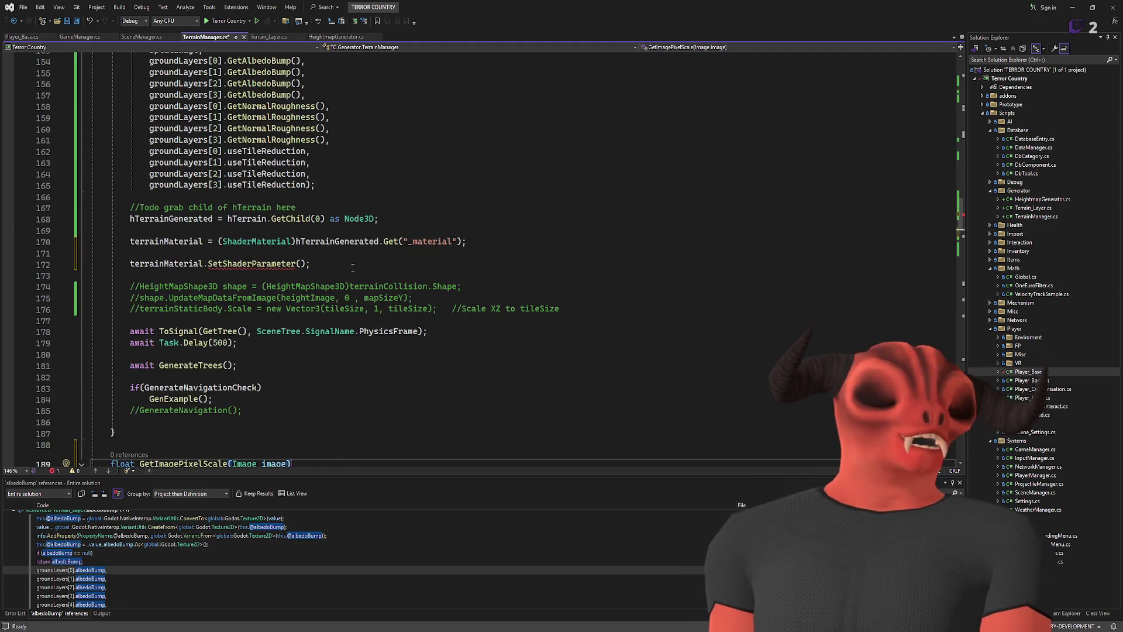
scroll(353, 265, up, 2)
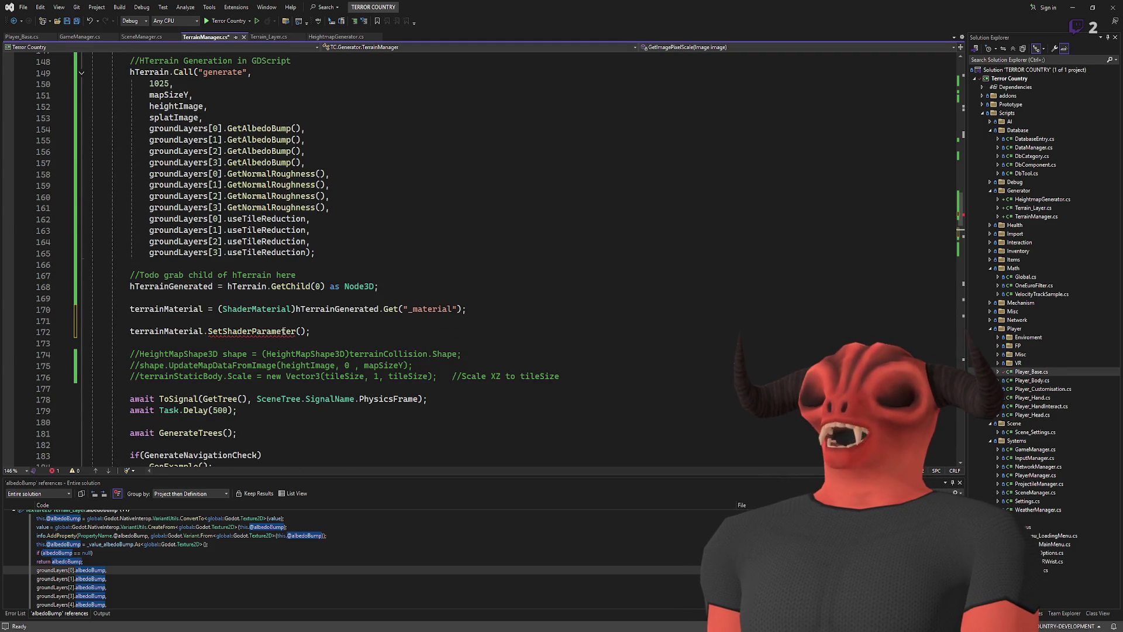
click(302, 331)
scroll(367, 319, down, 3)
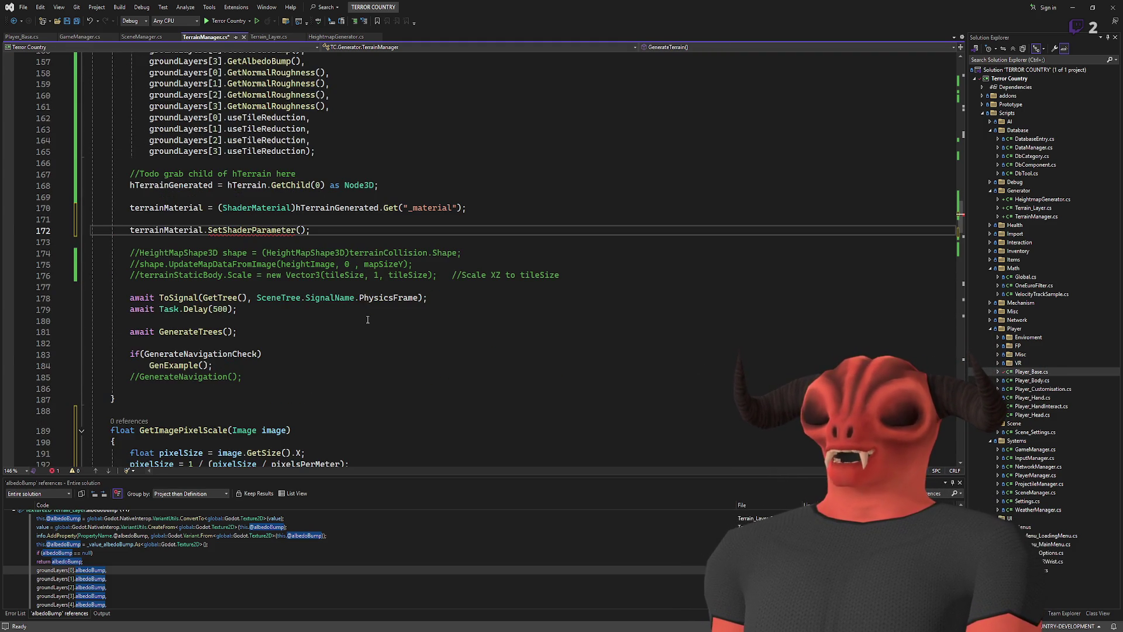
text("",)
key(ctrl+v)
text(()
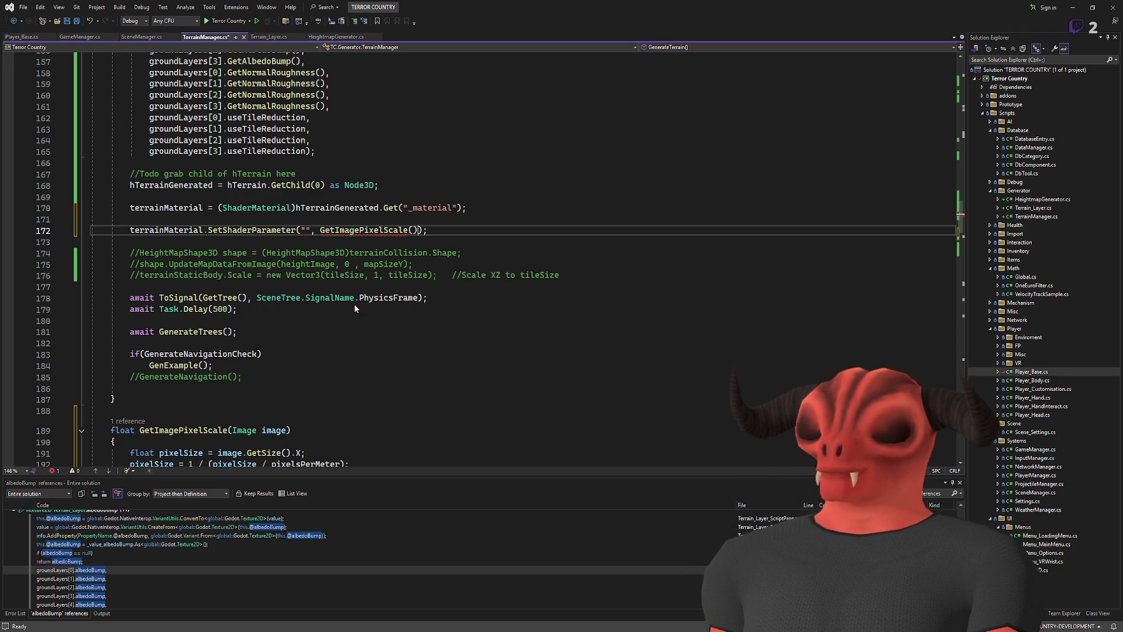
- Pass groundLayers[0].GetAlbedoBump() as the GetImagePixelScale argument
scroll(355, 219, up, 4)
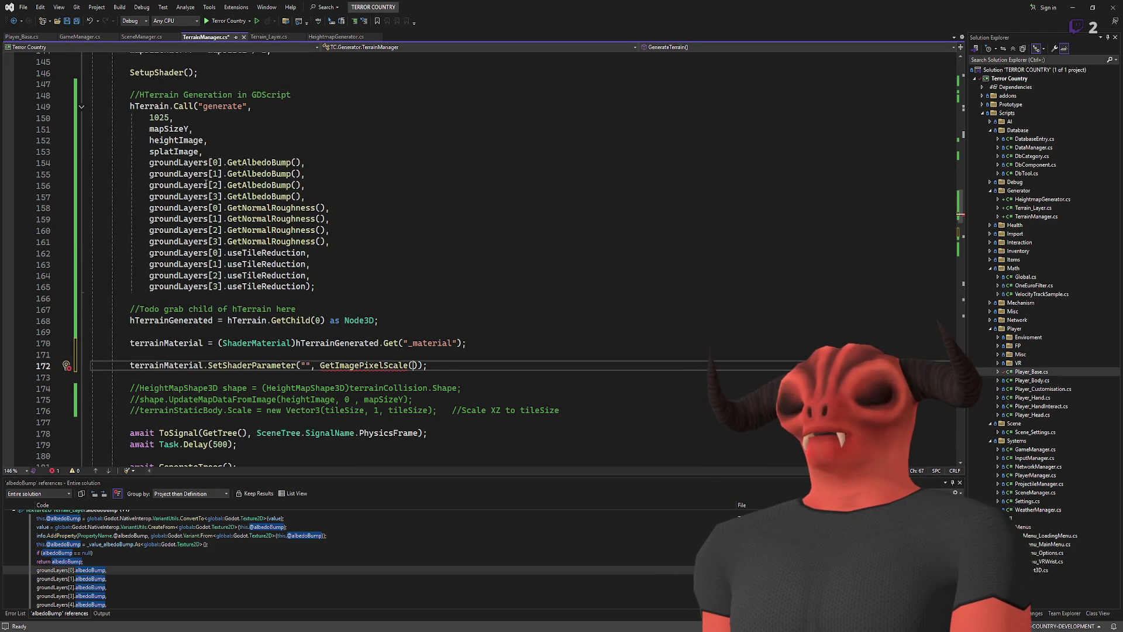
drag(149, 162, 223, 162)
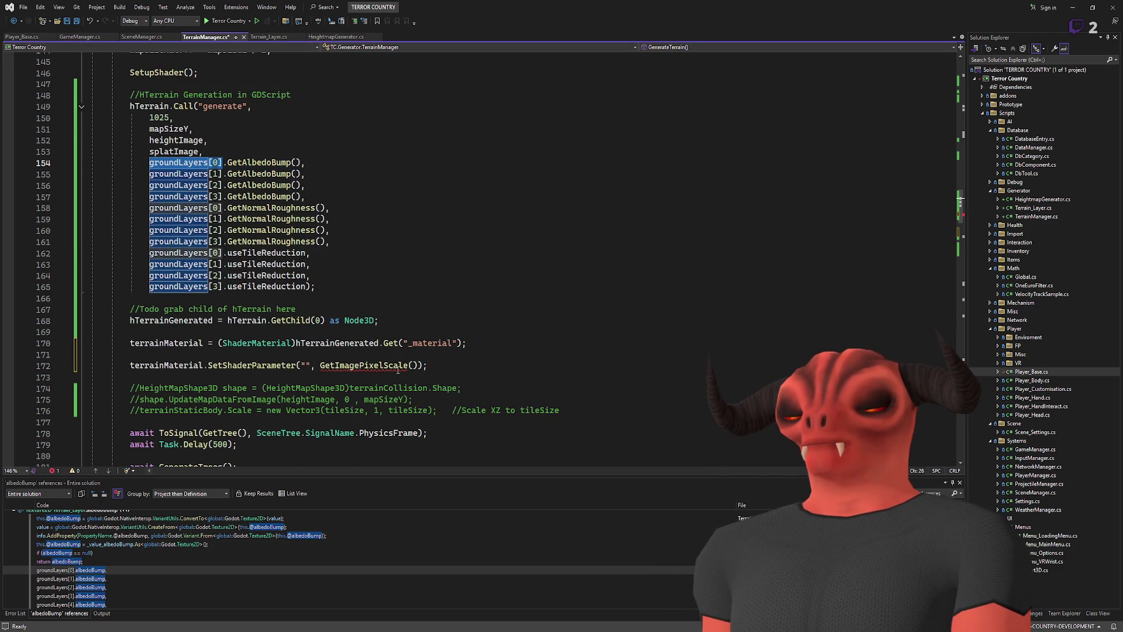
key(ctrl+c)
click(413, 365)
key(ctrl+v)
click(555, 362)
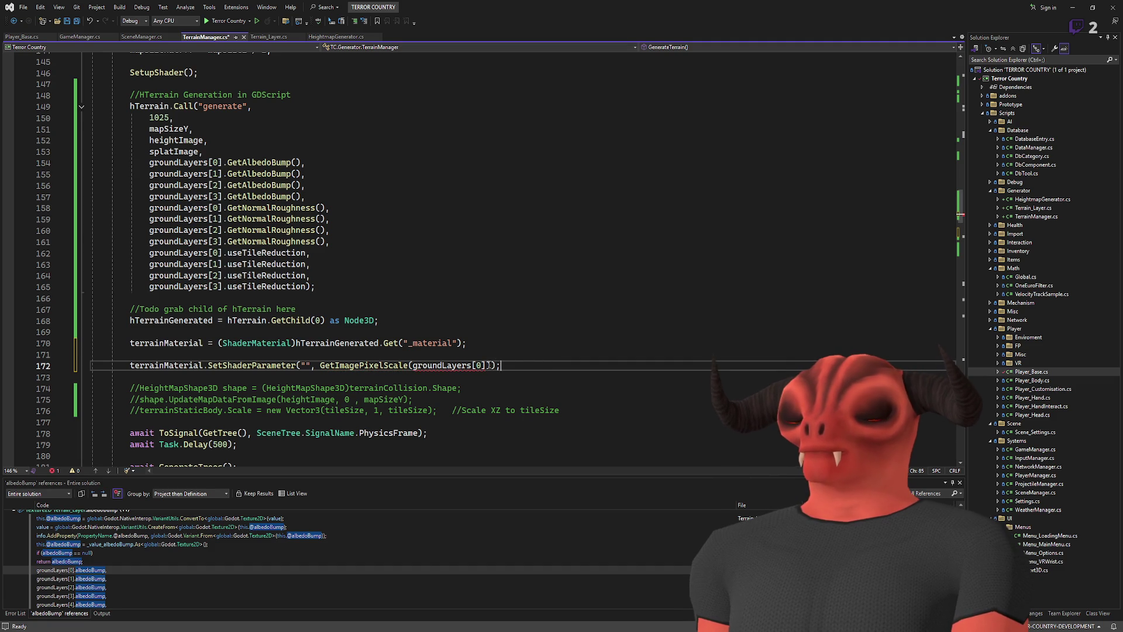
text(.al)
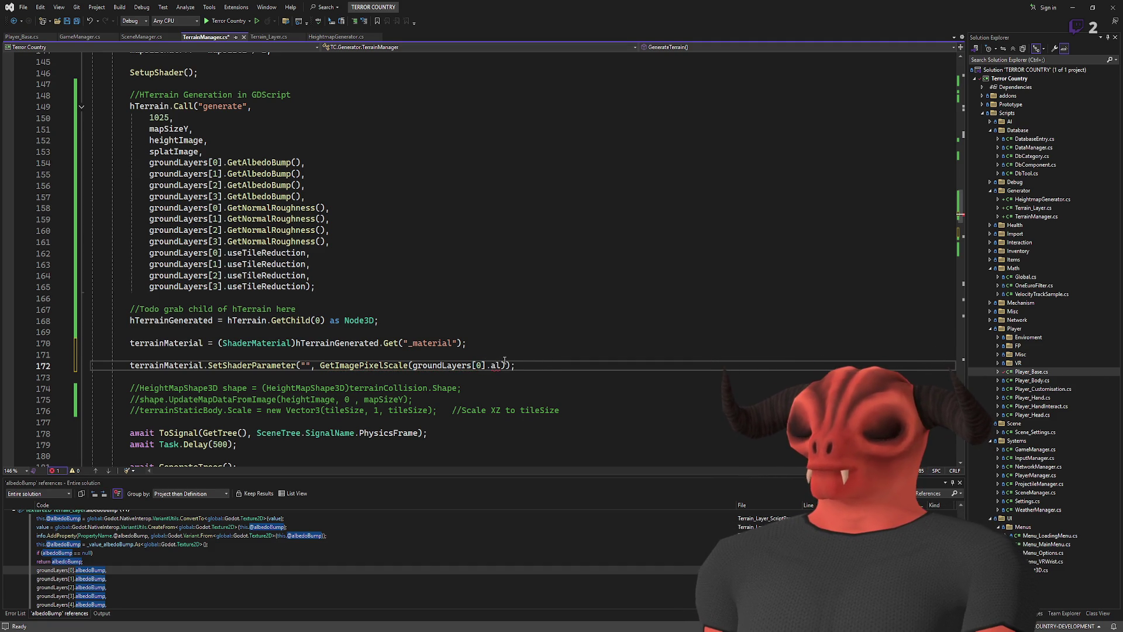
key(Tab)
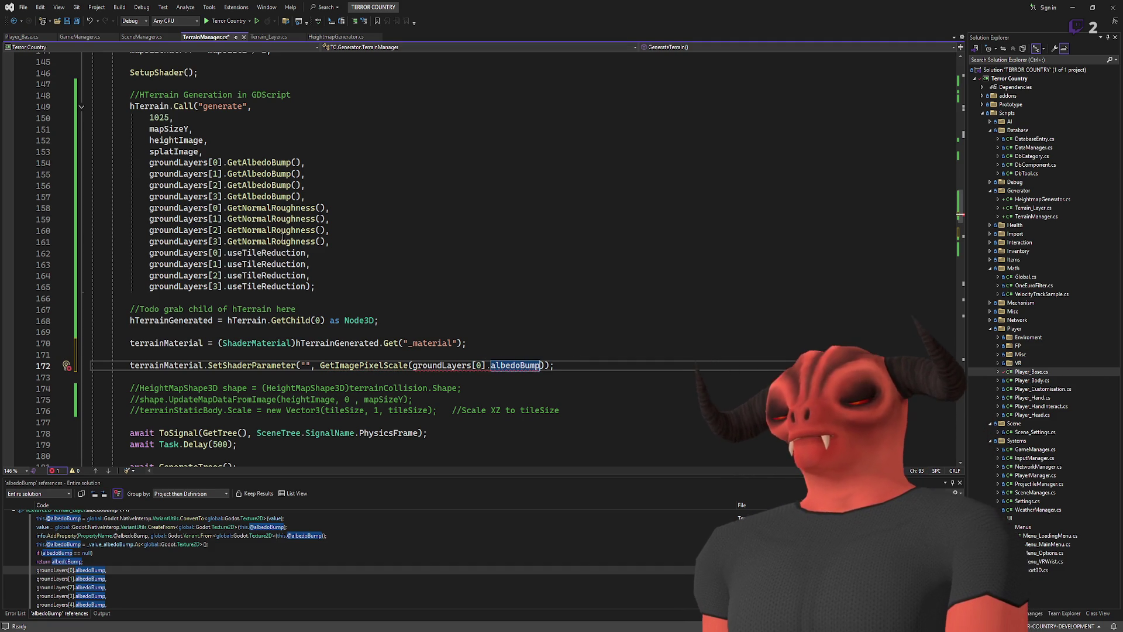
drag(228, 163, 301, 163)
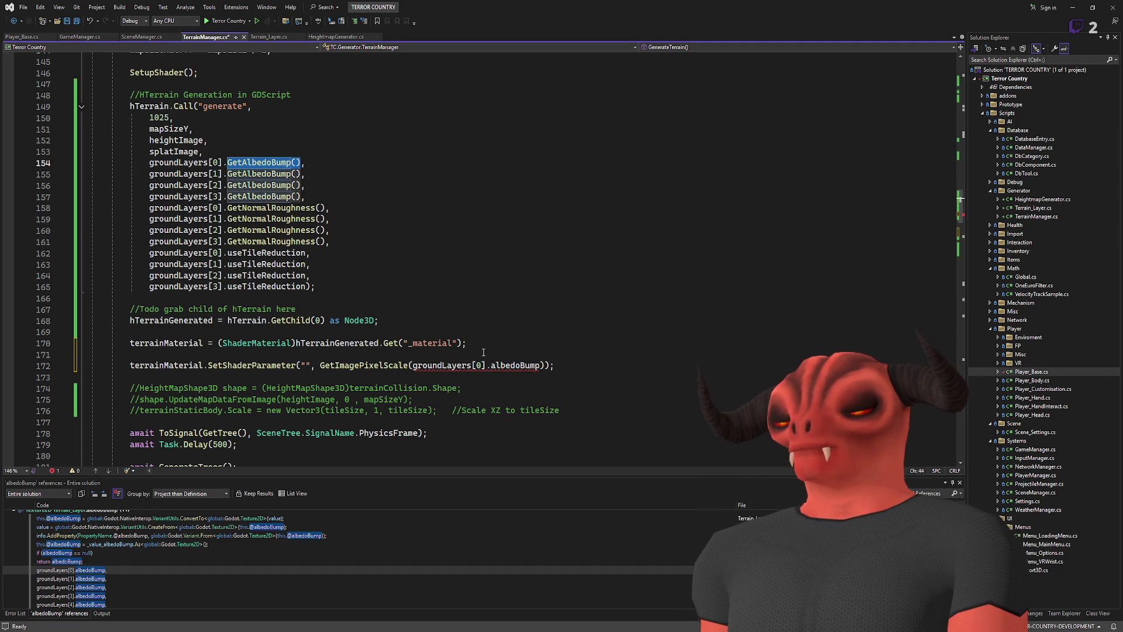
double_click(504, 367)
key(ctrl+v)
- Change GetImagePixelScale's parameter type from Image to Texture2D
key(Up)
scroll(422, 332, down, 1)
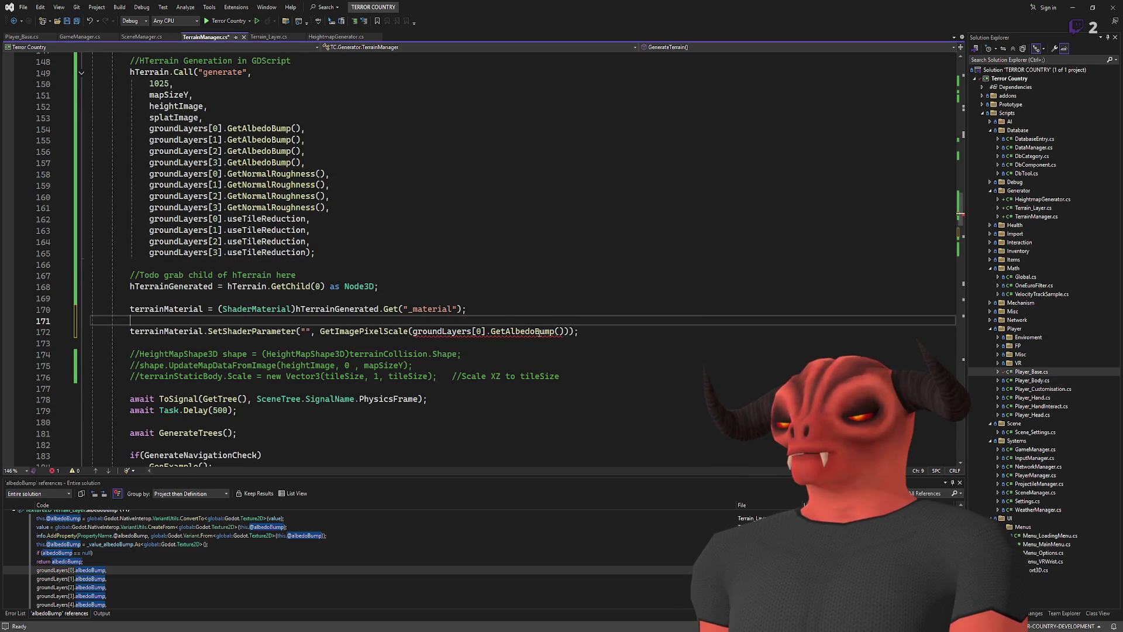
scroll(512, 338, down, 10)
double_click(242, 195)
text(Texture2D)
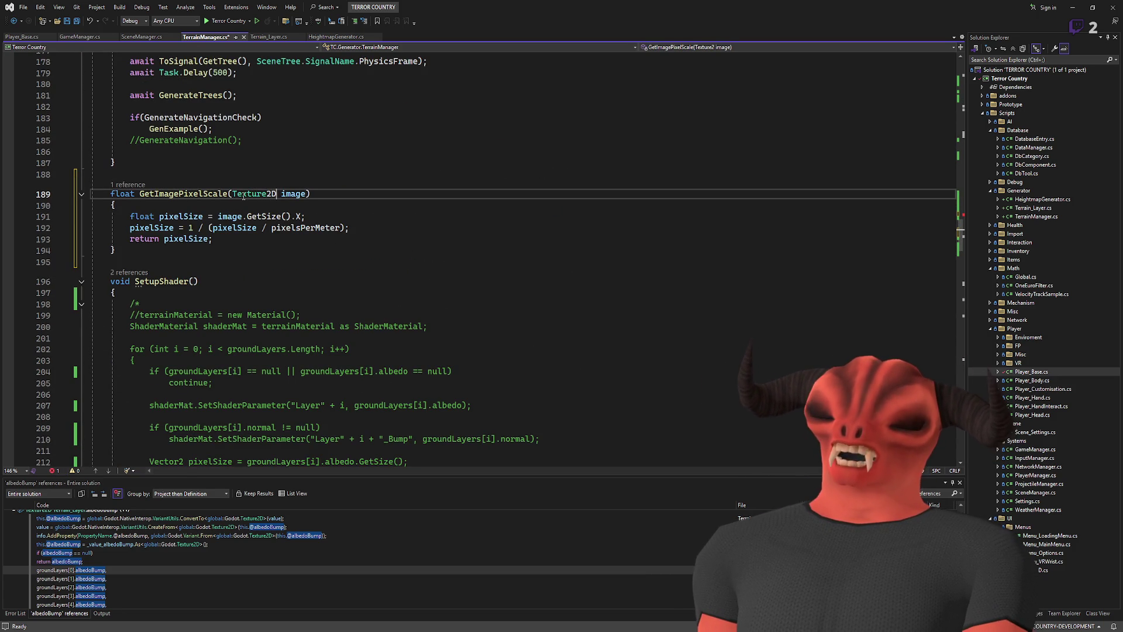
- Rename the helper method GetImagePixelScale to GetTextureScale and save TerrainManager.cs
click(269, 208)
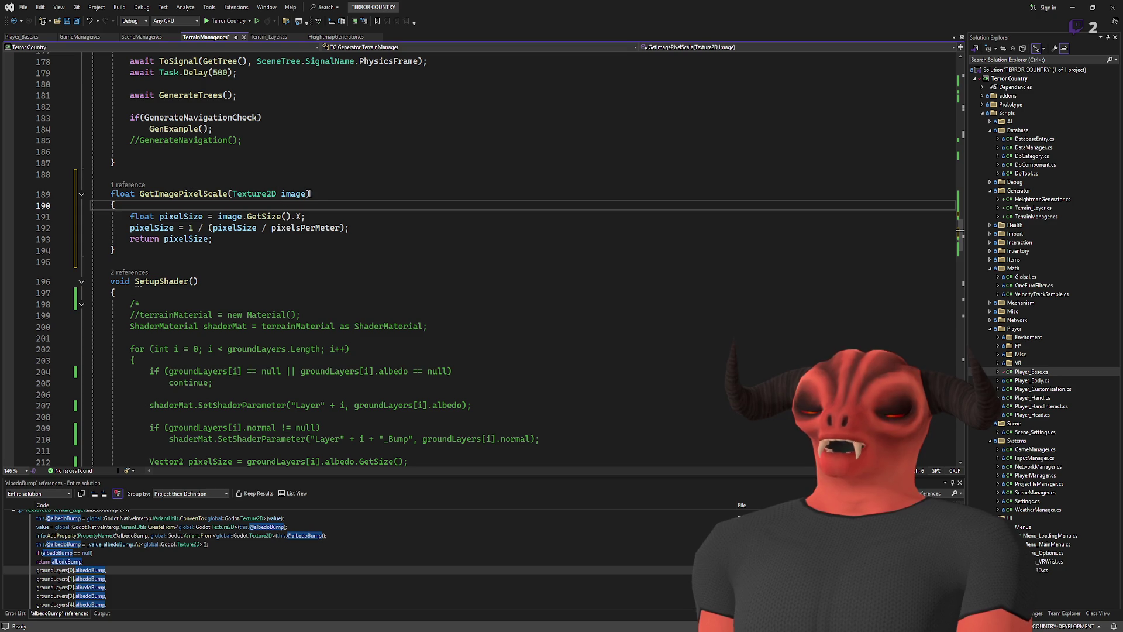
click(155, 194)
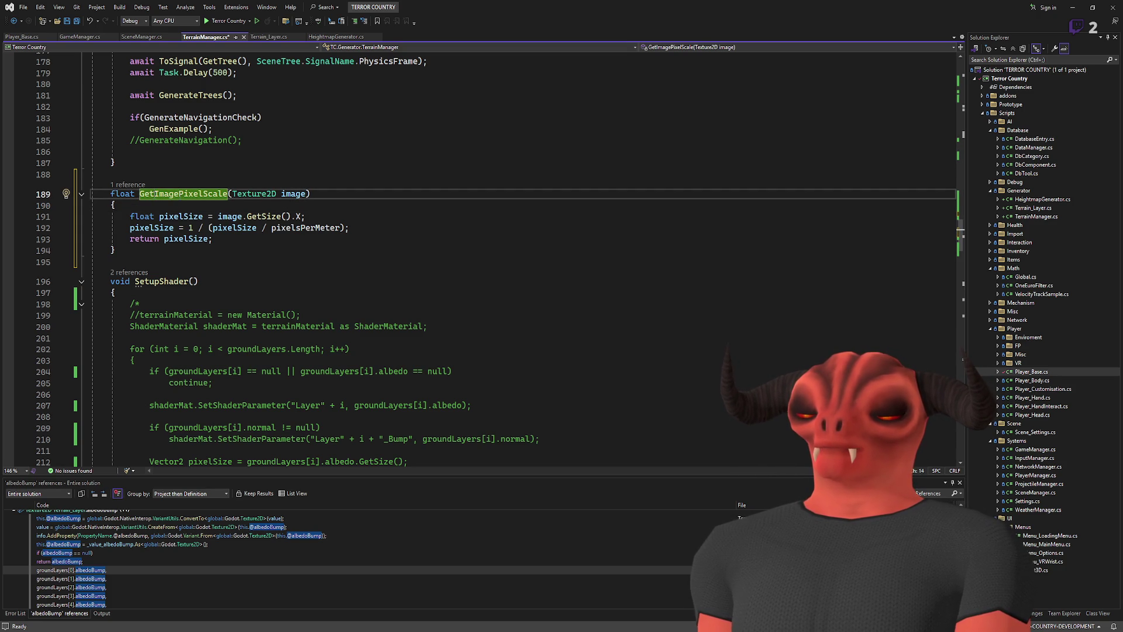
shift+click(204, 193)
text(Texture)
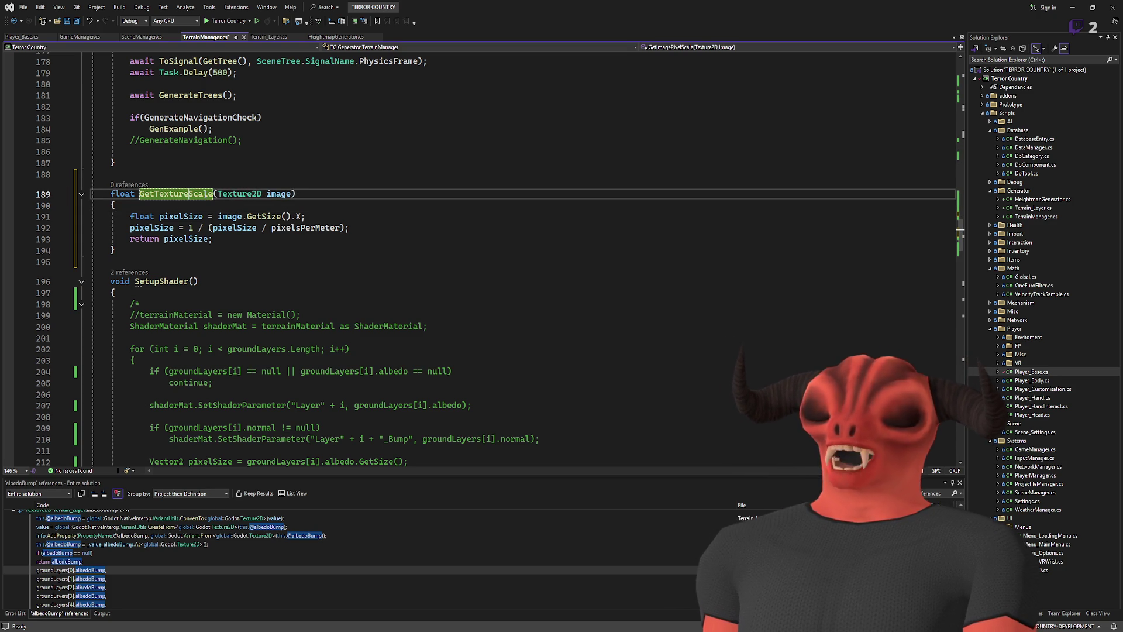
key(ctrl+s)
click(340, 194)
- Replace GetImagePixelScale with GetTextureScale in the first ground layer's SetShaderParameter call
scroll(339, 192, up, 2)
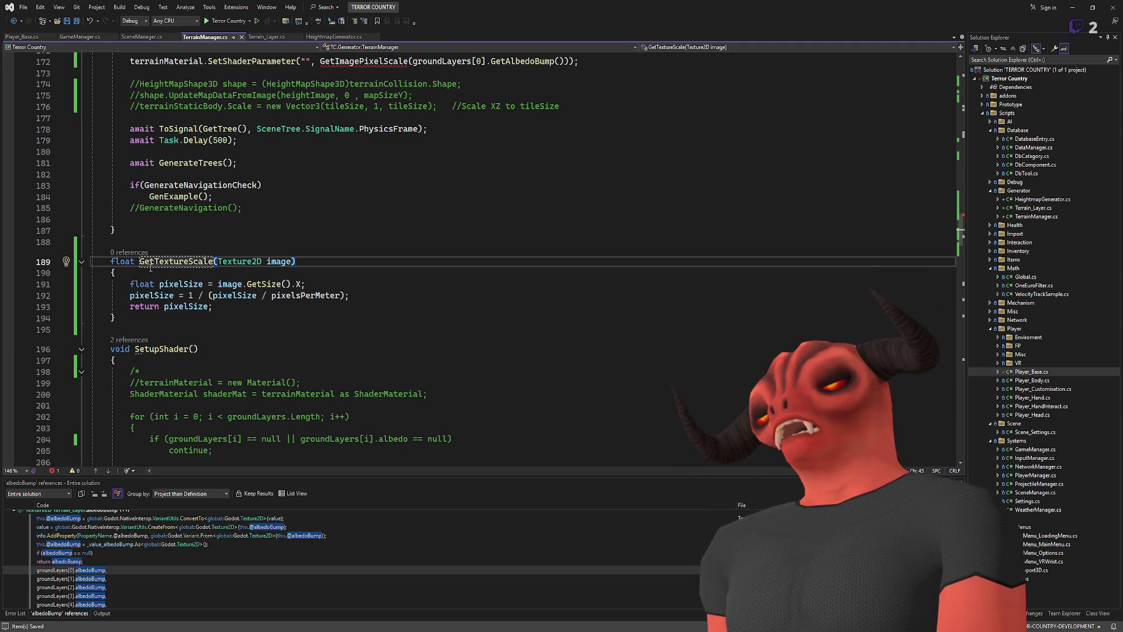
double_click(152, 263)
click(169, 261)
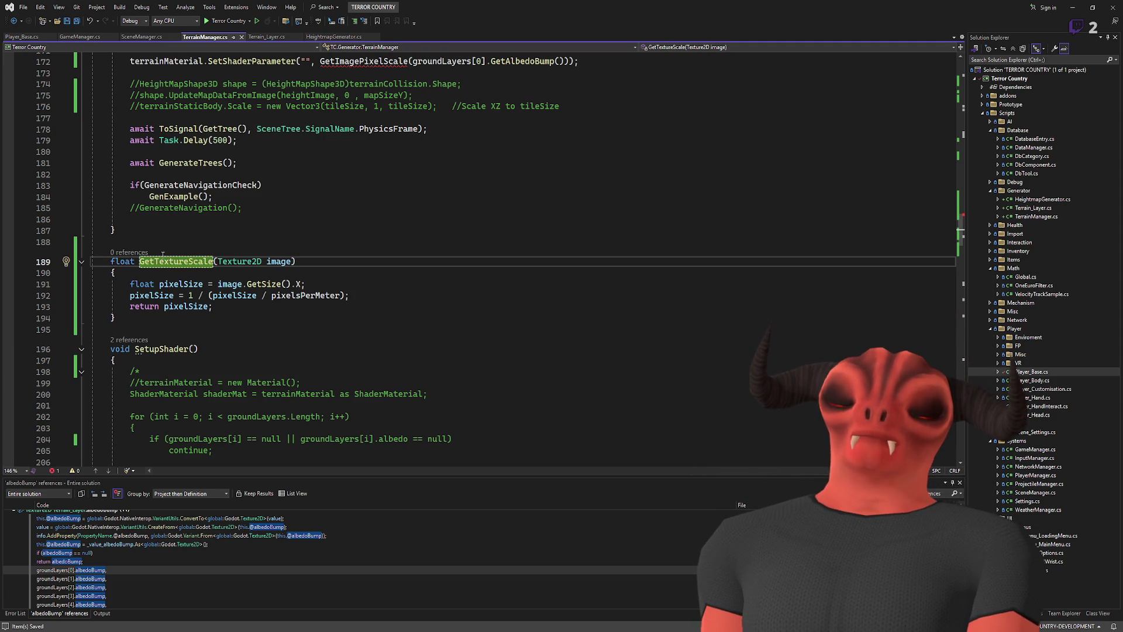
scroll(356, 258, up, 6)
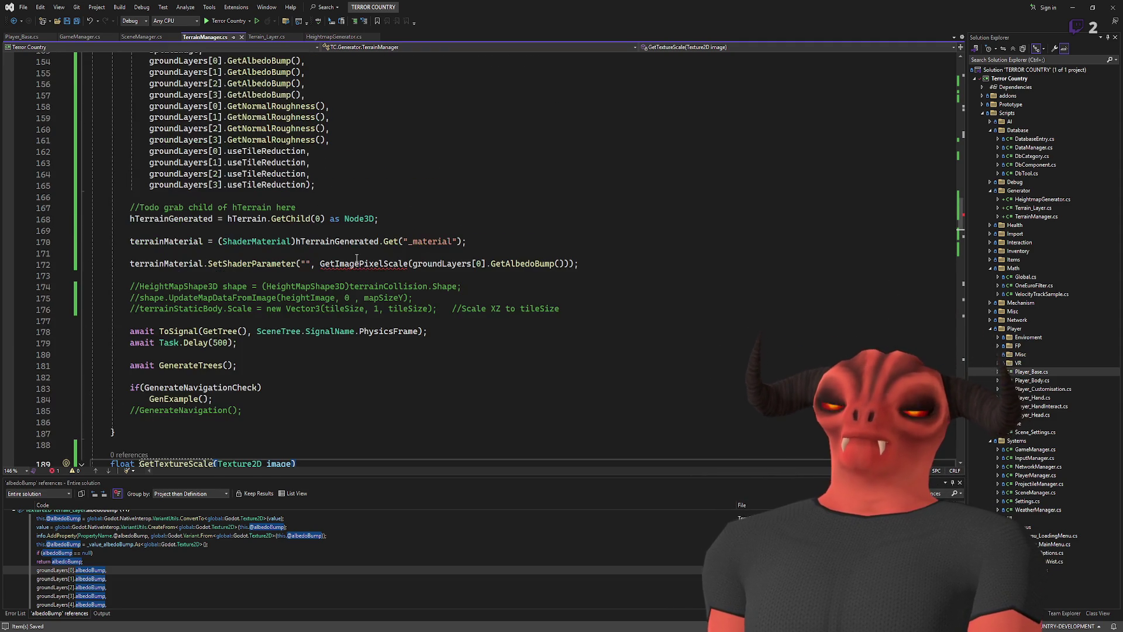
double_click(363, 264)
key(ctrl+v)
click(497, 286)
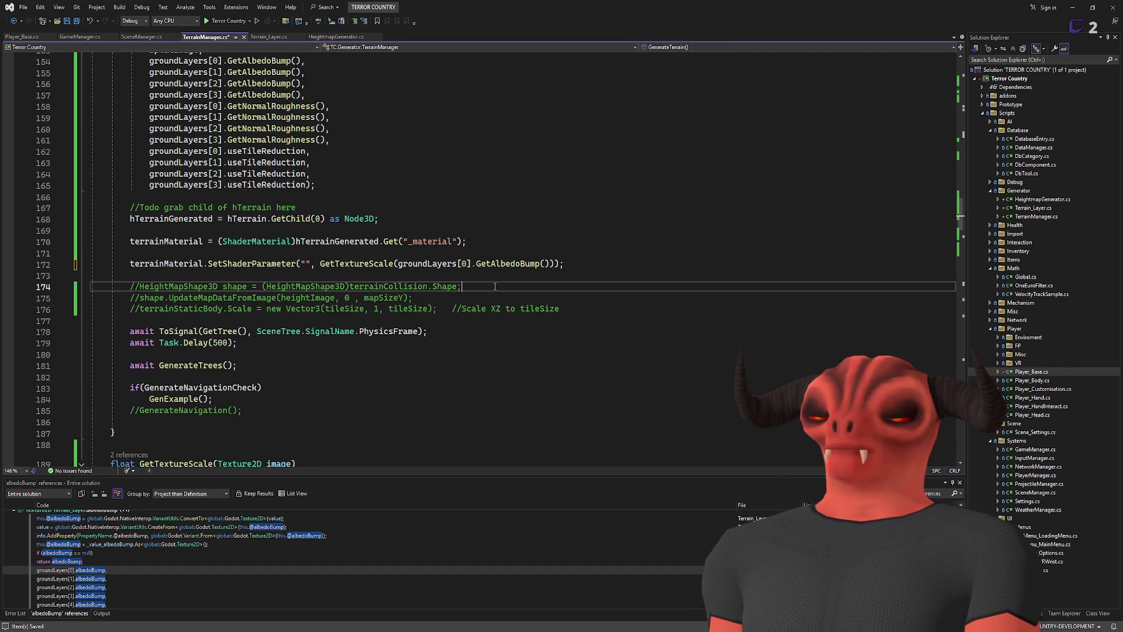
click(539, 266)
- Duplicate the shader-parameter call for ground layers 1, 2 and 3
key(ctrl+d)
key(ctrl+d)
key(ctrl+d)
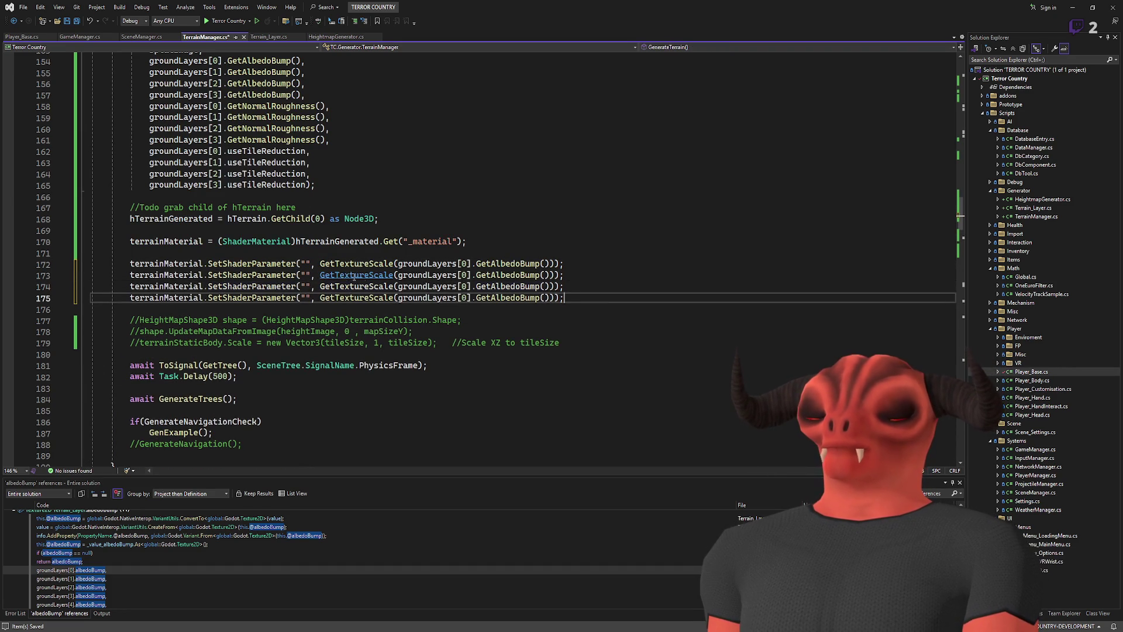
double_click(462, 275)
text(1)
double_click(462, 286)
text(2)
double_click(462, 298)
text(3)
- Insert an empty for loop template above the repeated calls
click(479, 253)
key(Return)
key(Return)
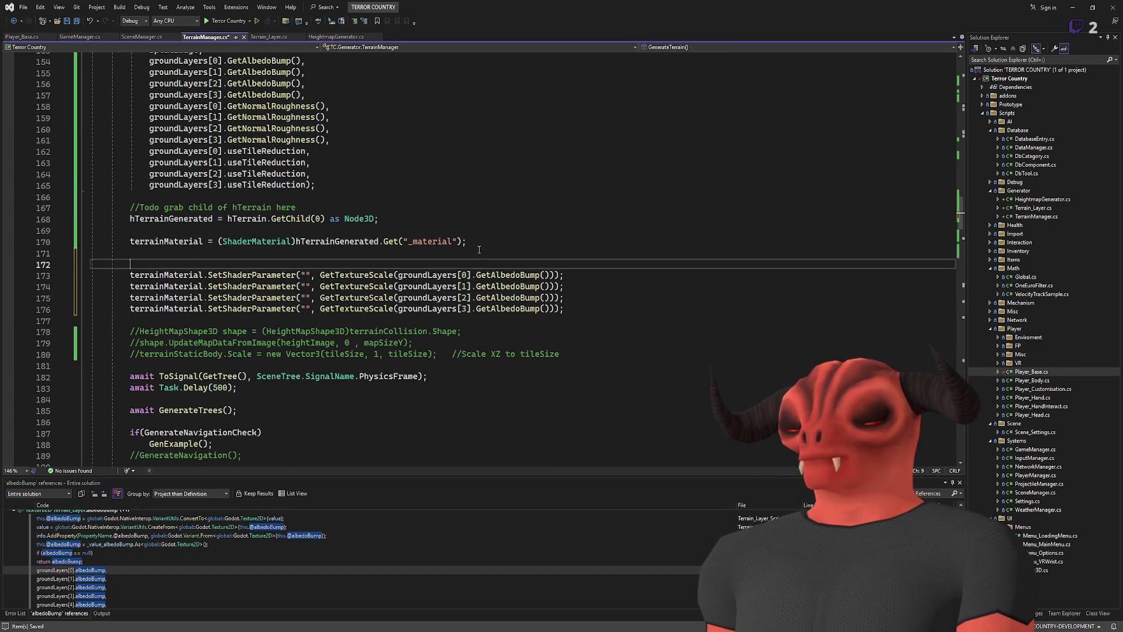
key(Up)
text(for (int i = 0;)
key(BackSpace)
key(BackSpace)
key(BackSpace)
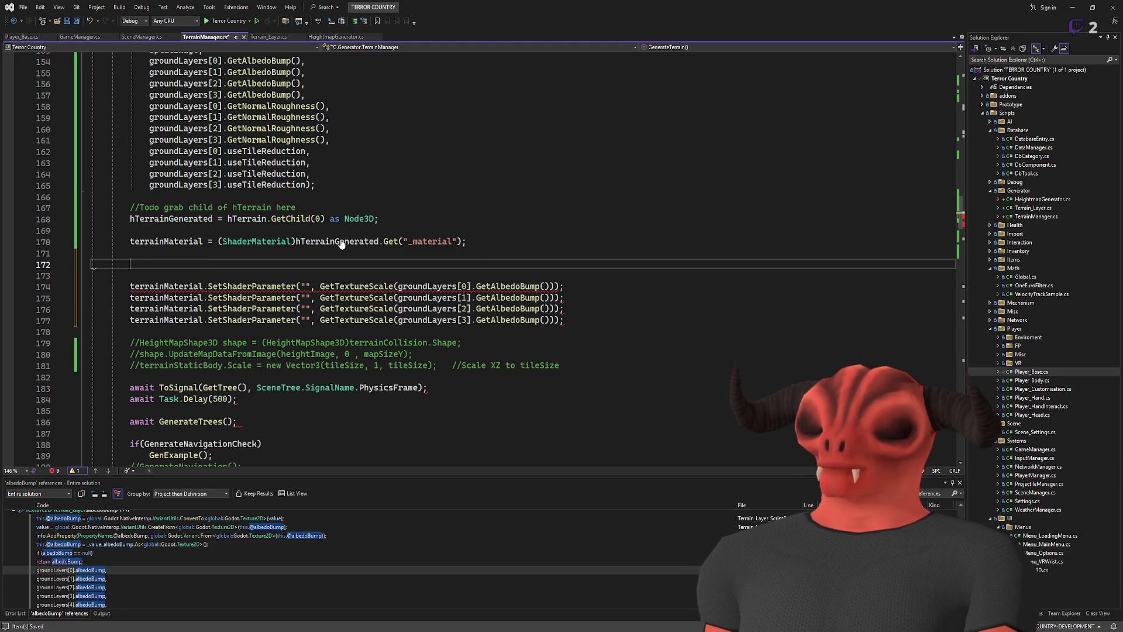
text(for)
key(Tab)
key(Tab)
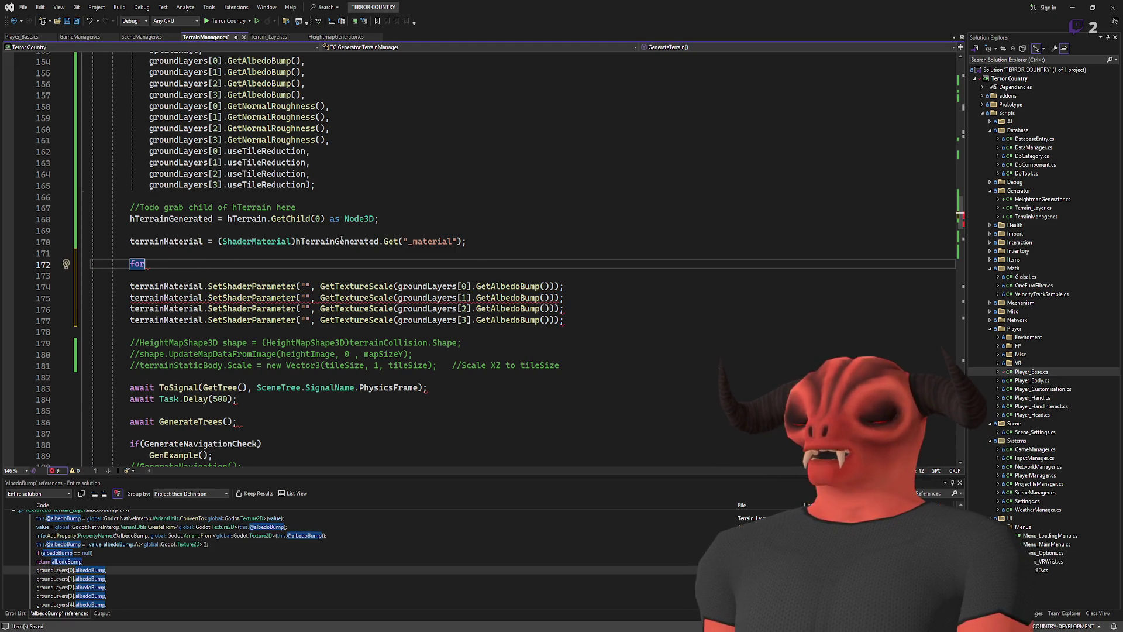
click(234, 310)
key(Return)
text(f)
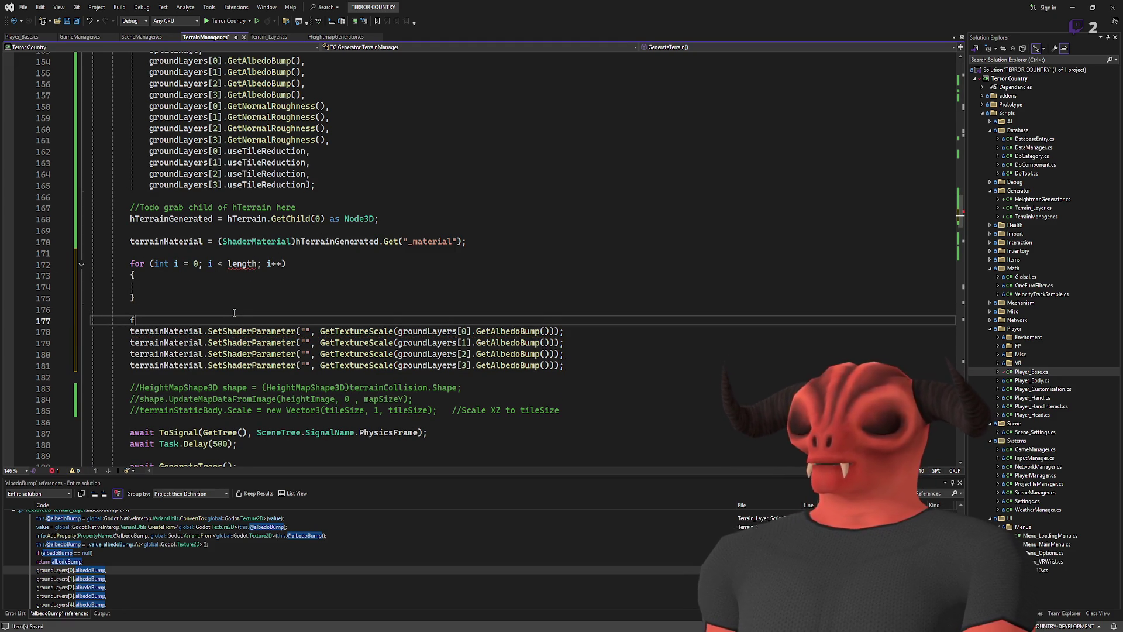
text(or)
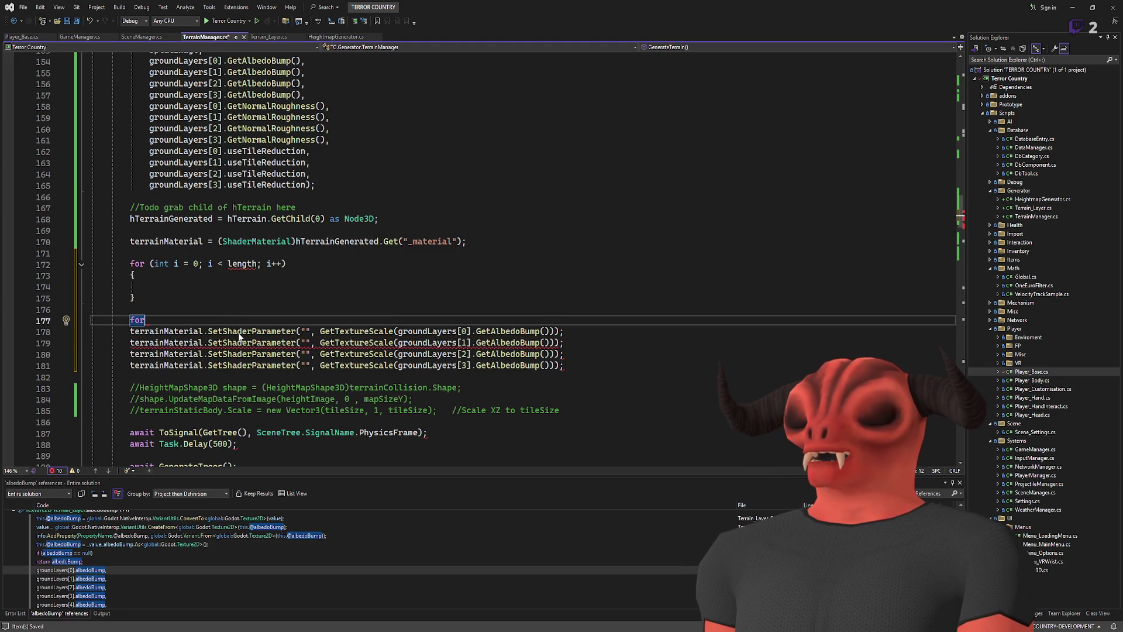
shift+click(180, 309)
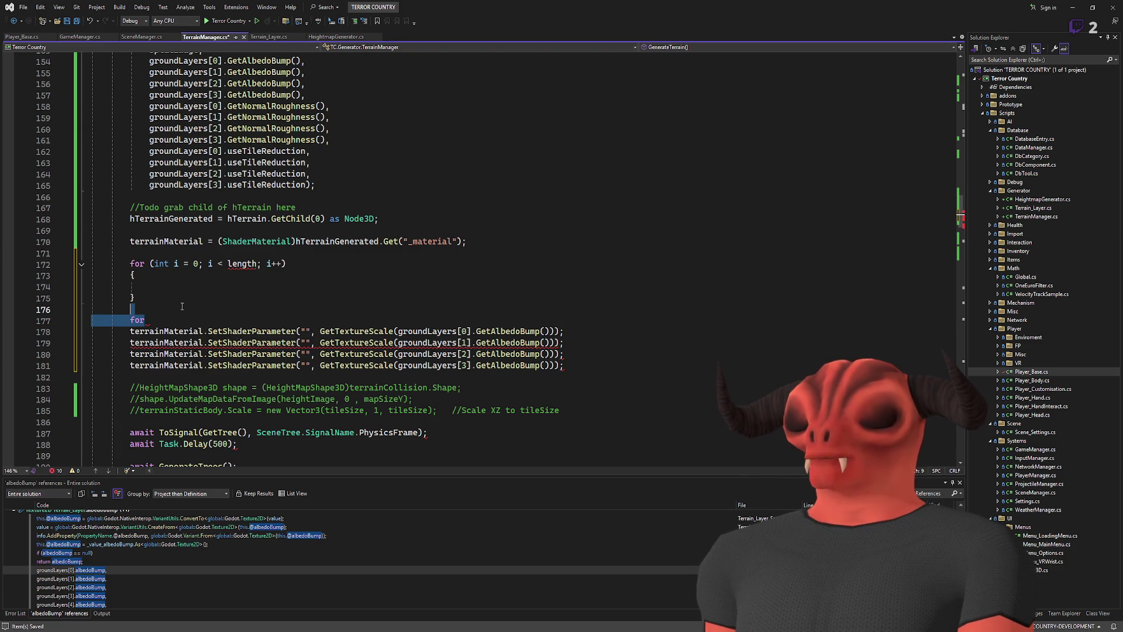
key(Delete)
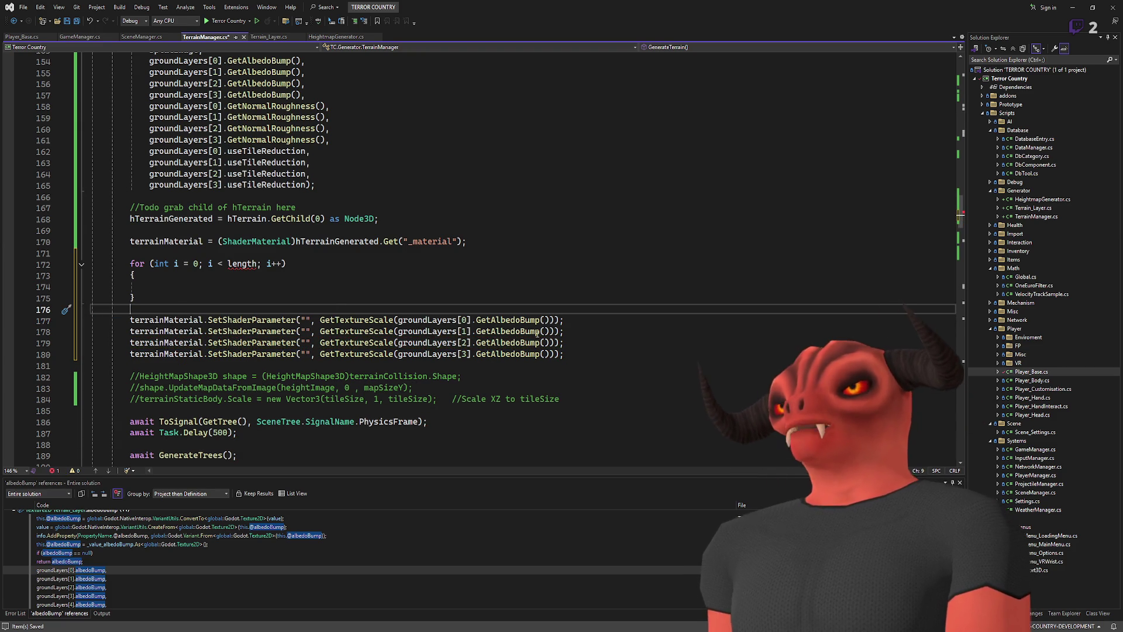
- Move the layer-0 call into the loop with bound 4 and index i, deleting the copies
triple_click(351, 320)
key(ctrl+x)
click(141, 287)
key(ctrl+v)
click(243, 268)
double_click(243, 268)
text(4)
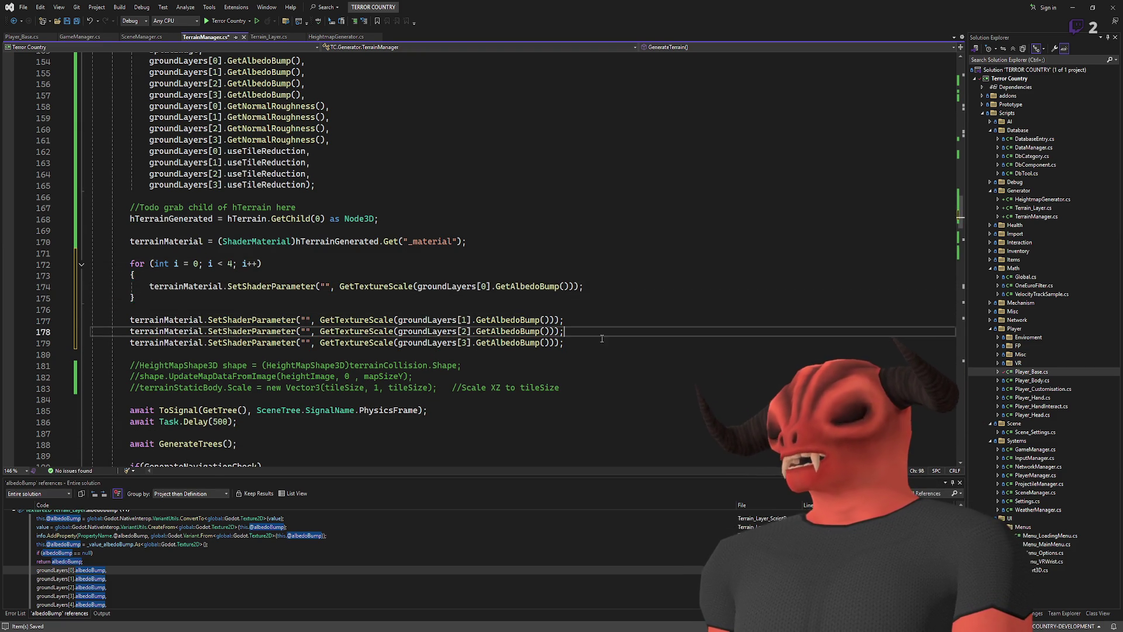
drag(602, 342, 587, 285)
key(Delete)
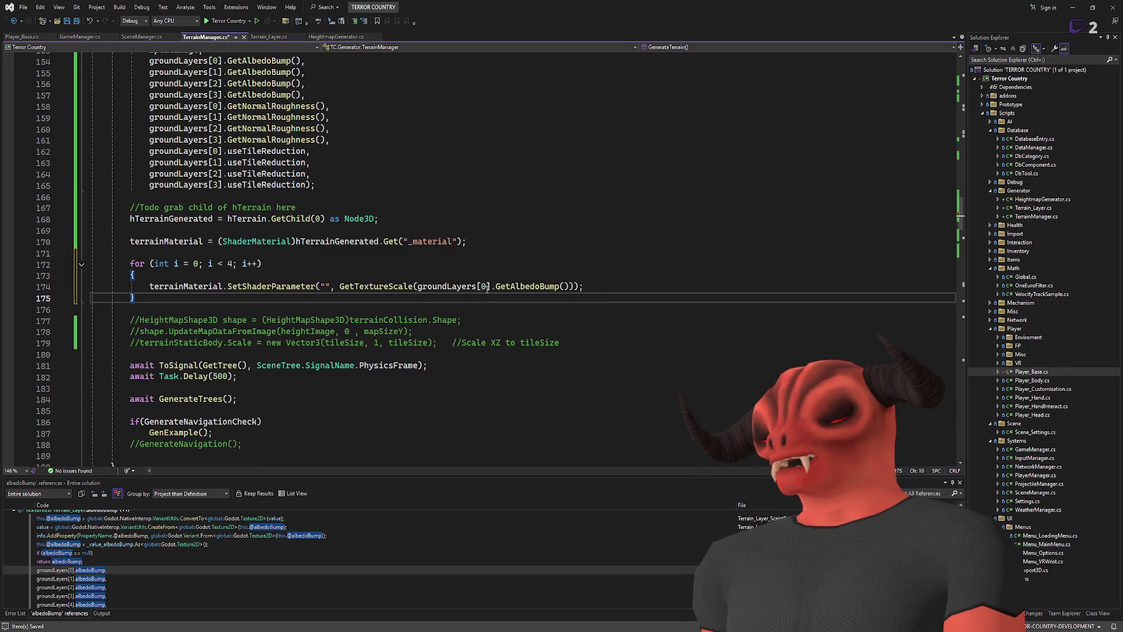
click(482, 286)
double_click(483, 286)
text(i)
- Add the comment '//Set Shader Material UV scales' above the loop and compare with Godot's shader script
click(276, 255)
key(Return)
text(//Set Shade)
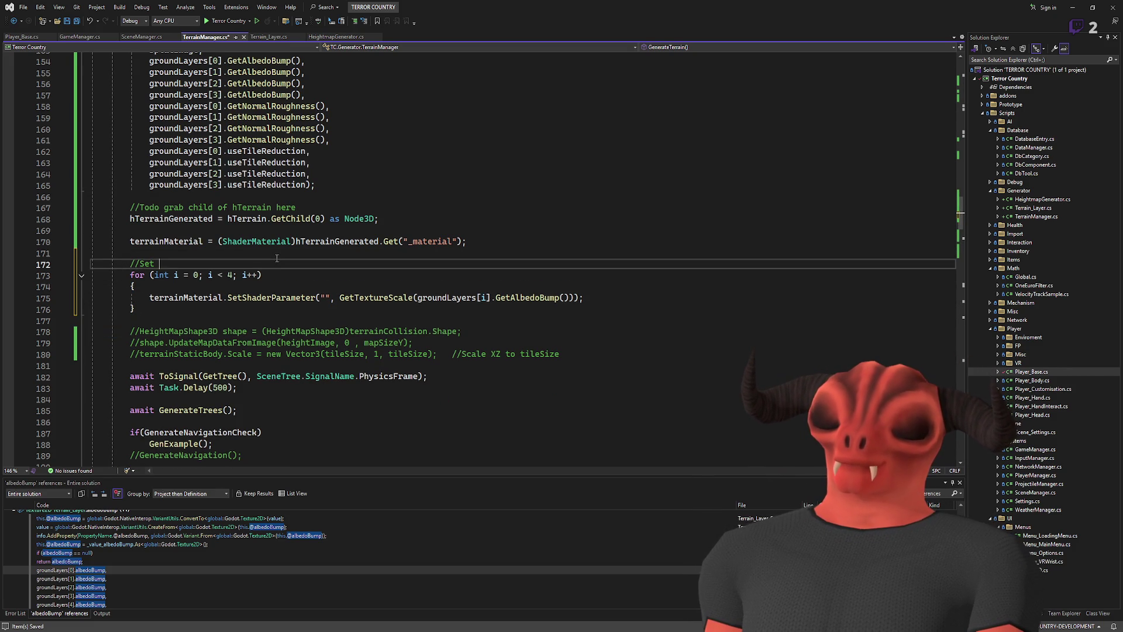
text(r Material UV scales)
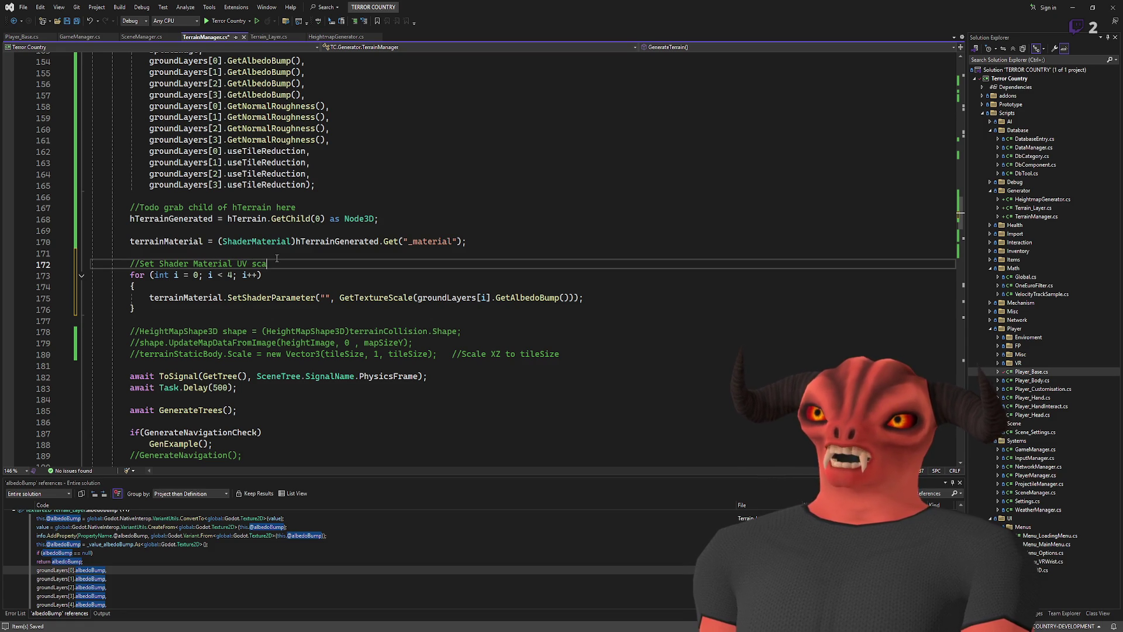
mouse_move(583, 297)
mouse_down()
mouse_move(289, 297)
mouse_move(127, 275)
mouse_up()
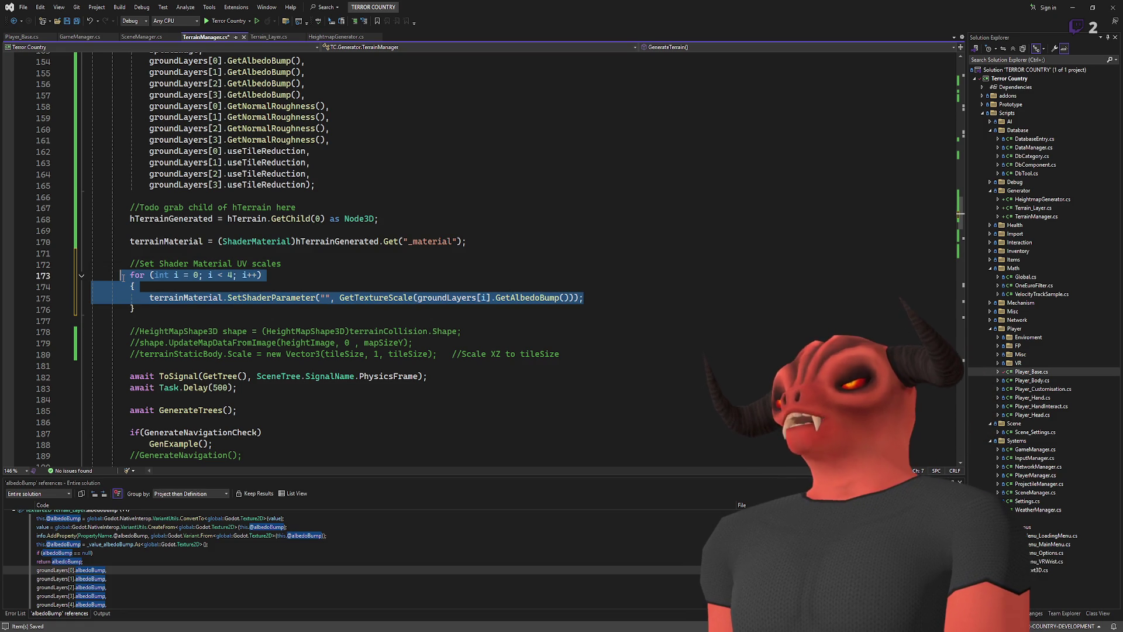
click(380, 290)
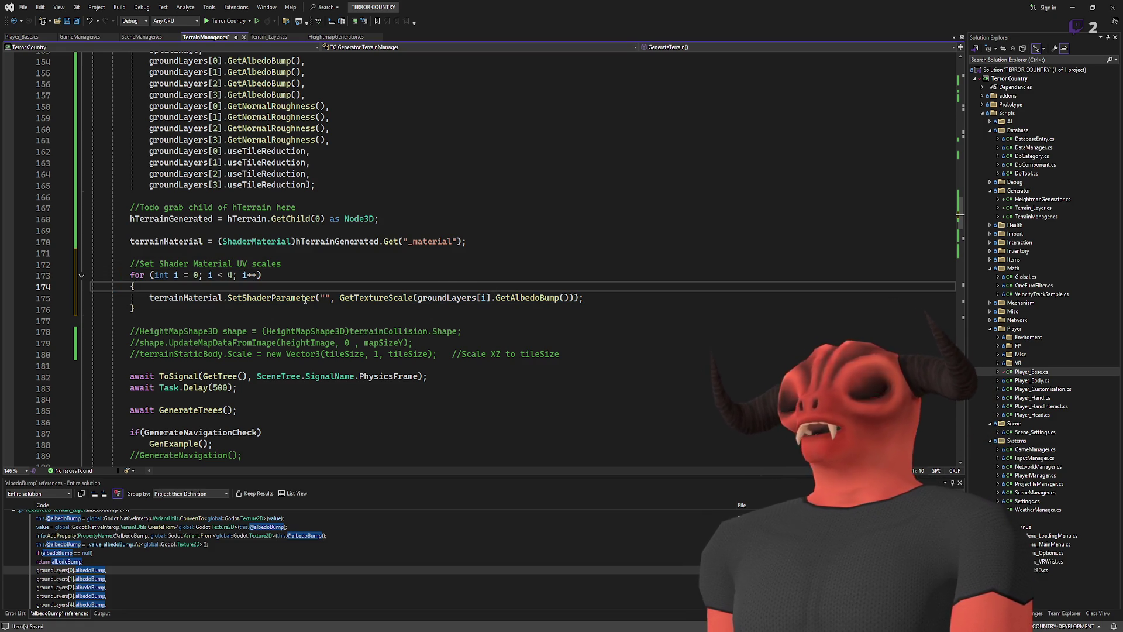
key(alt+Tab)
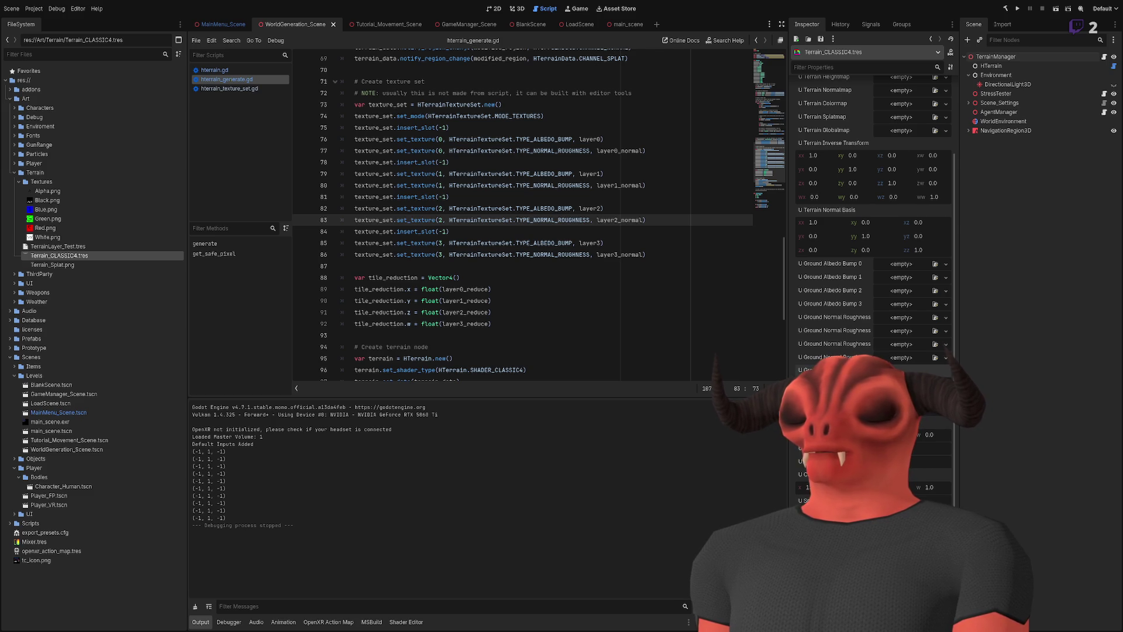
key(alt+Tab)
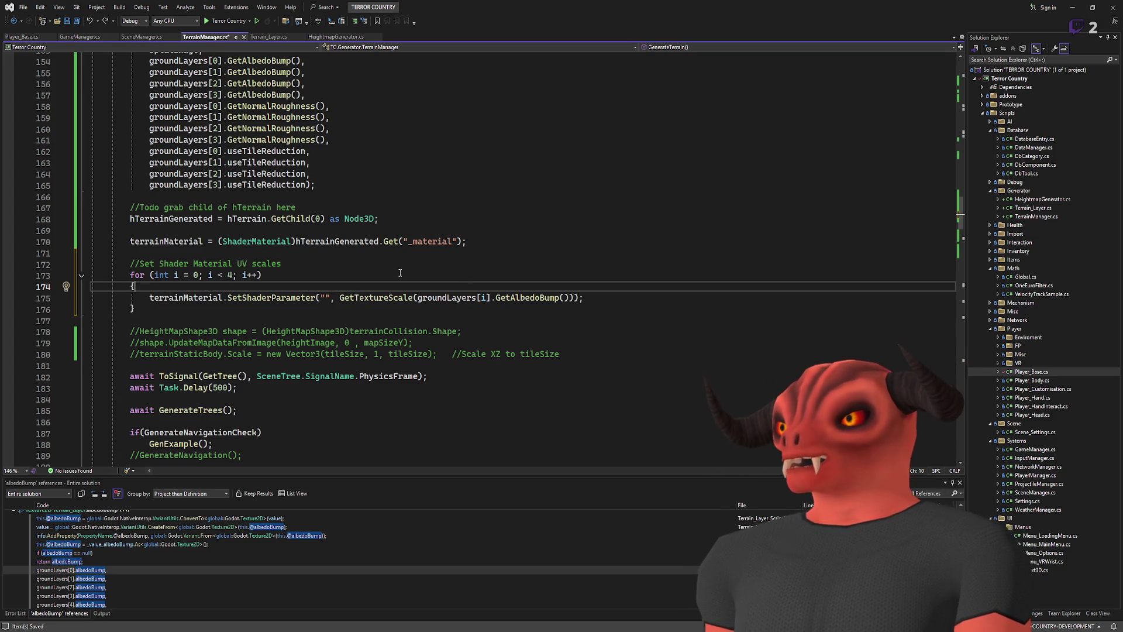
key(Up)
key(Up)
key(Up)
- Name the parameter u_ground_uv_scale_per_texture and replace the for loop with that single call
click(325, 297)
key(ctrl+v)
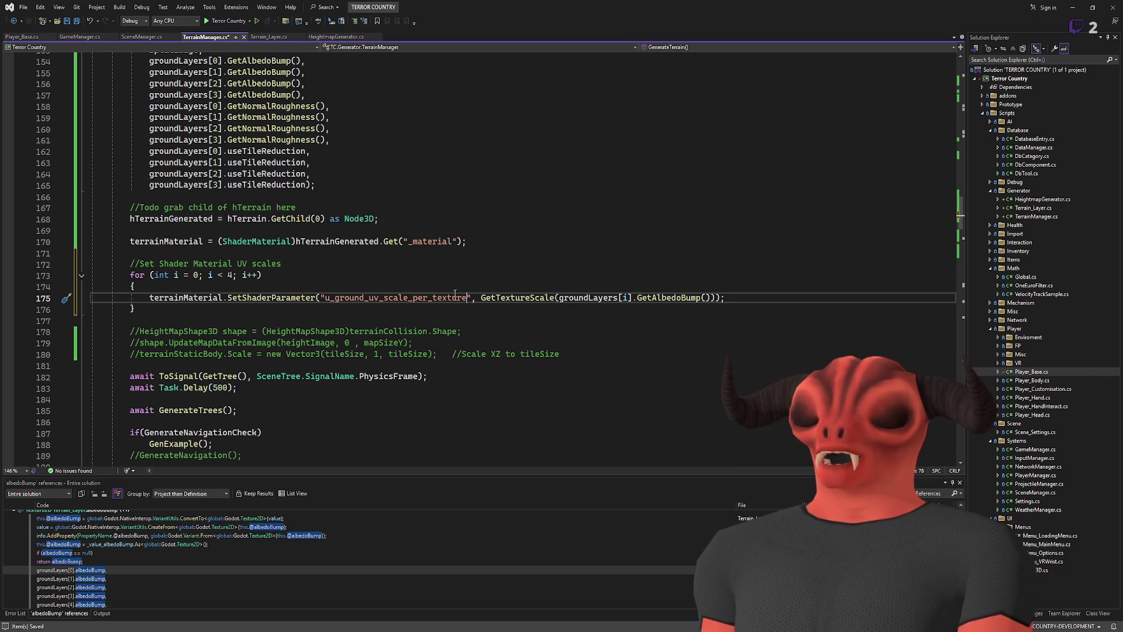
key(shift+Home)
key(BackSpace)
drag(728, 298, 329, 267)
key(ctrl+v)
- Declare a Vector4 scaleUVs above the call and delete the call's GetTextureScale argument
click(329, 268)
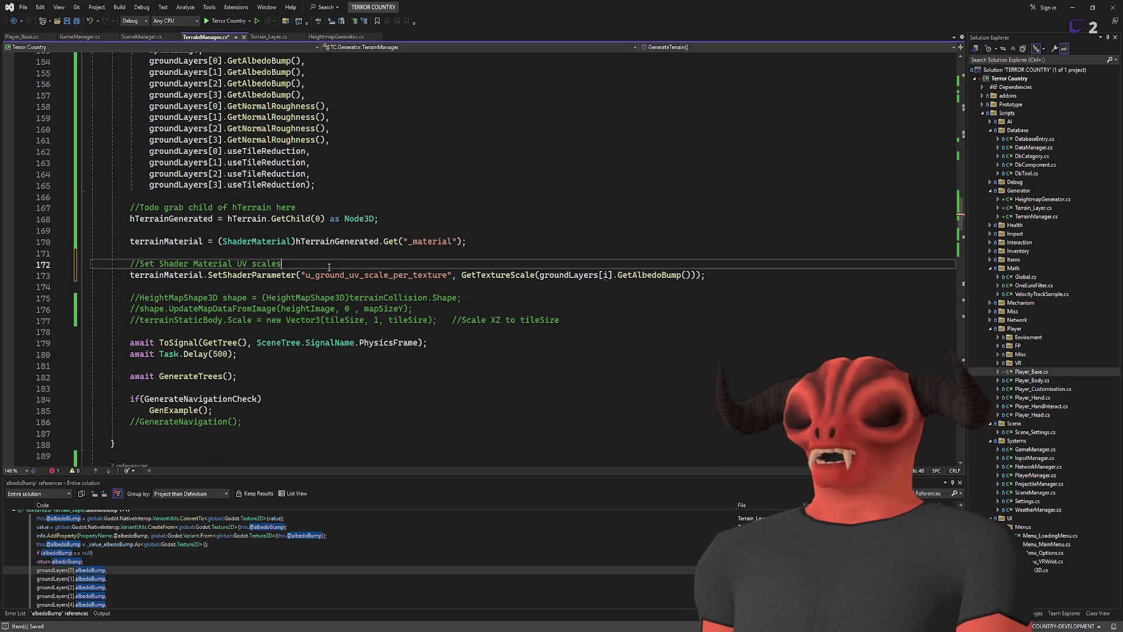
key(Return)
key(Return)
key(Up)
text(Vector4)
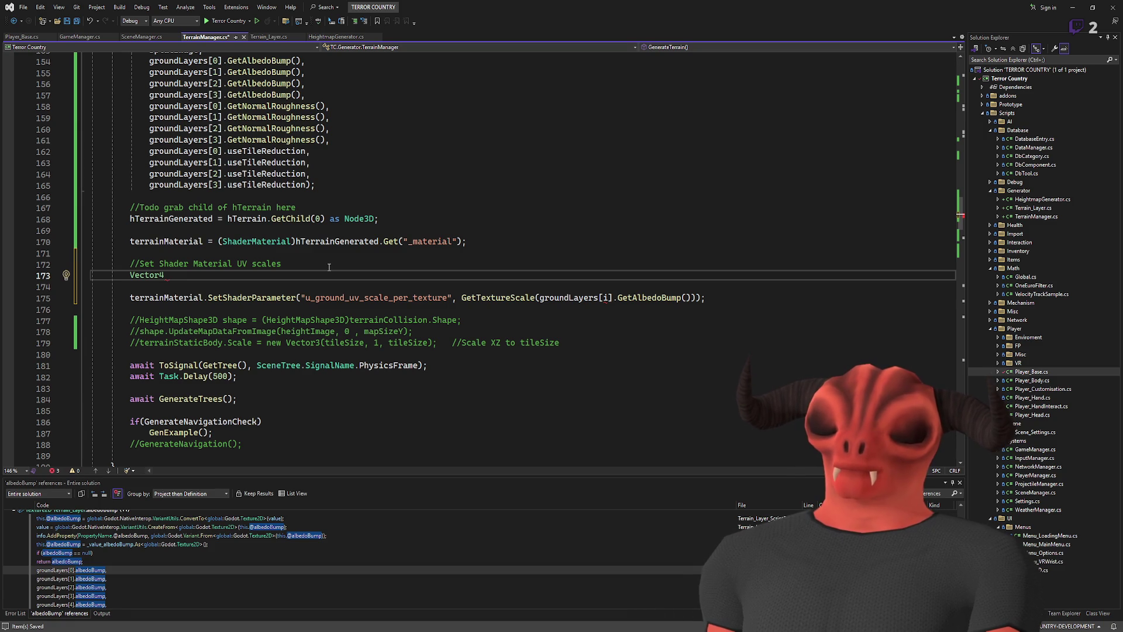
text( scaleUVs =)
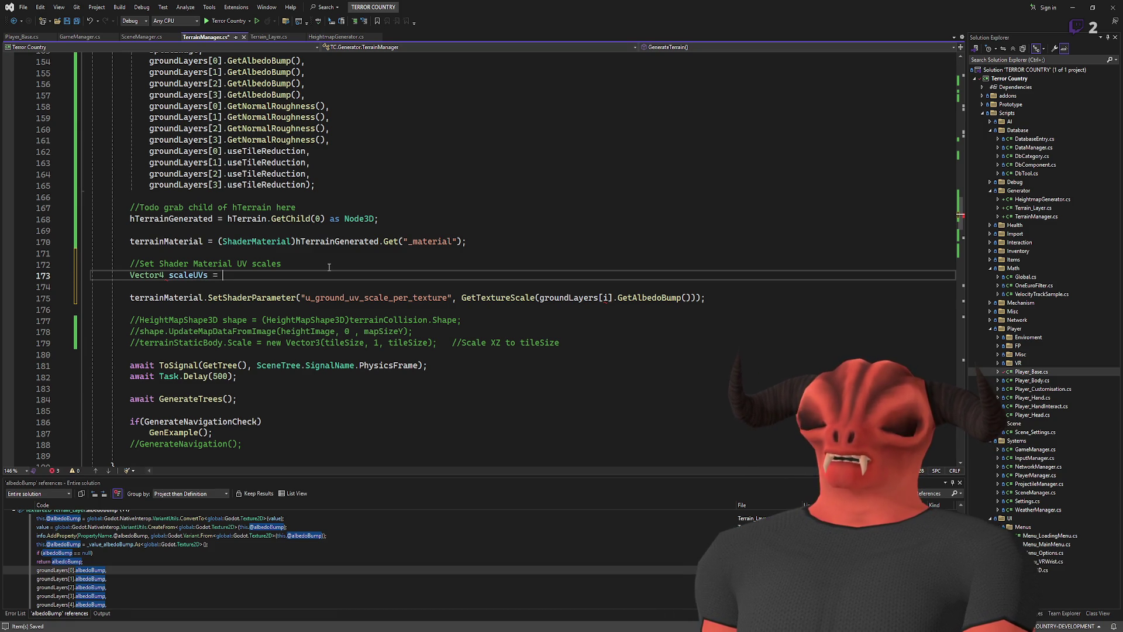
drag(461, 297, 689, 297)
key(Delete)
- Initialize scaleUVs as new Vector4( with a GetTextureScale(groundLayers[...].GetAlbedoBump()) entry
click(232, 274)
text(new)
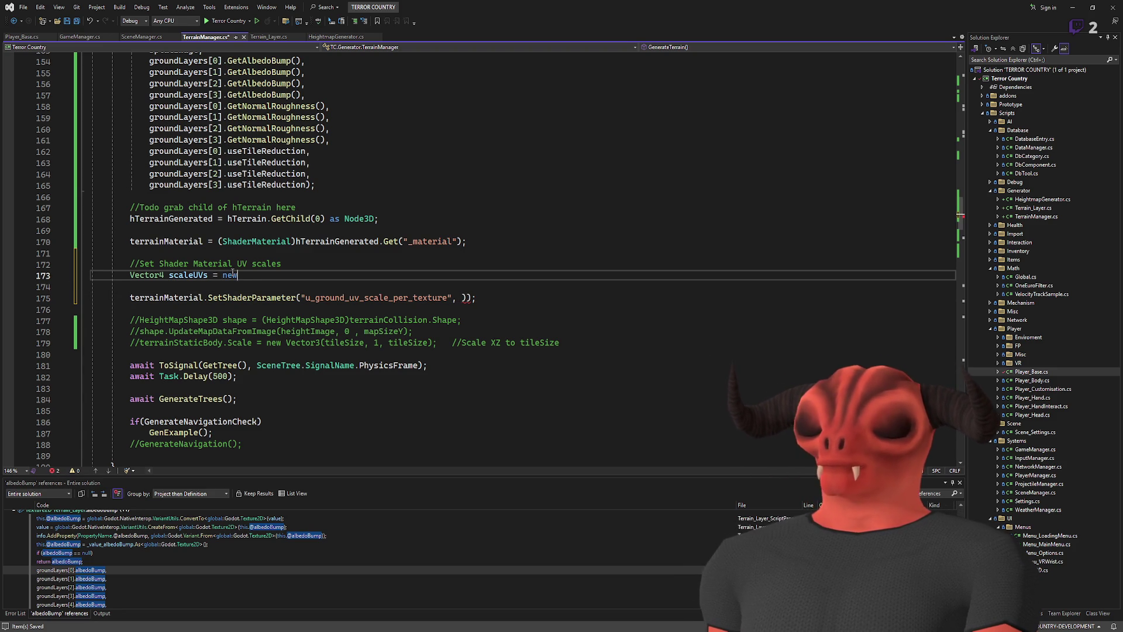
text(4)
key(Tab)
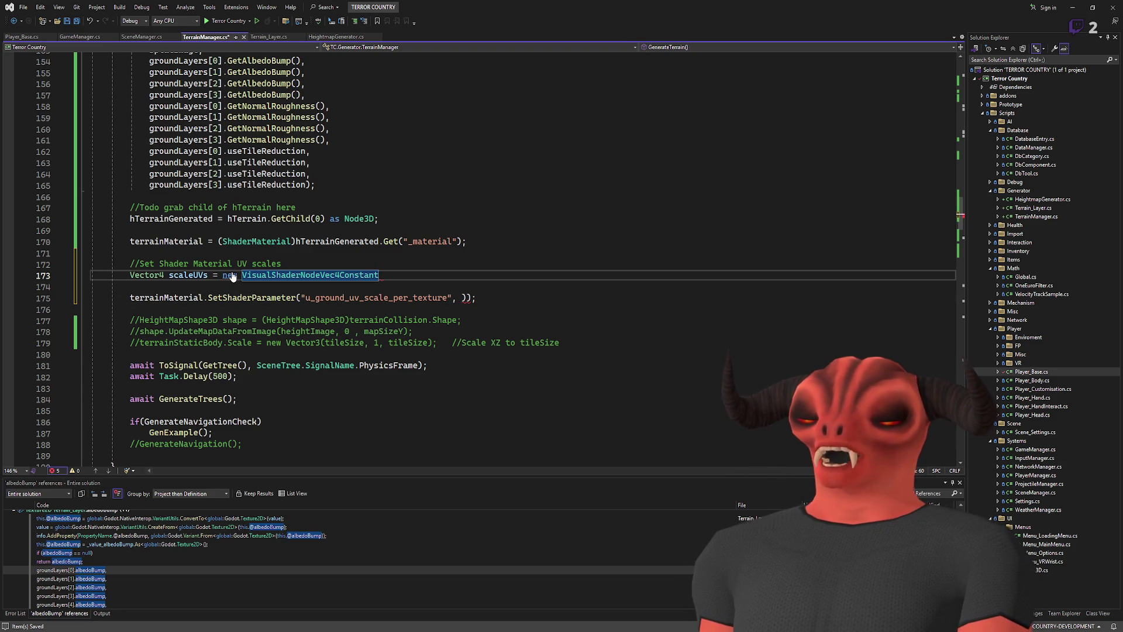
key(ctrl+z)
key(BackSpace)
key(BackSpace)
key(BackSpace)
text(Vector4)
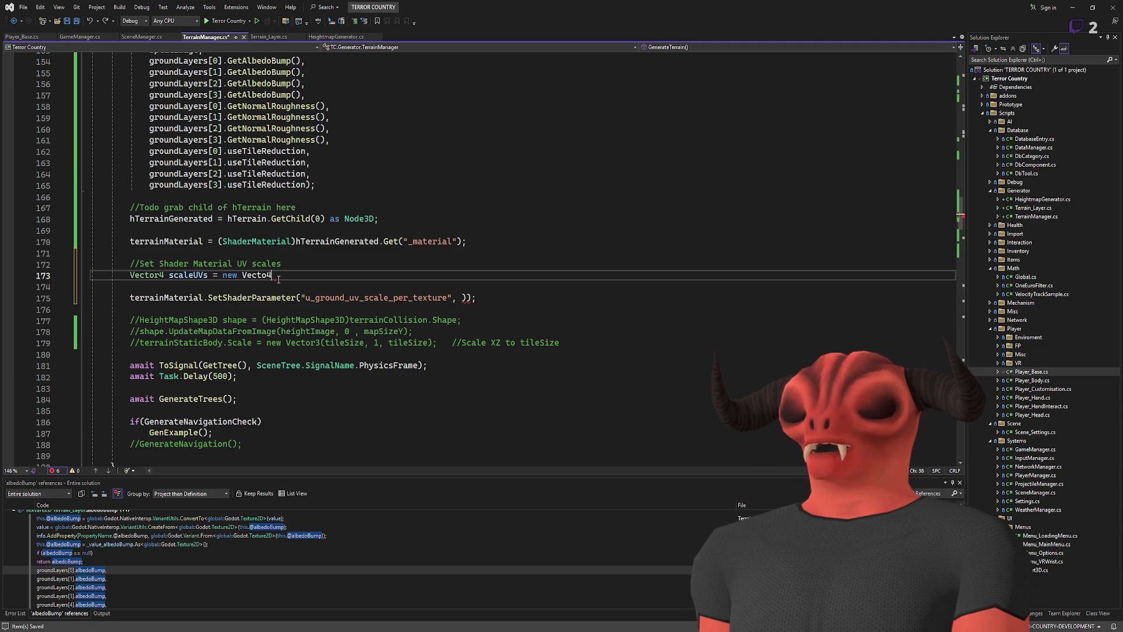
text(()
key(Return)
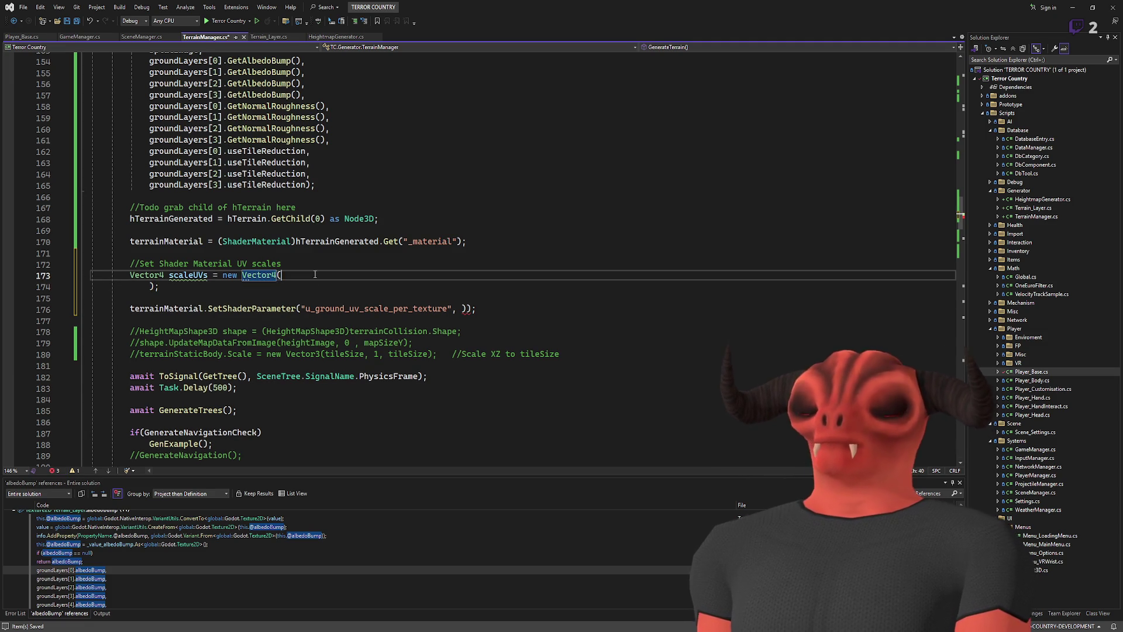
text(Vector4 scaleUVs = new VisualShaderNodeVec4Constant)
key(ctrl+z)
key(ctrl+z)
key(ctrl+z)
key(ctrl+z)
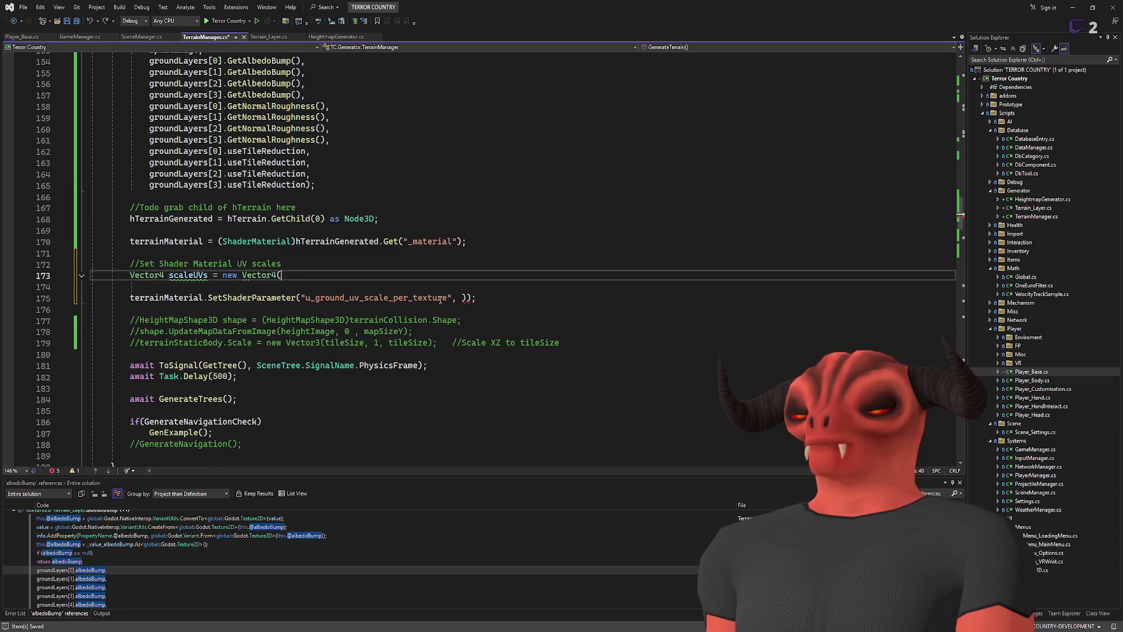
key(ctrl+z)
key(ctrl+z)
key(ctrl+z)
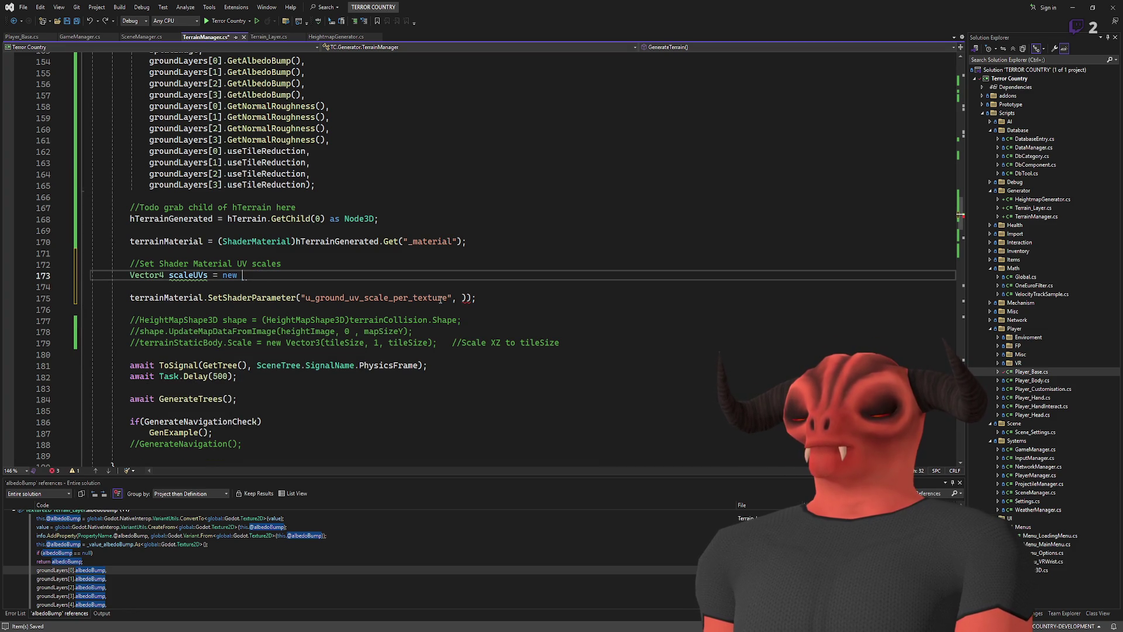
key(ctrl+z)
key(ctrl+z)
key(ctrl+z)
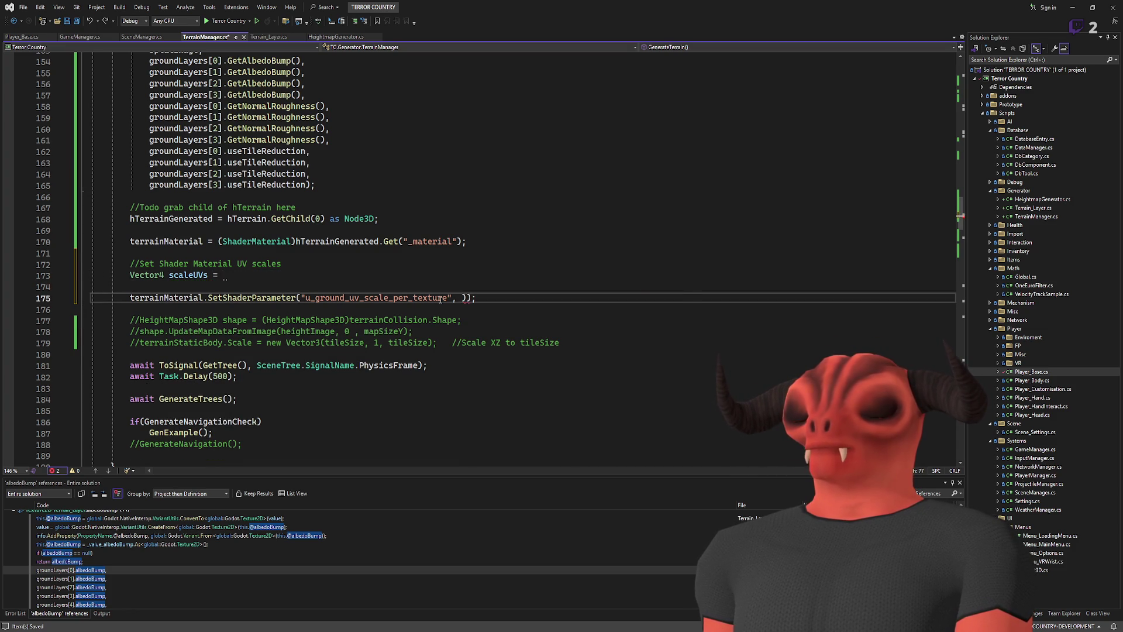
key(ctrl+y)
key(ctrl+y)
key(ctrl+y)
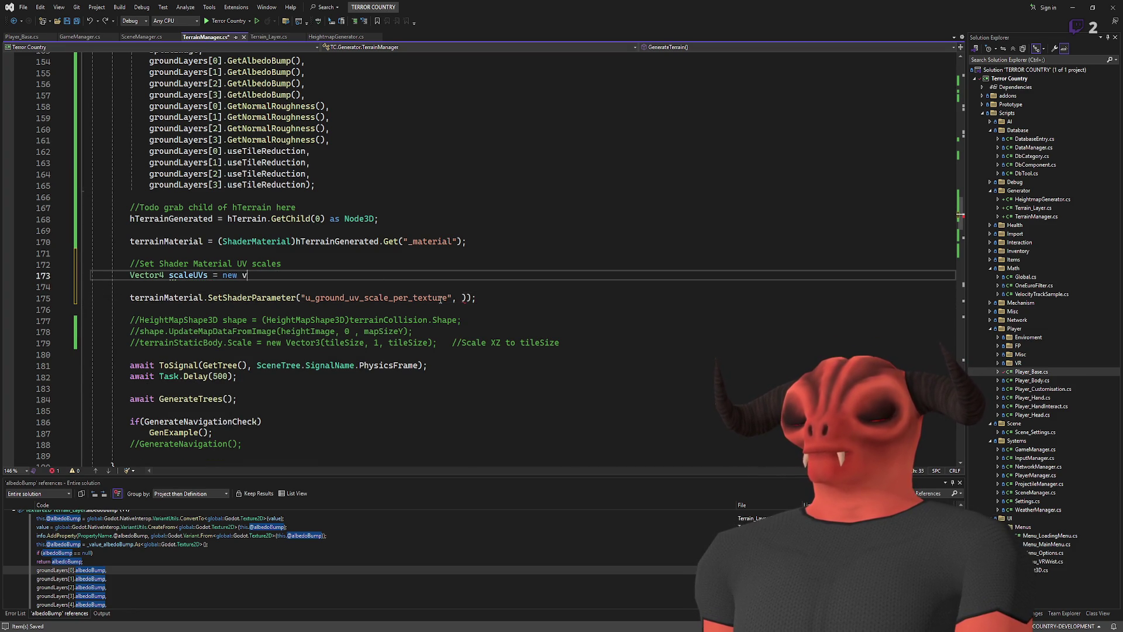
key(ctrl+y)
key(ctrl+y)
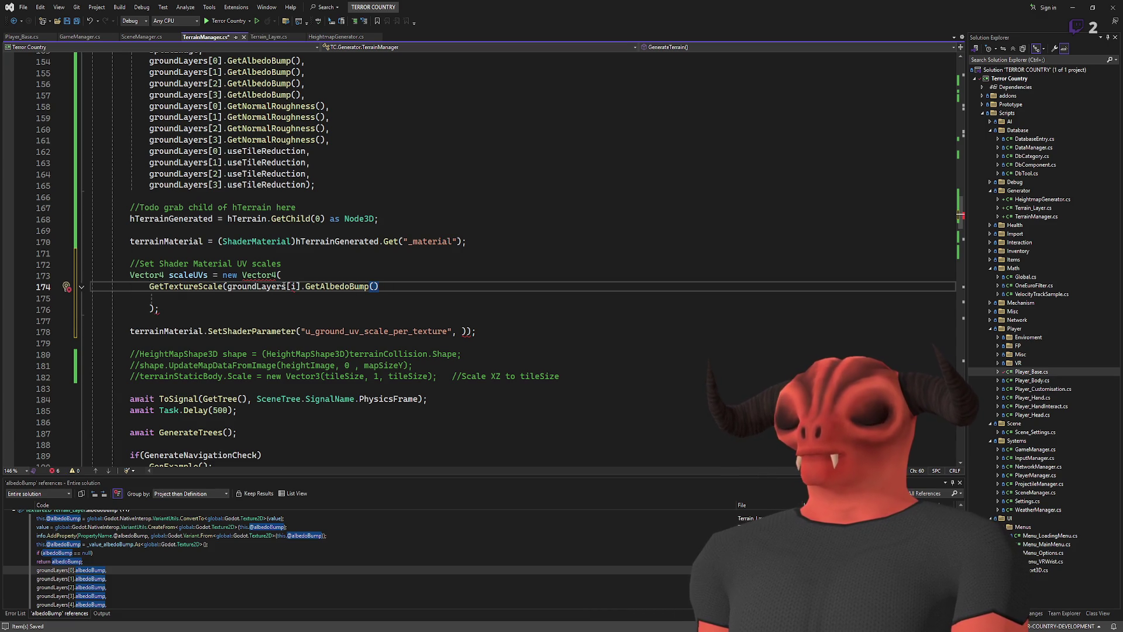
- Copy the texture-scale entry to make four comma-separated entries in the Vector4 constructor
text(0)
click(411, 289)
text(,)
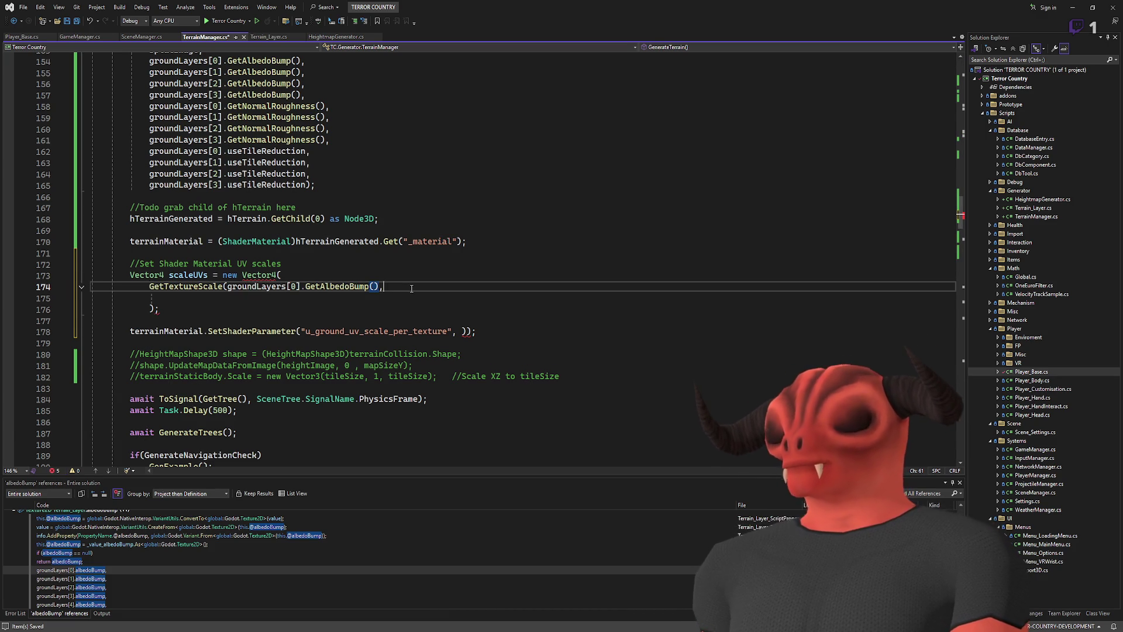
key(shift+Home)
key(ctrl+c)
key(End)
key(Return)
key(ctrl+v)
key(Return)
key(ctrl+v)
key(Return)
key(ctrl+v)
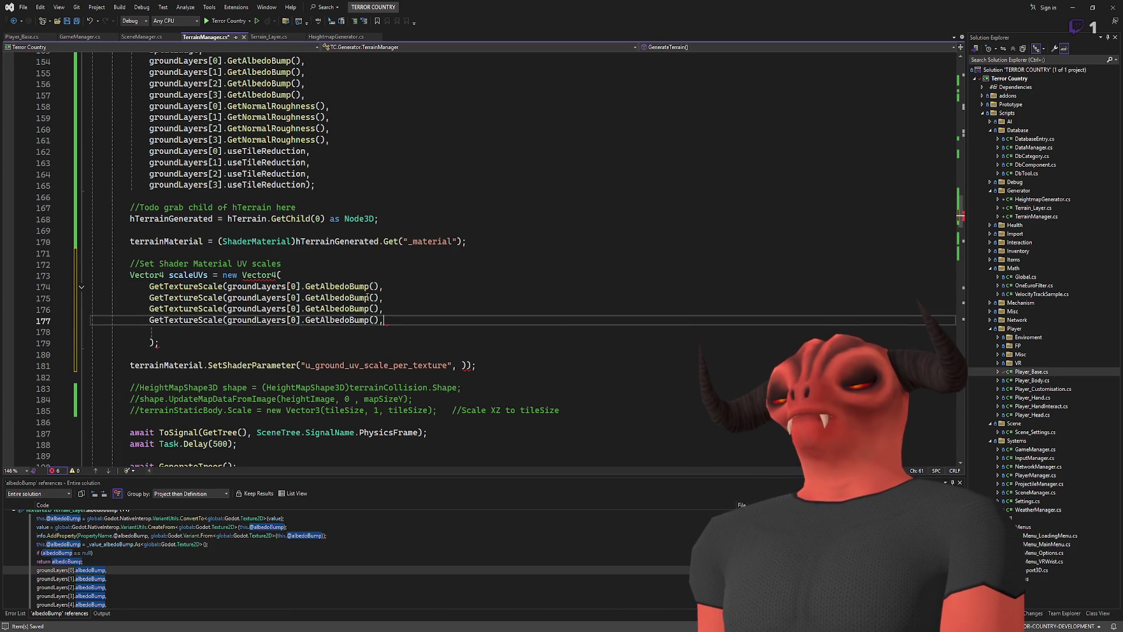
key(Delete)
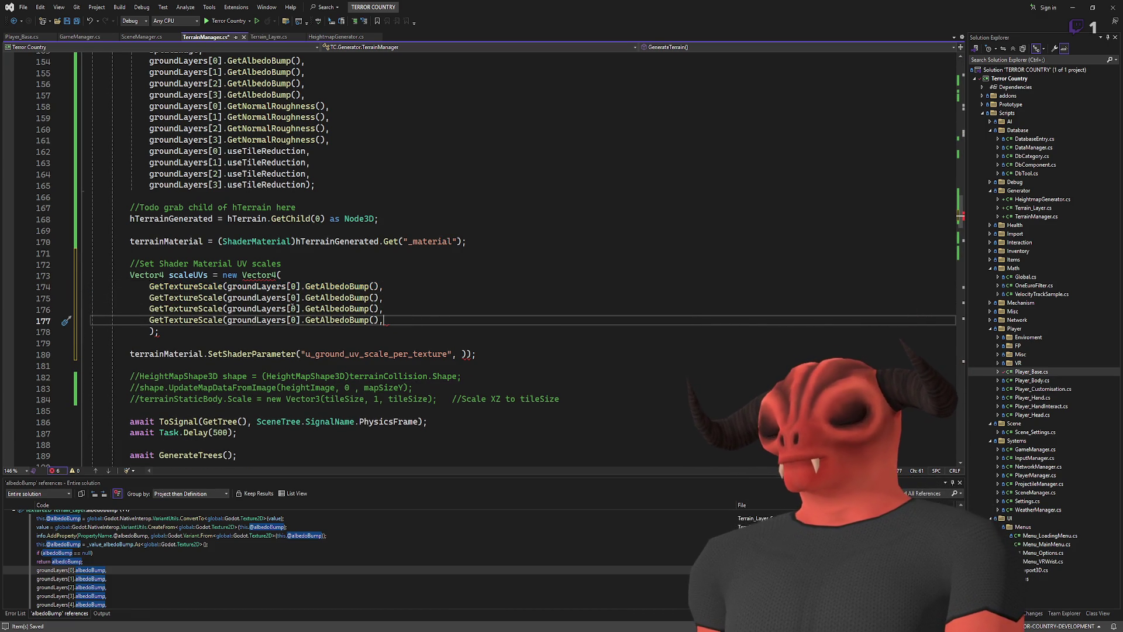
- Set the layer indices of the copied entries to 1, 2 and 3
double_click(292, 297)
text(1)
double_click(292, 308)
text(2)
double_click(294, 320)
text(3)
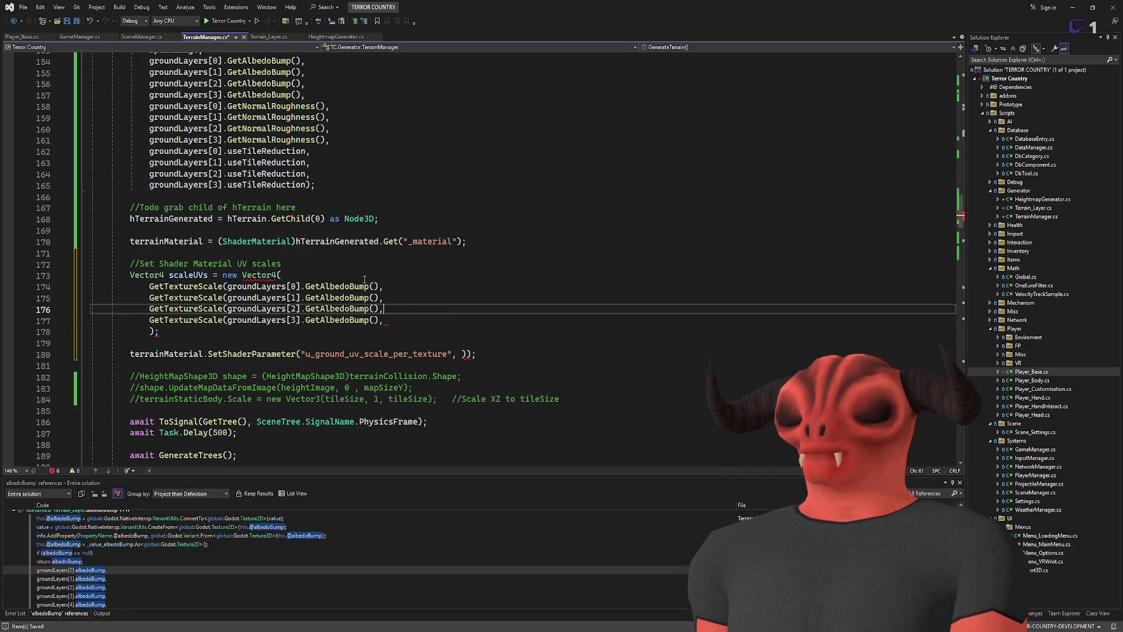
- Remove the trailing comma from the last Vector4 entry
key(Up)
key(Up)
key(Up)
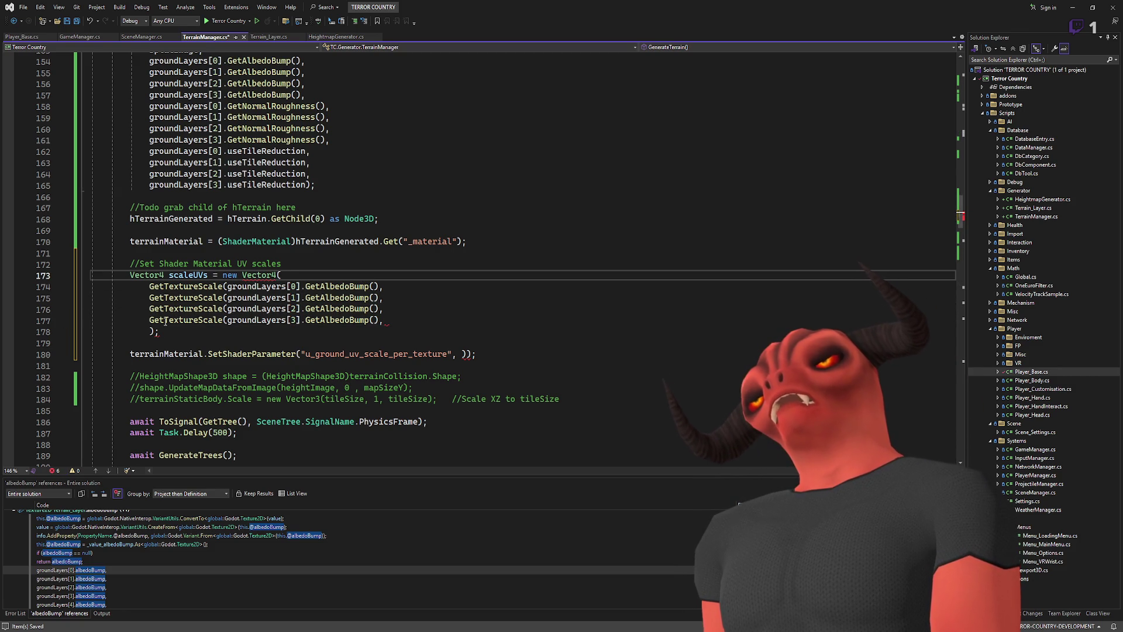
key(Up)
key(Up)
key(Up)
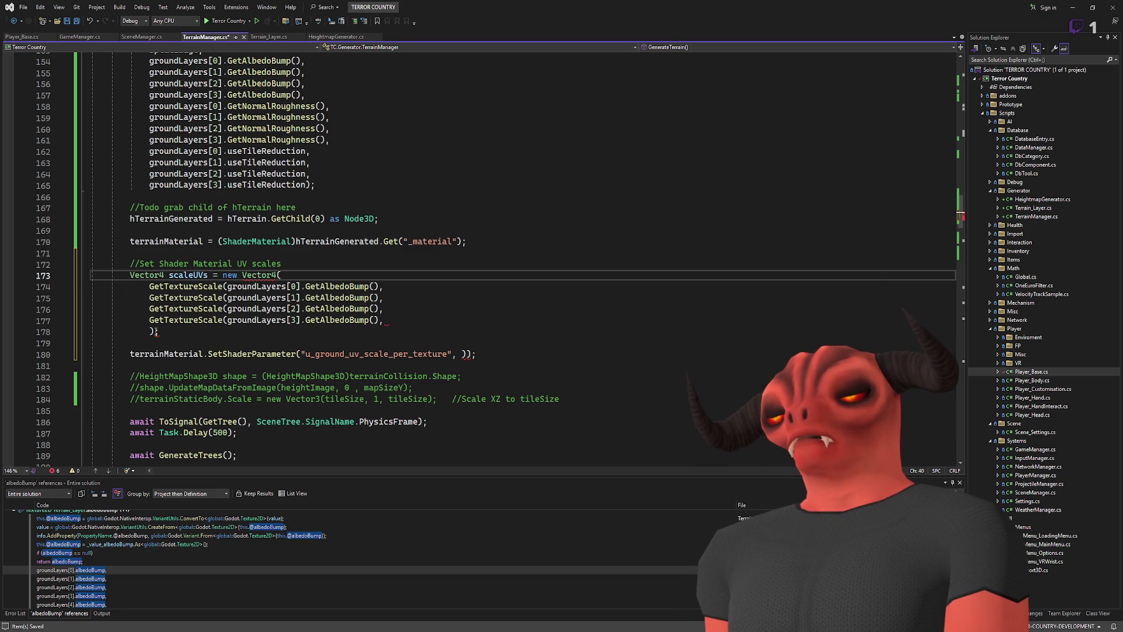
click(475, 320)
key(BackSpace)
key(Up)
key(Up)
key(shift+Up)
click(468, 343)
click(428, 298)
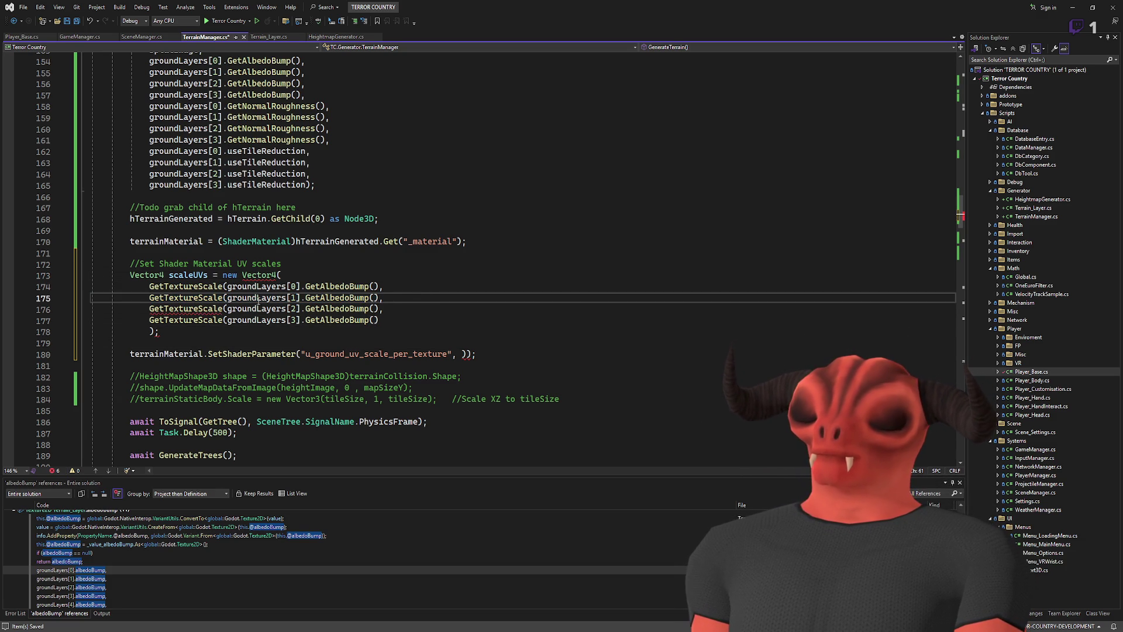
click(297, 277)
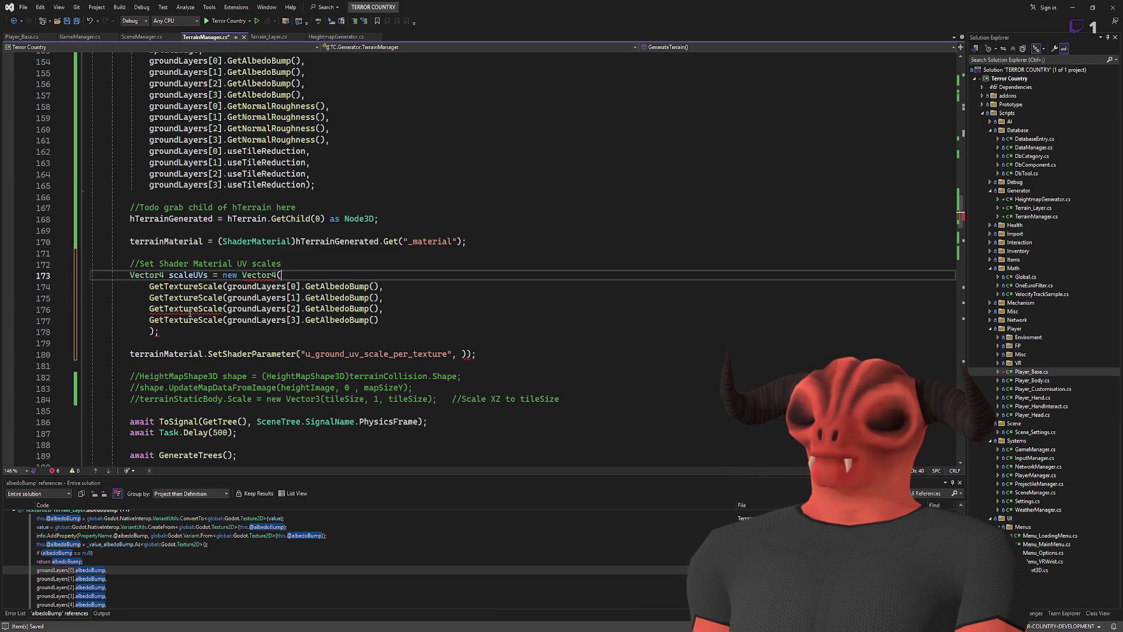
- Add the missing closing parentheses to the four GetTextureScale entries on lines 174–177
click(381, 310)
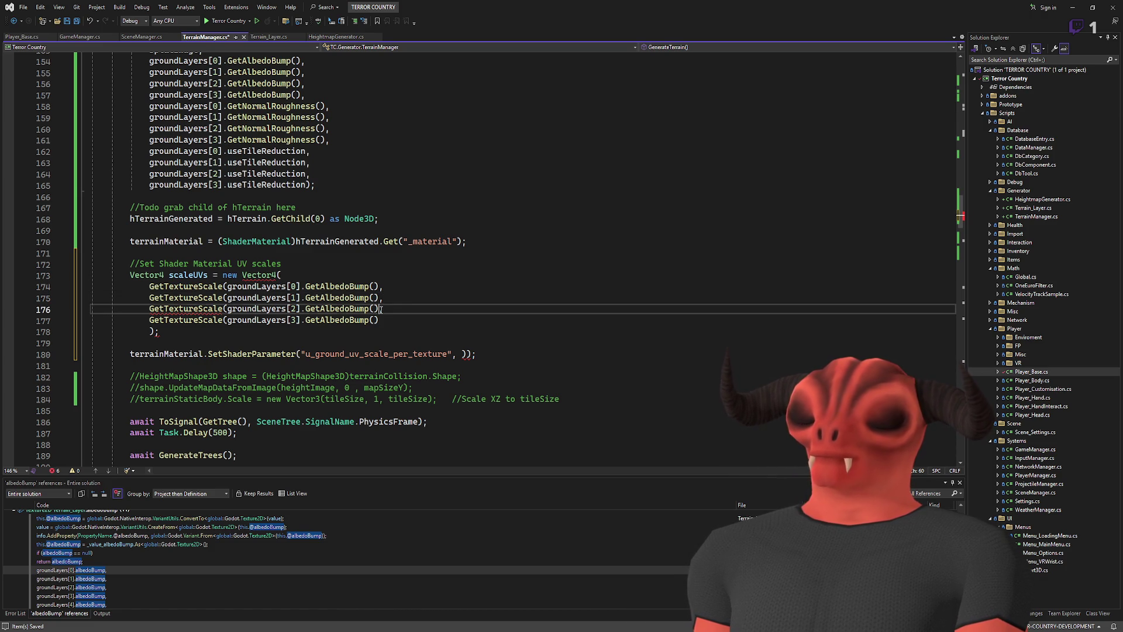
text(),)
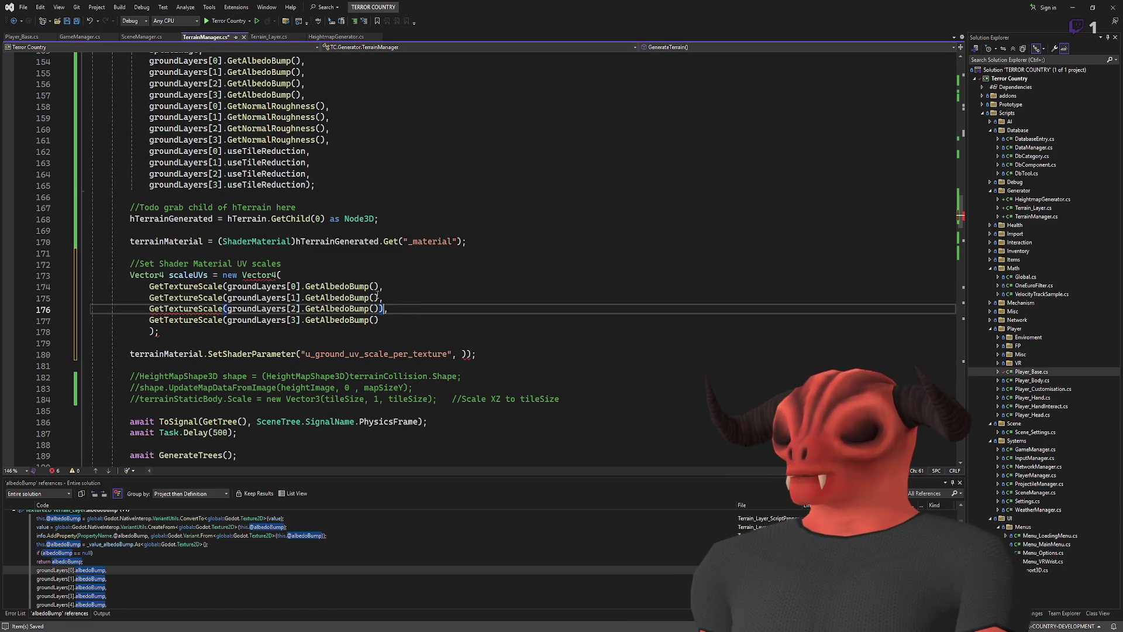
click(379, 297)
text())
click(379, 287)
text())
click(379, 320)
text())
click(493, 294)
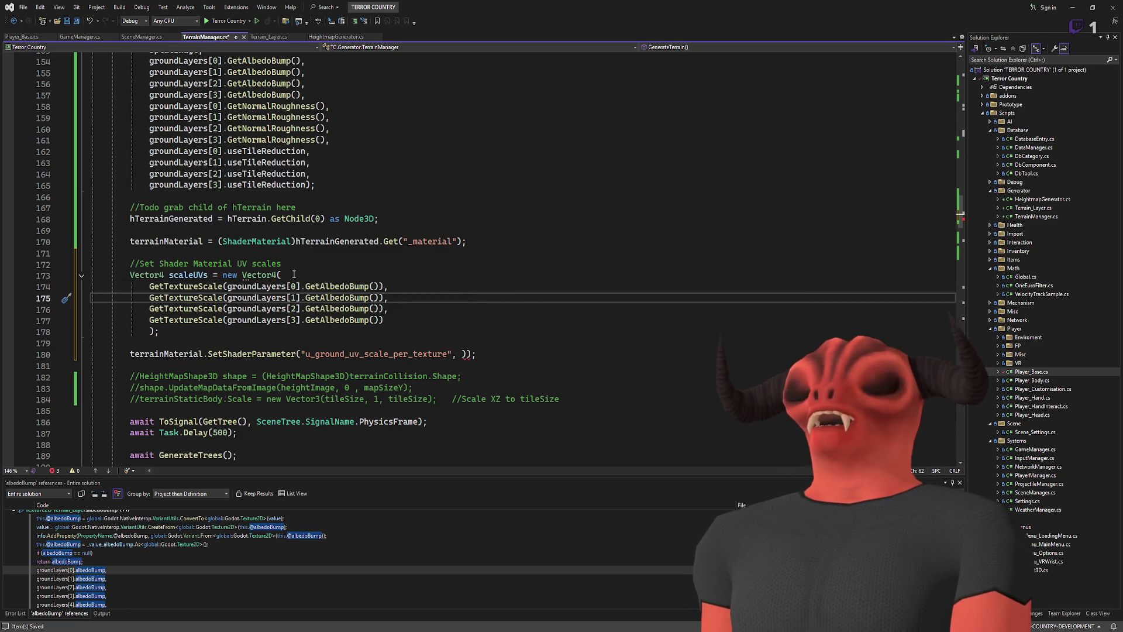
- Pass scaleUVs as the u_ground_uv_scale_per_texture value and save TerrainManager.cs
double_click(200, 275)
key(ctrl+c)
click(460, 354)
key(ctrl+v)
click(591, 313)
key(ctrl+s)
click(508, 349)
click(477, 316)
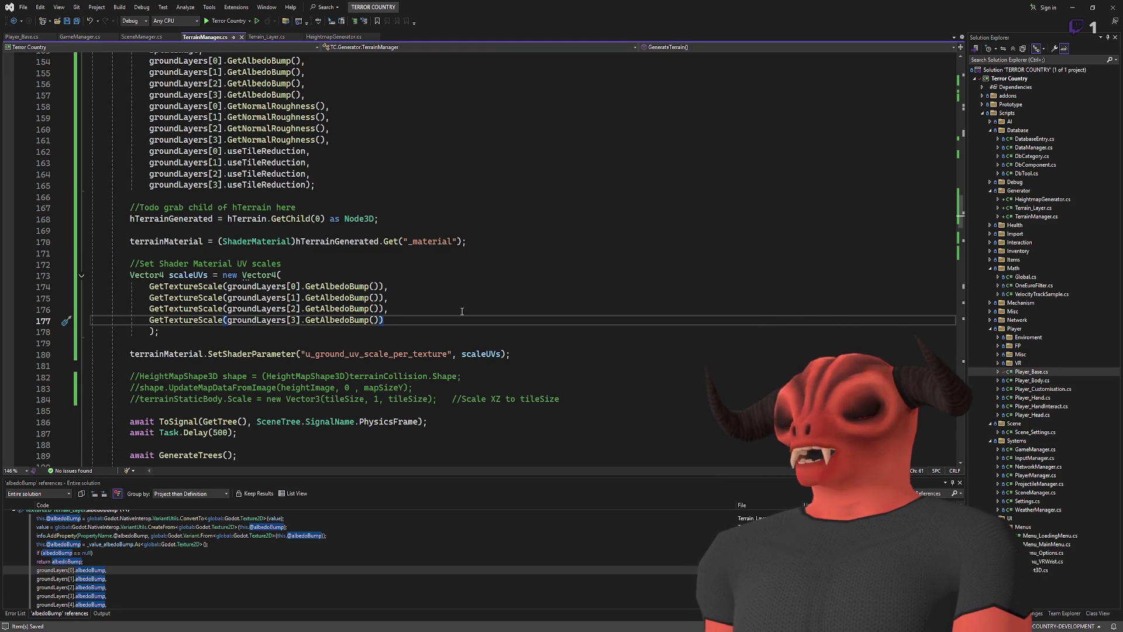
scroll(362, 281, up, 8)
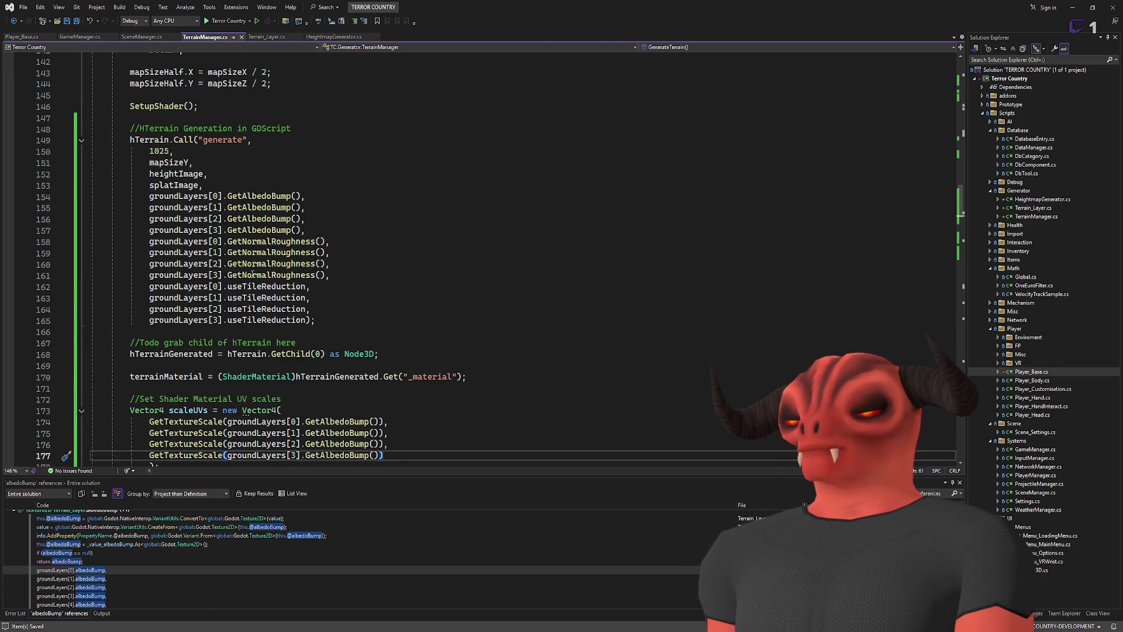
scroll(212, 275, down, 7)
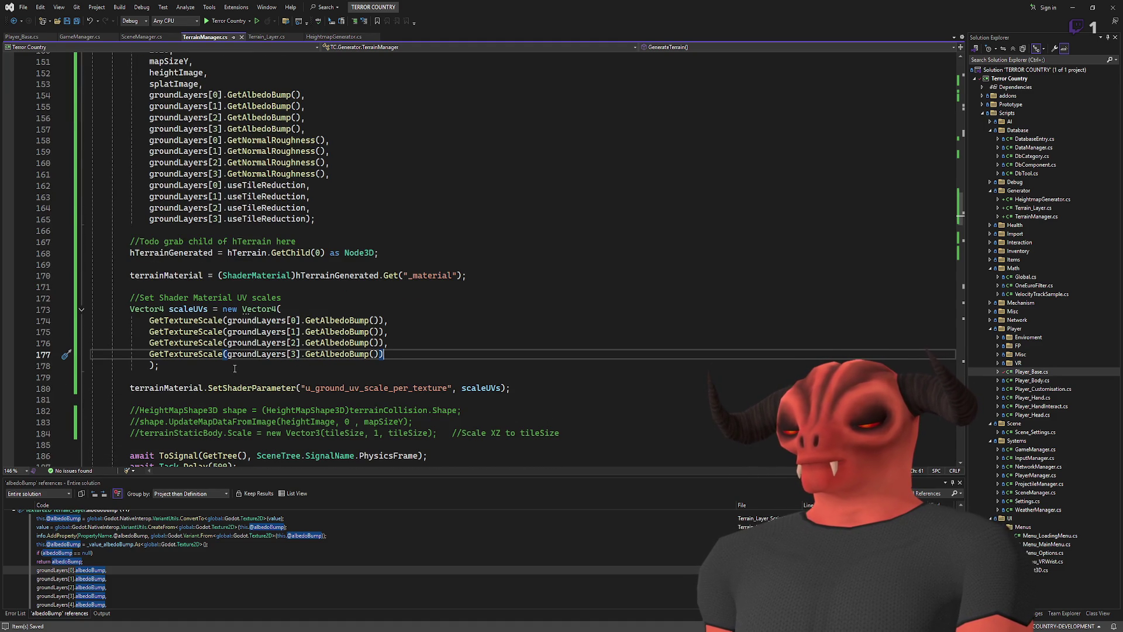
scroll(234, 365, down, 9)
scroll(234, 365, up, 8)
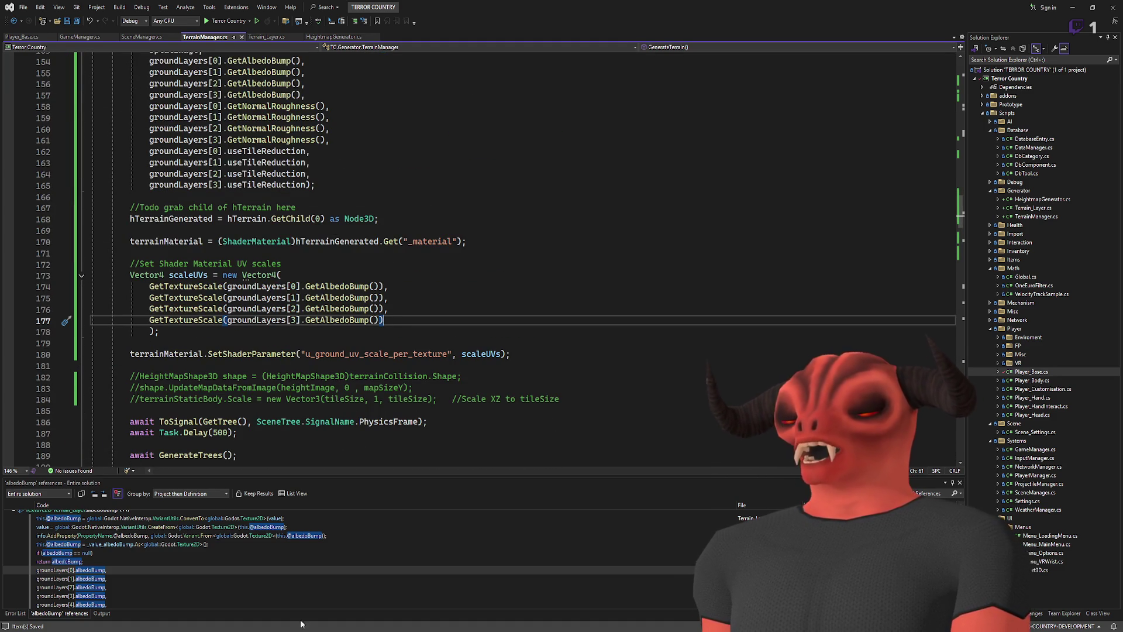
key(alt+Tab)
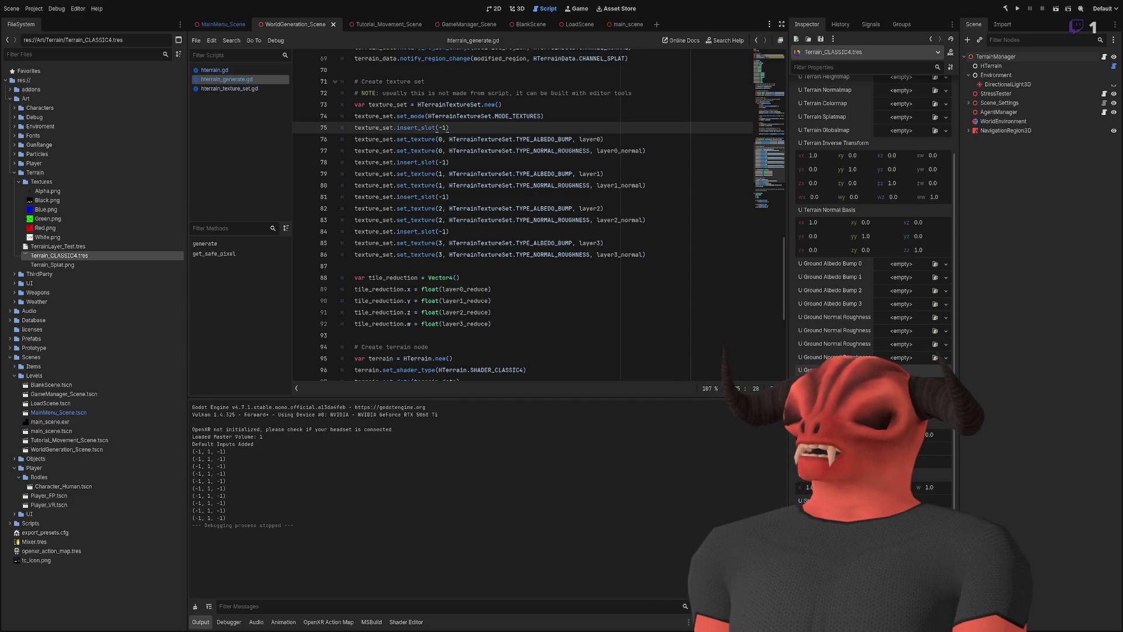
- Rebuild the C# project and start the VR game from Godot's Run Project button
click(1054, 16)
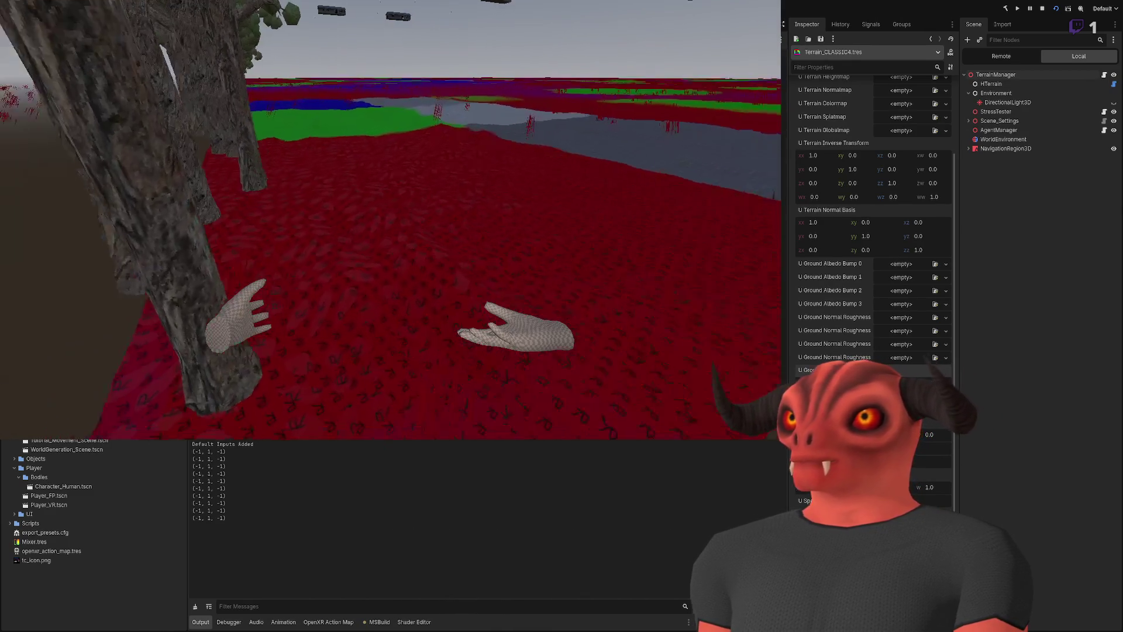
- Open the running TerrainManager's ShaderMaterial parameters via the Remote scene tree and Inspector
click(1000, 55)
click(969, 148)
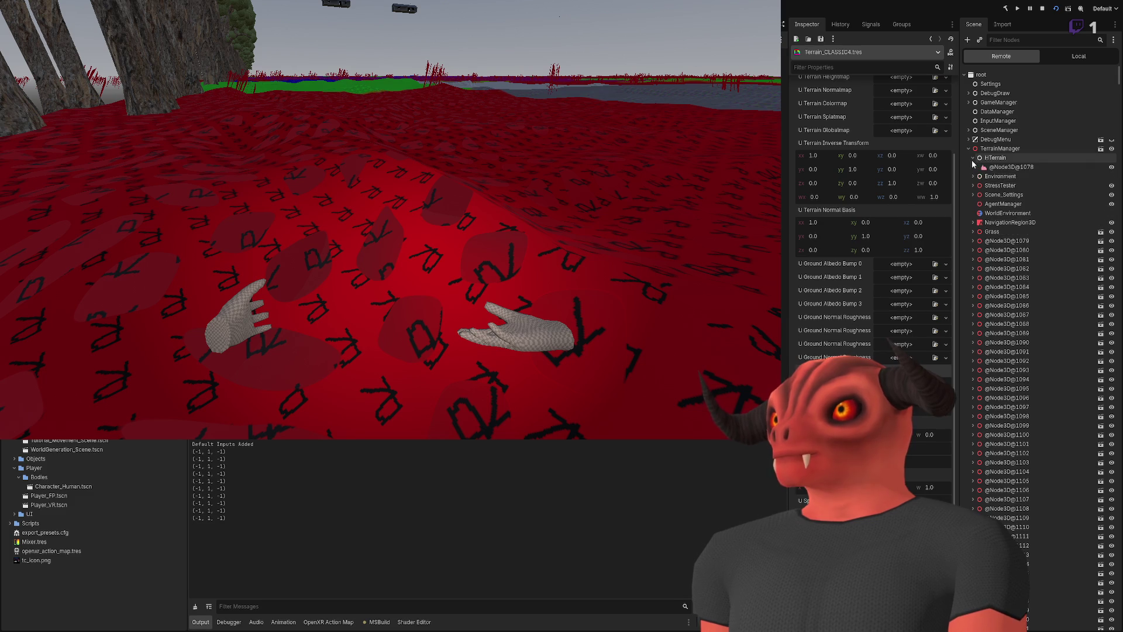
click(994, 148)
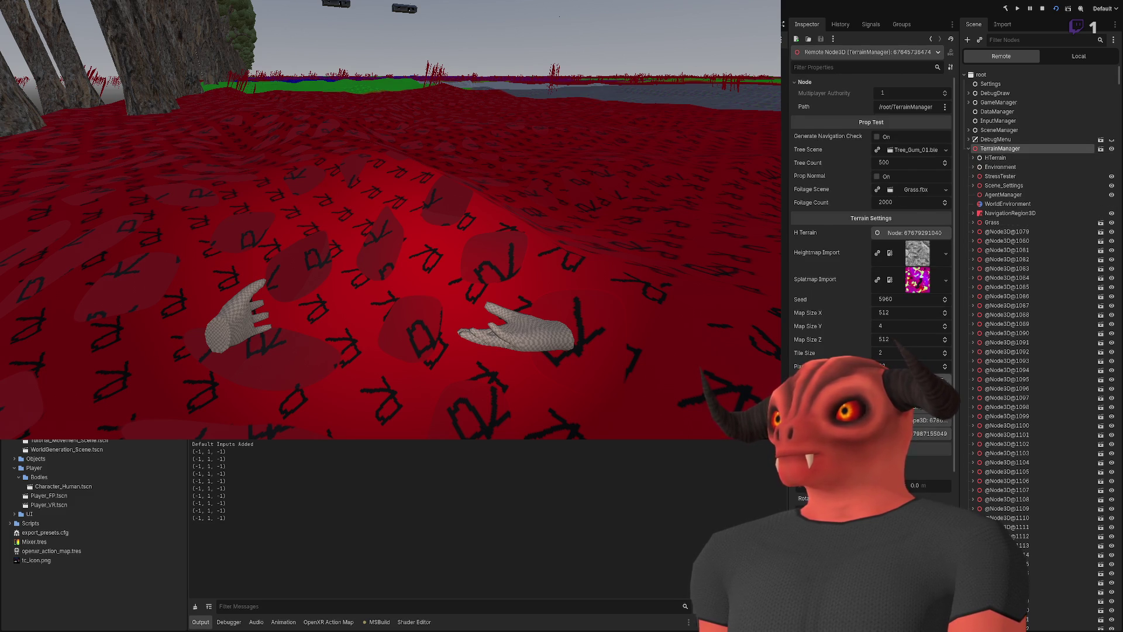
click(910, 380)
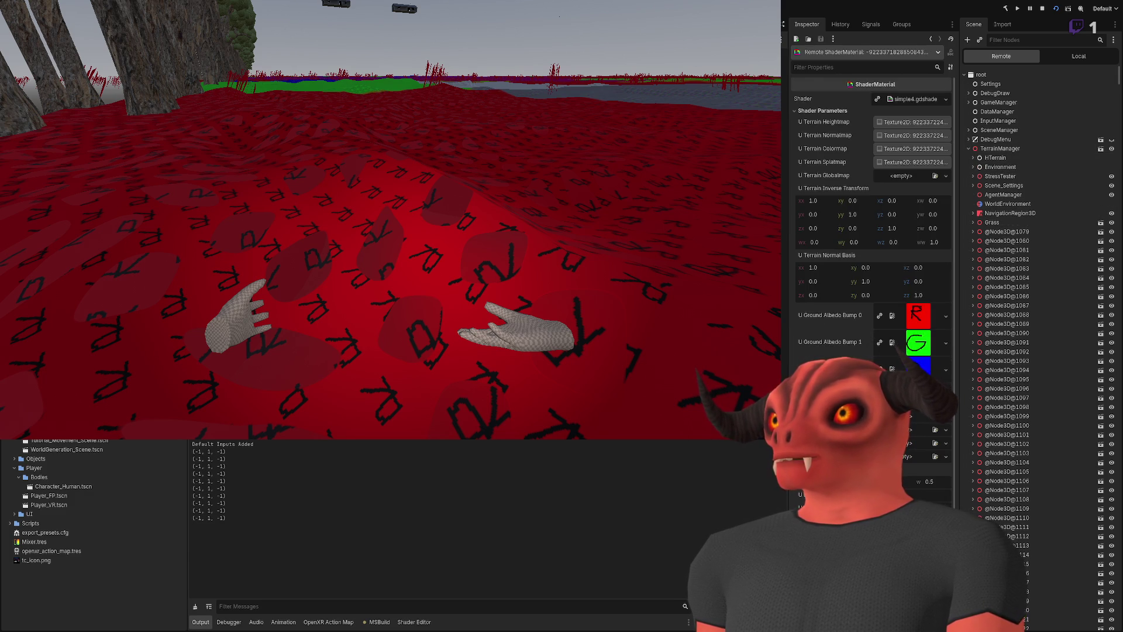
scroll(899, 348, down, 3)
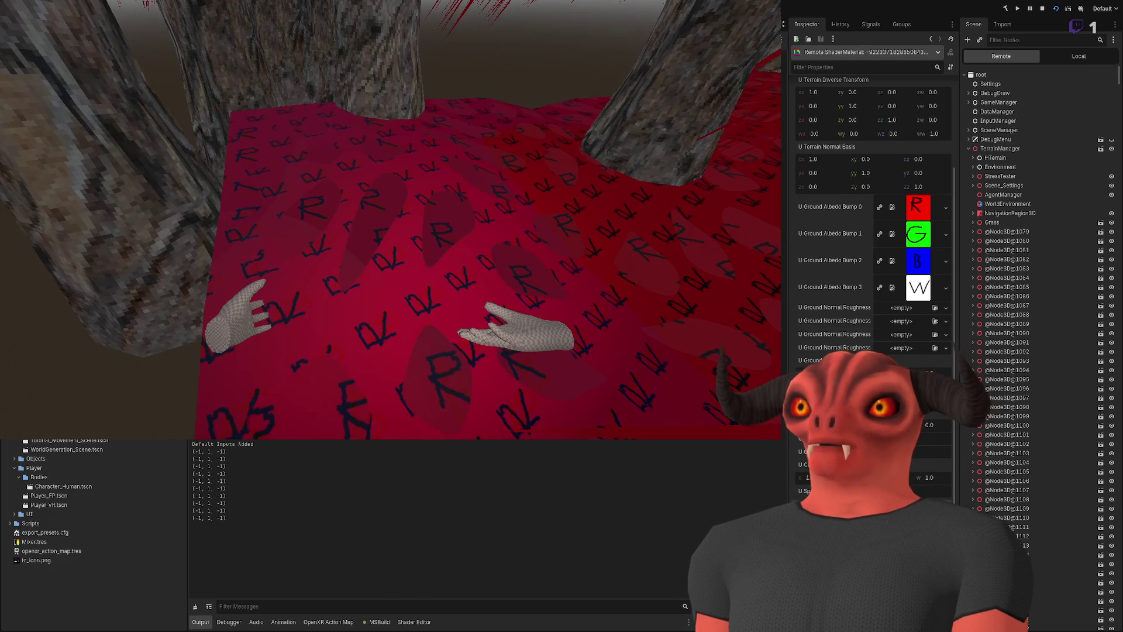
- Enlarge then shrink the terrain UV scale in-game, then toggle depth blending
key(Return)
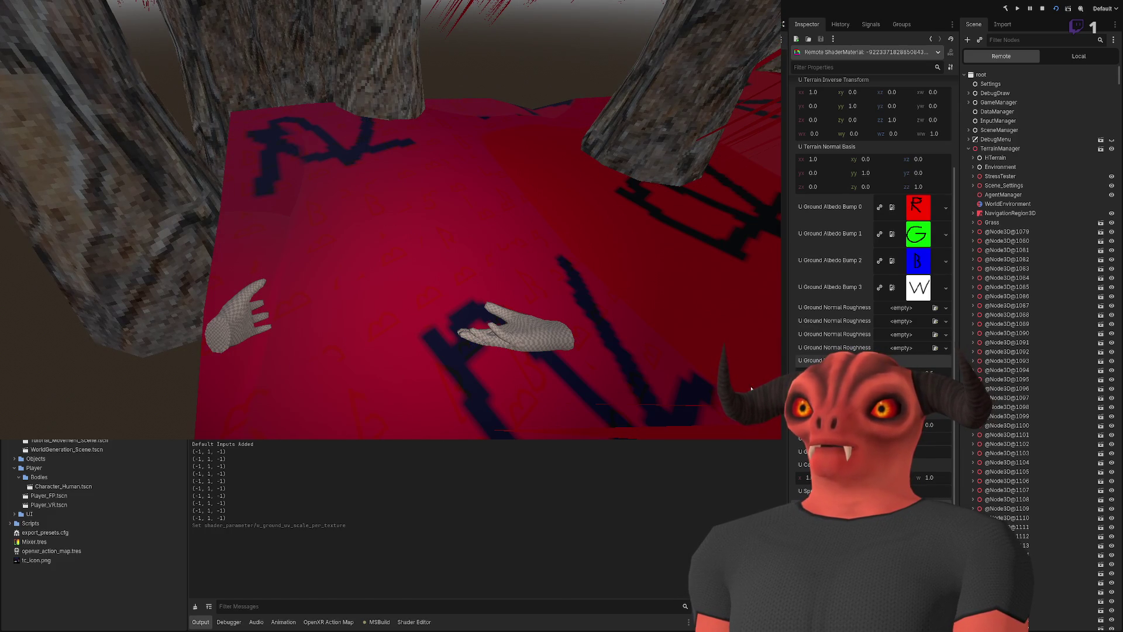
key(Return)
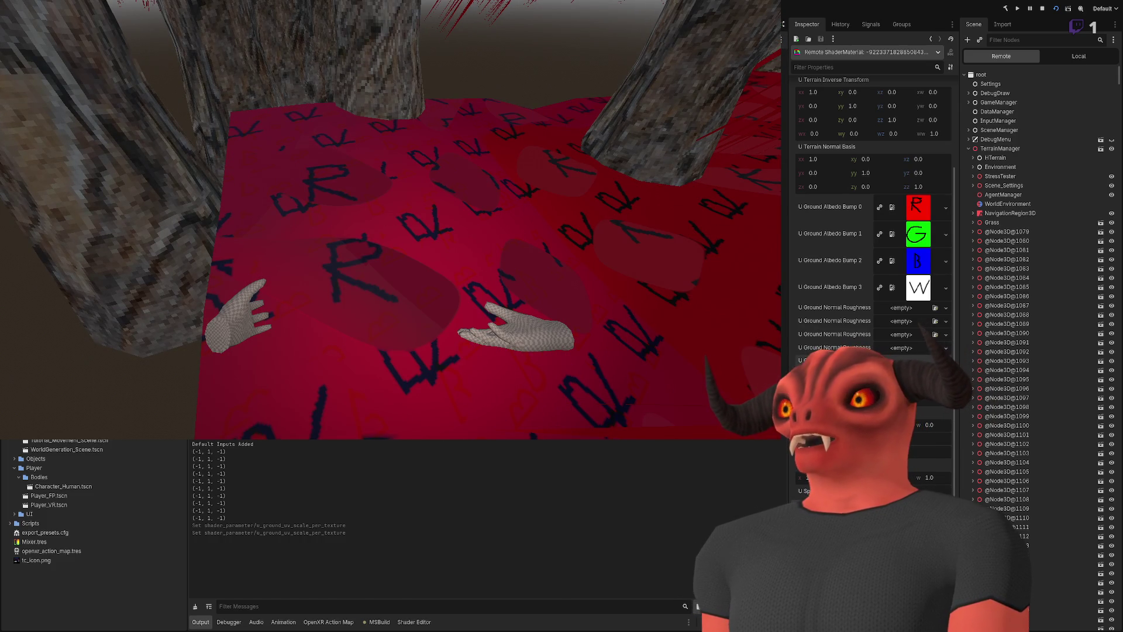
key(Return)
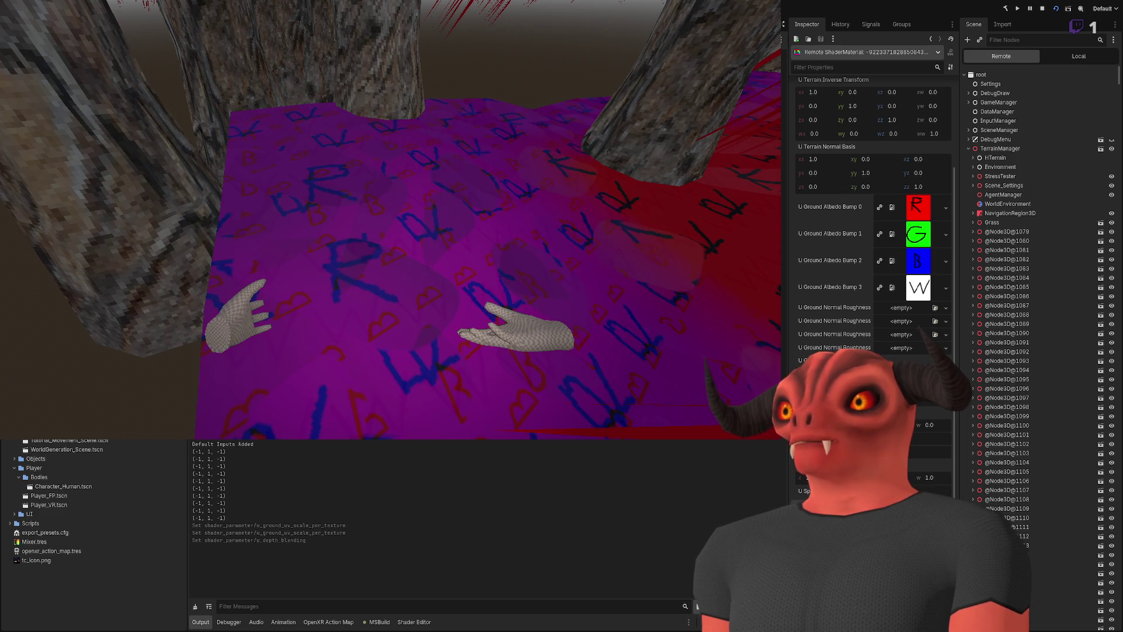
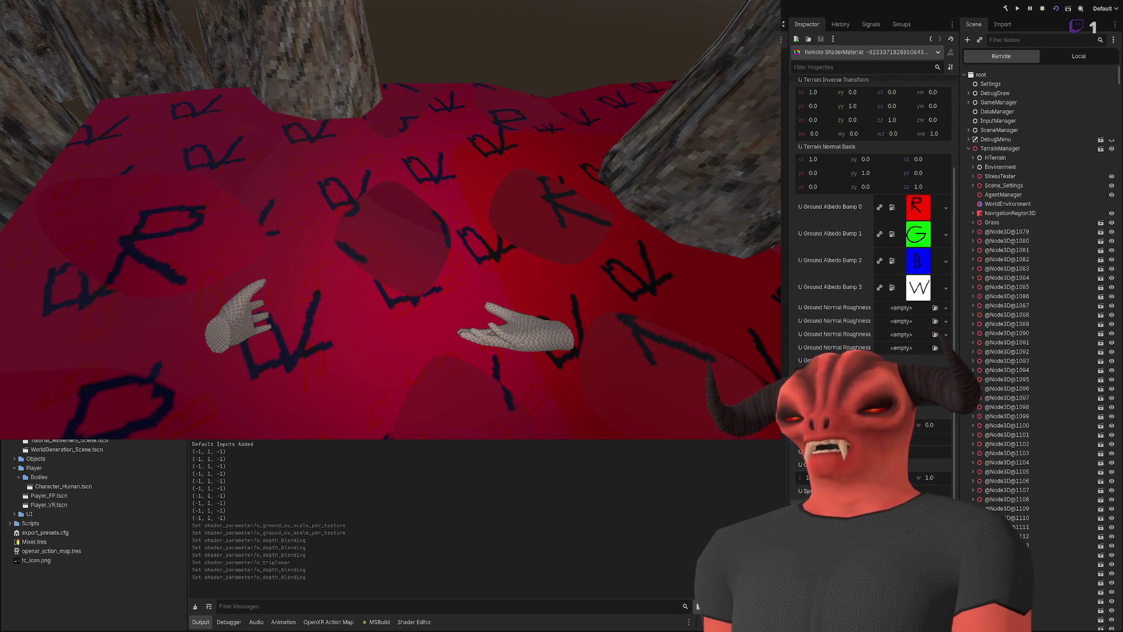
- Glance at the albedoBump code in Visual Studio, then inspect Blue.png in the third albedo-bump slot
key(alt+Tab)
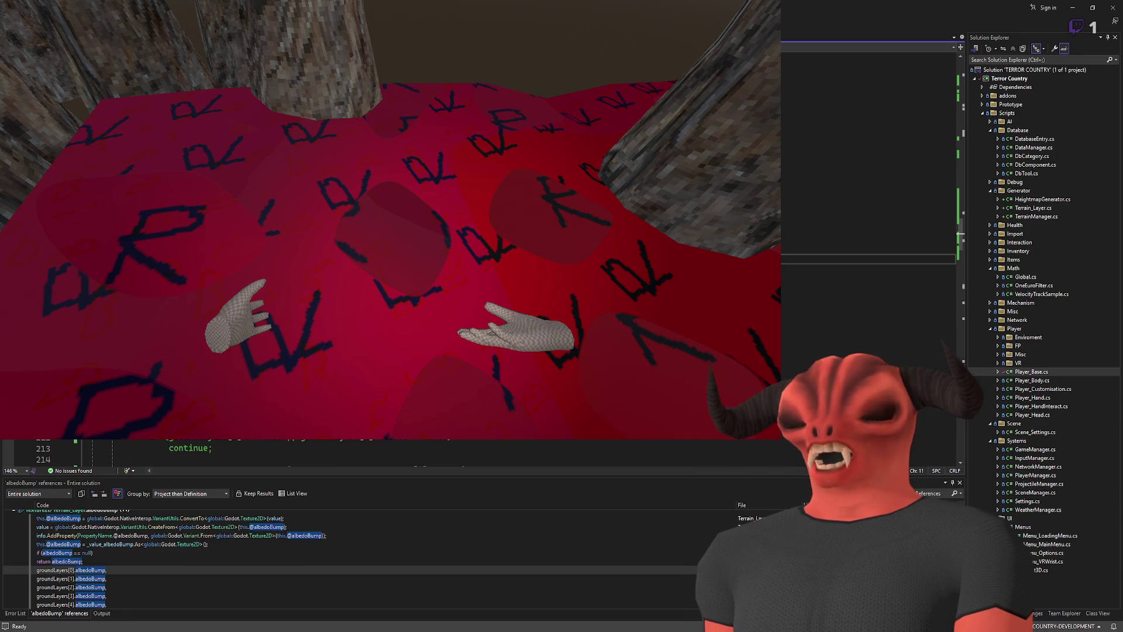
key(alt+Tab)
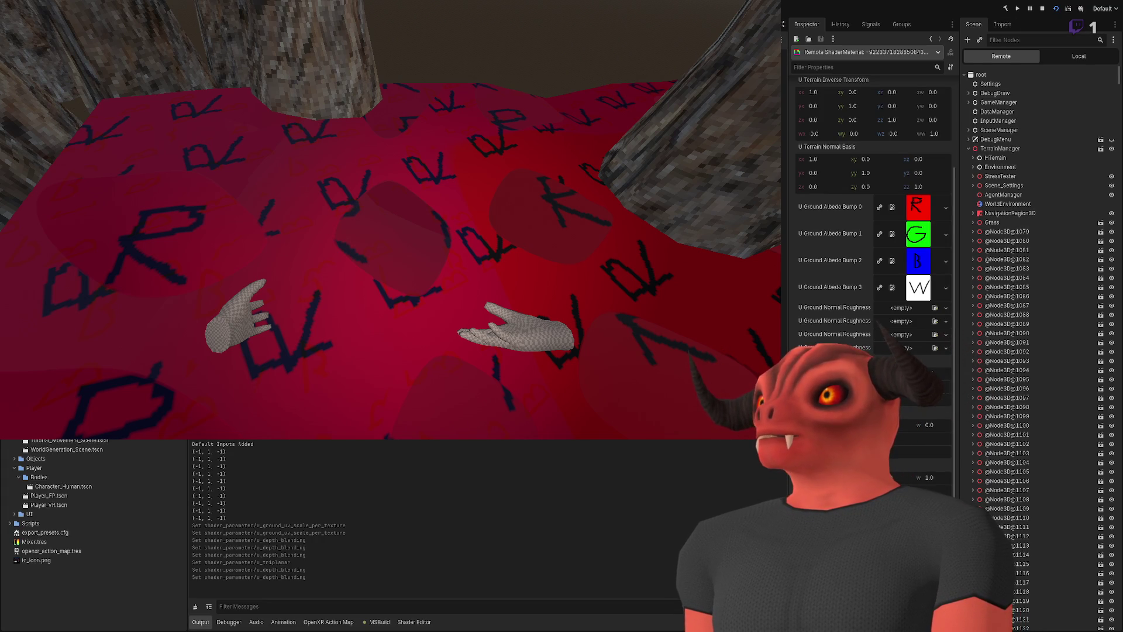
click(918, 261)
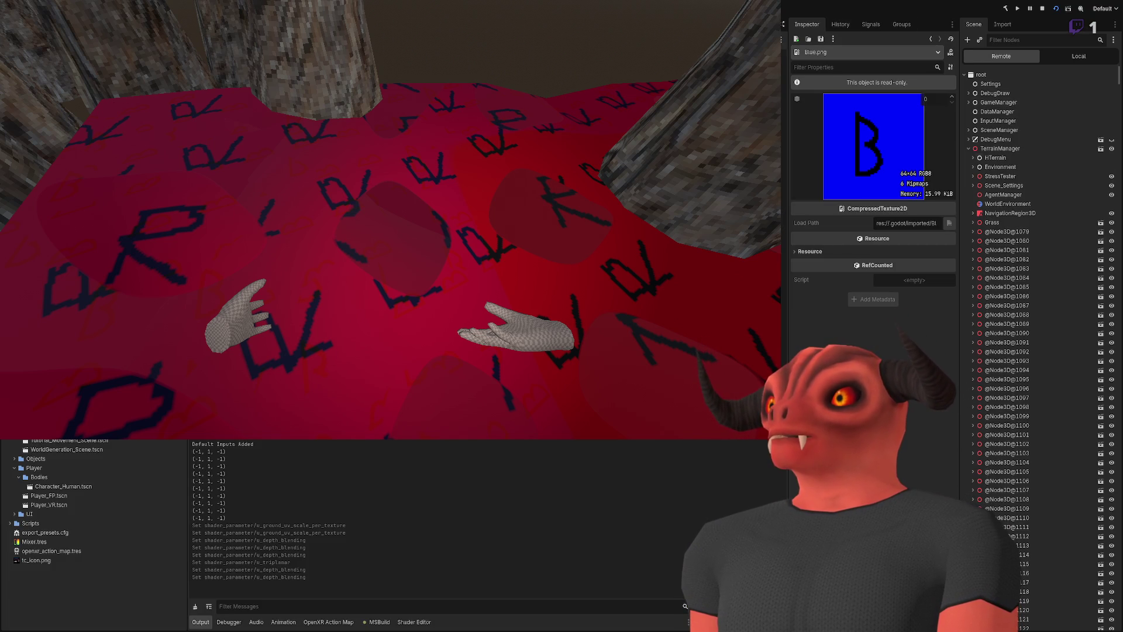
- Expand HTerrain, set the remote material's Ground UV Scale x to 2.0, and toggle two tile-reduction options
click(973, 158)
click(995, 168)
click(914, 147)
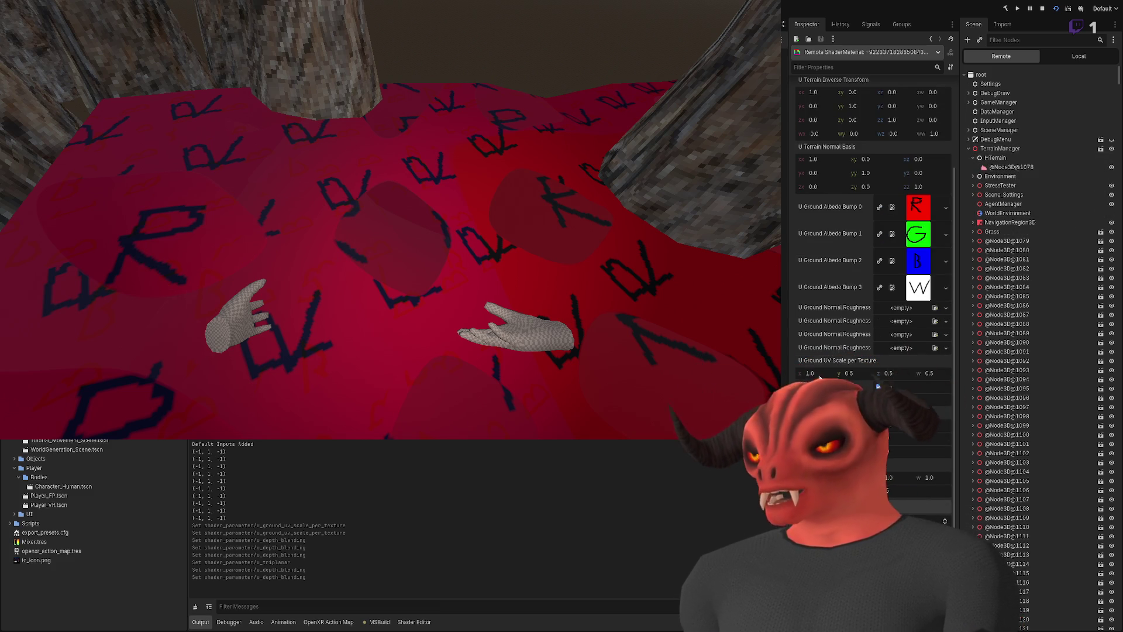
key(Return)
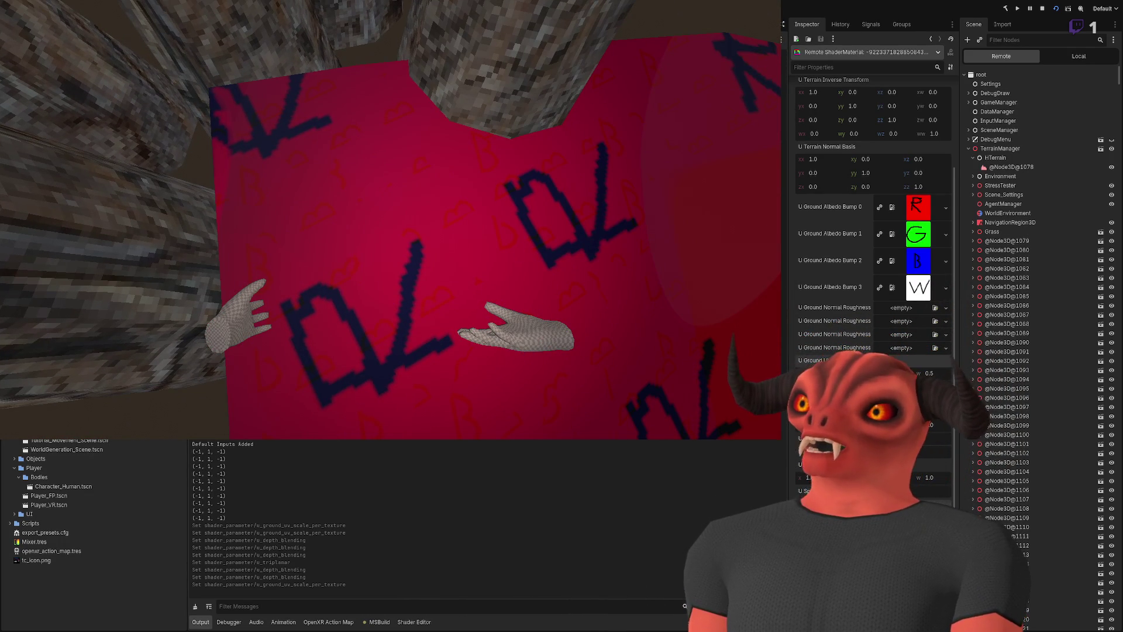
click(912, 413)
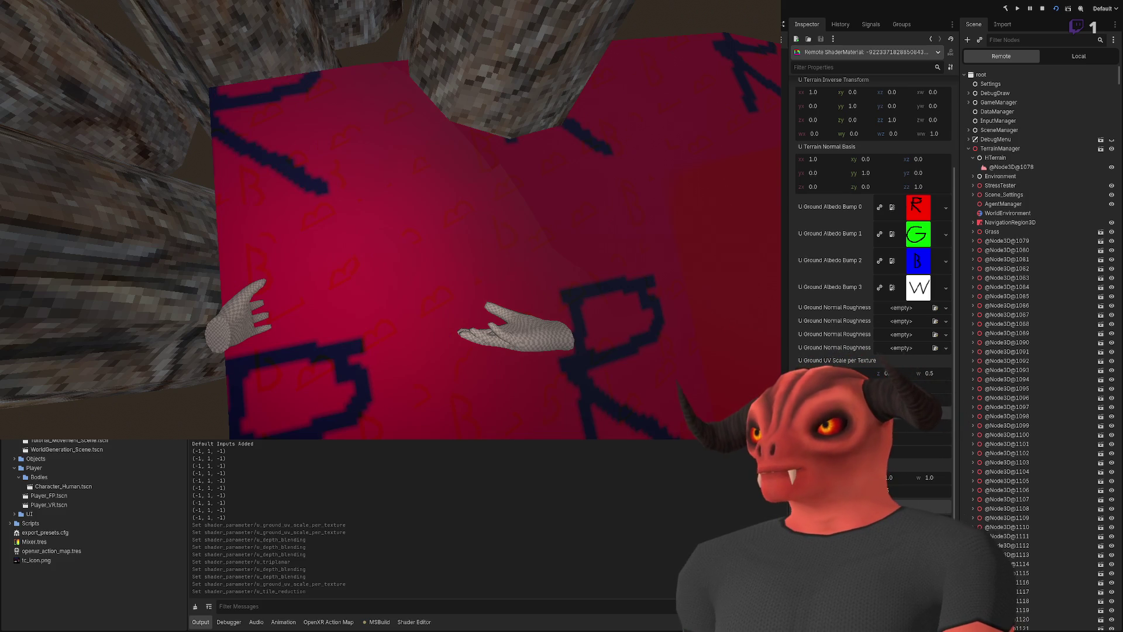
click(898, 424)
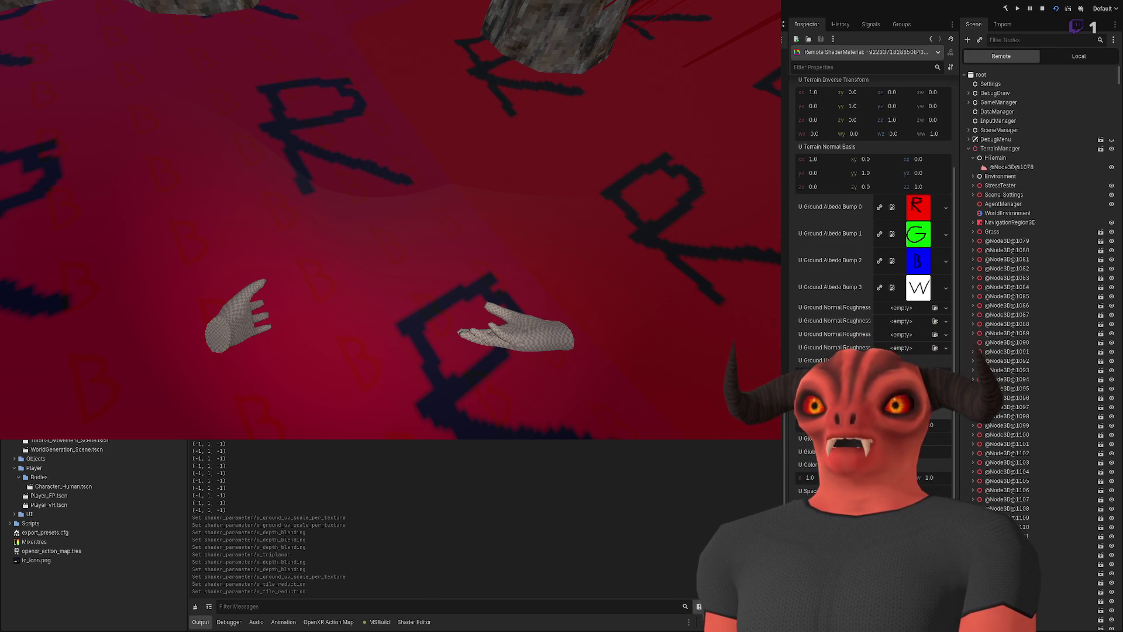
- In Visual Studio, step from the groundLayers declaration down to the loop's normal-map check, then return to Godot
key(alt+Tab)
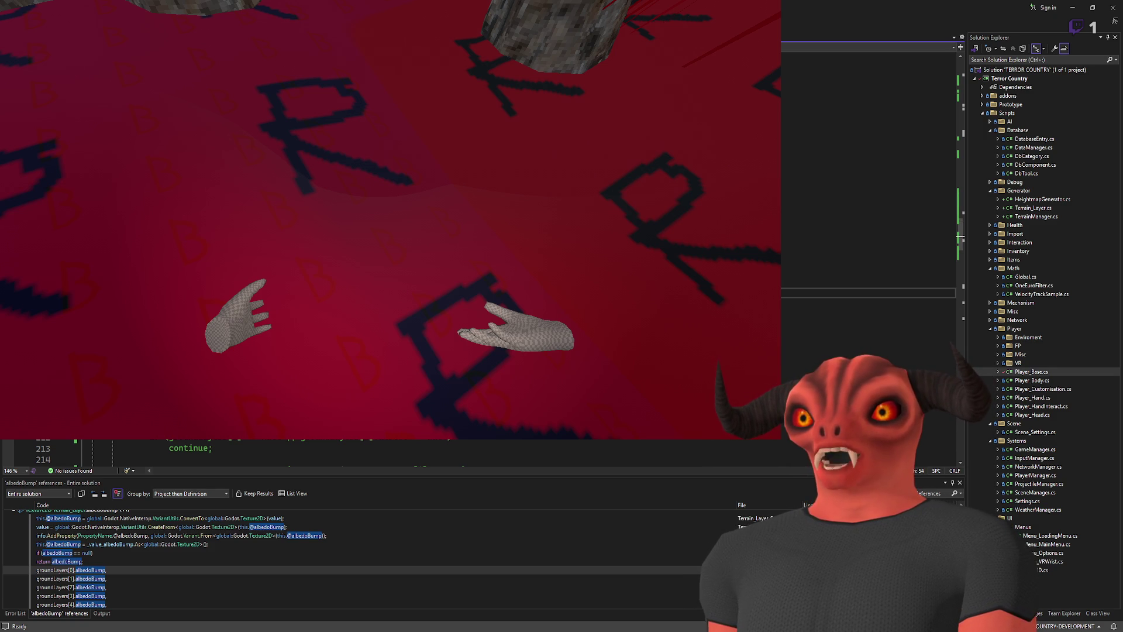
key(Page_Up)
key(Page_Up)
key(Page_Up)
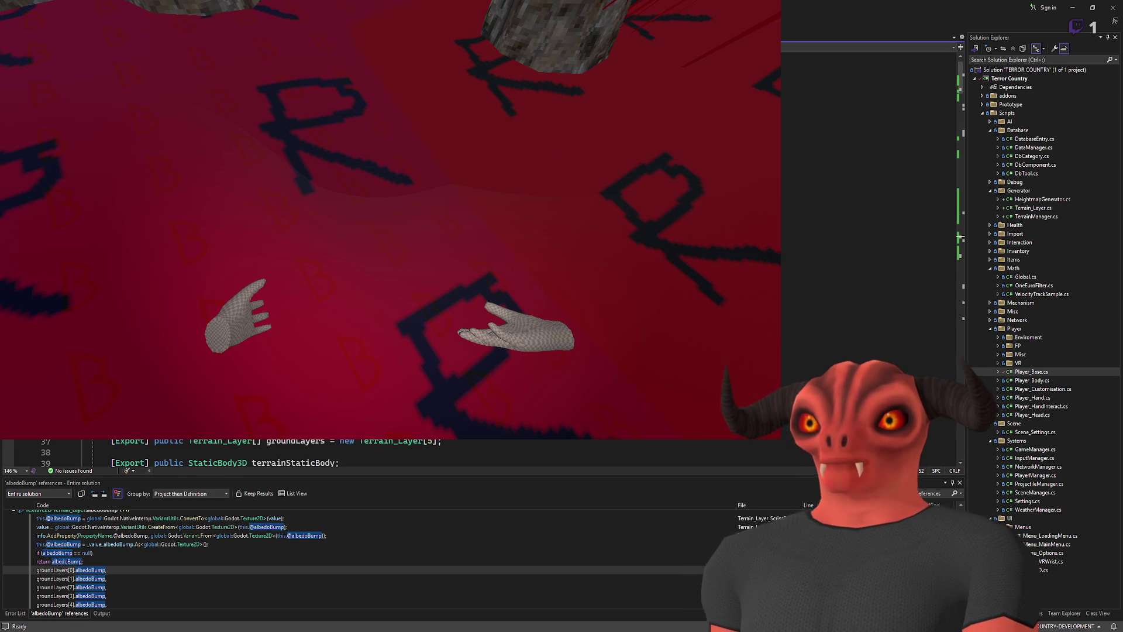
key(Page_Down)
key(Page_Down)
key(Page_Down)
key(Page_Down)
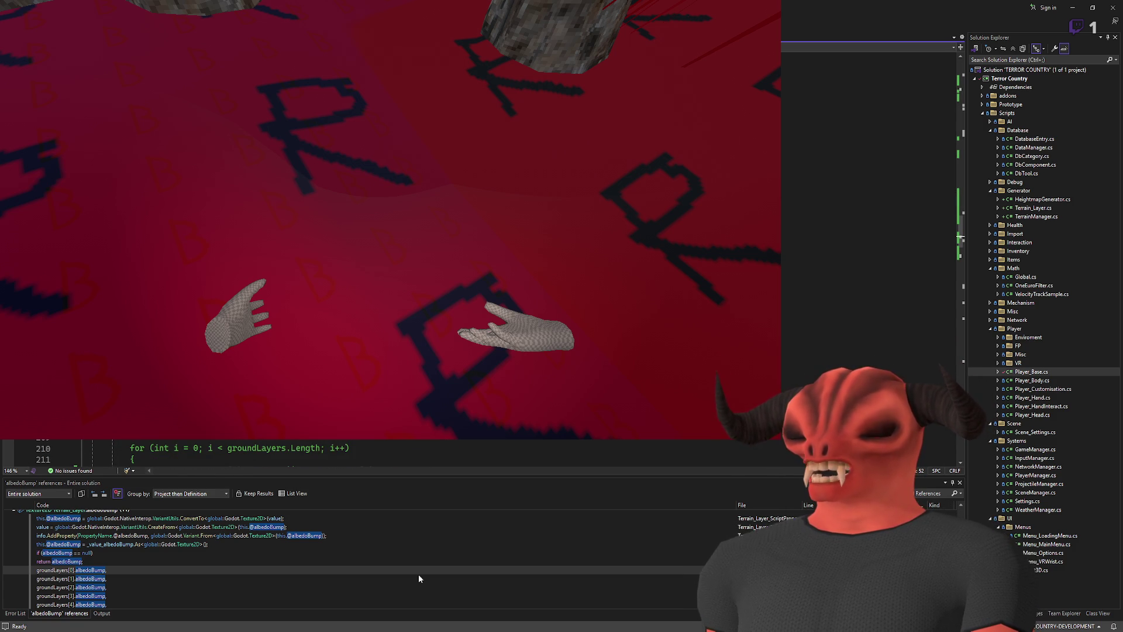
key(Down)
key(Down)
key(Down)
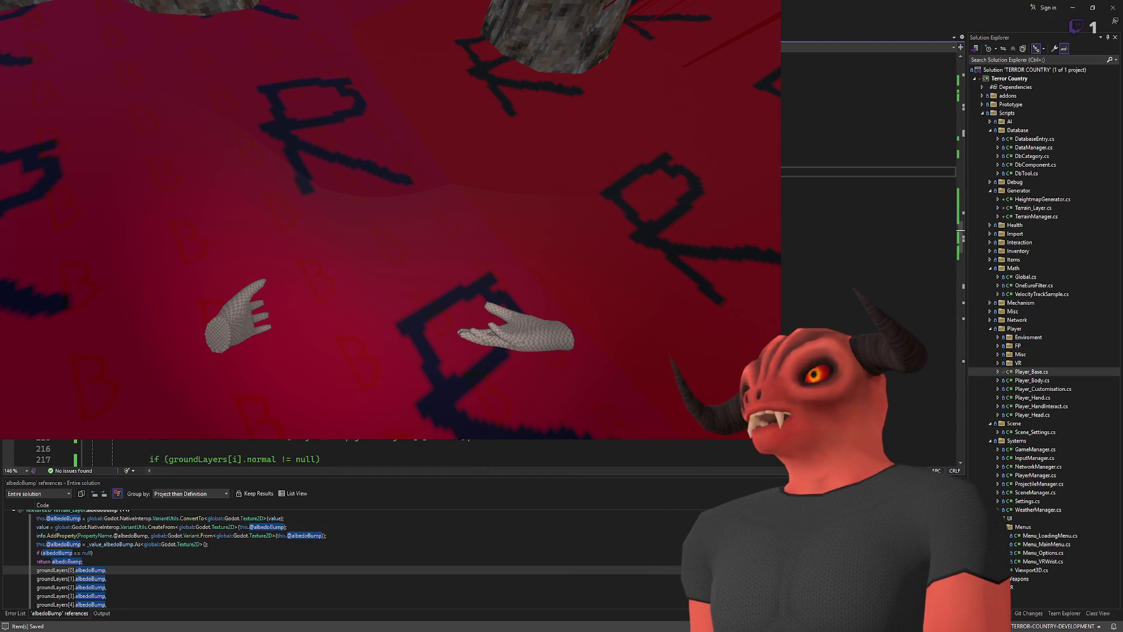
key(alt+Tab)
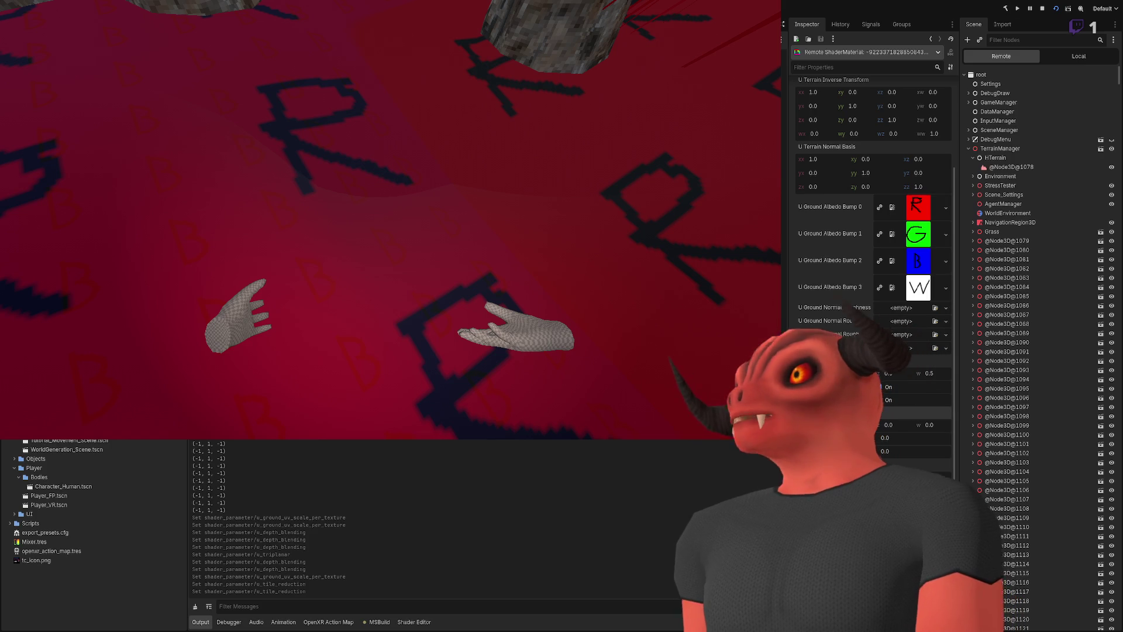
- Stop the game, rebuild and rerun the current scene to check the red R-glyph ground, then stop it
click(1042, 8)
click(1056, 9)
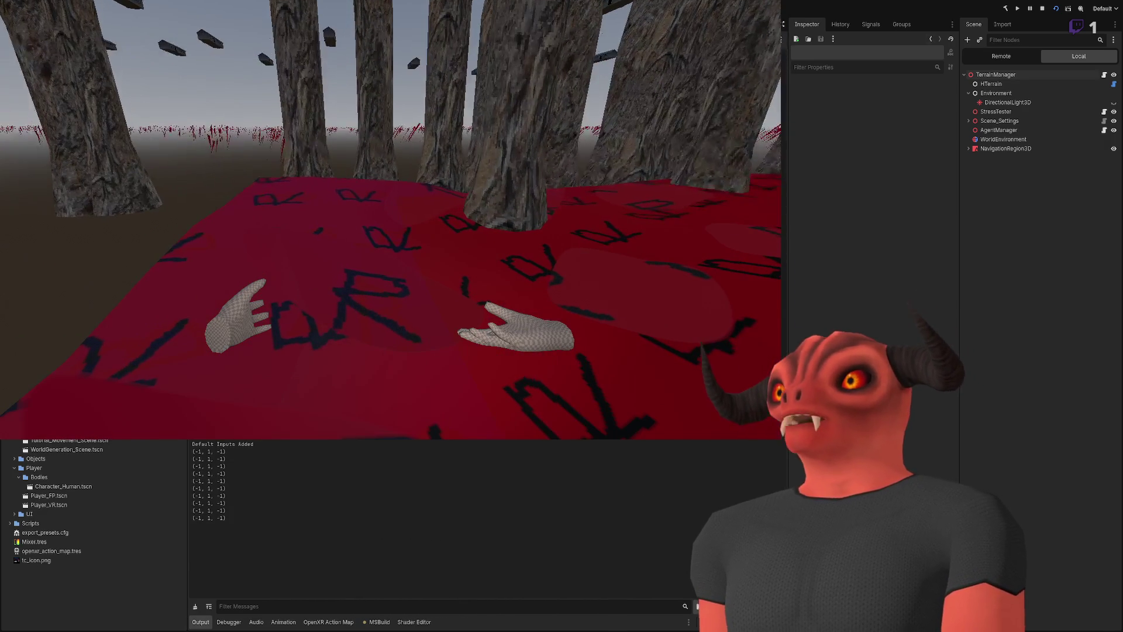
key(F8)
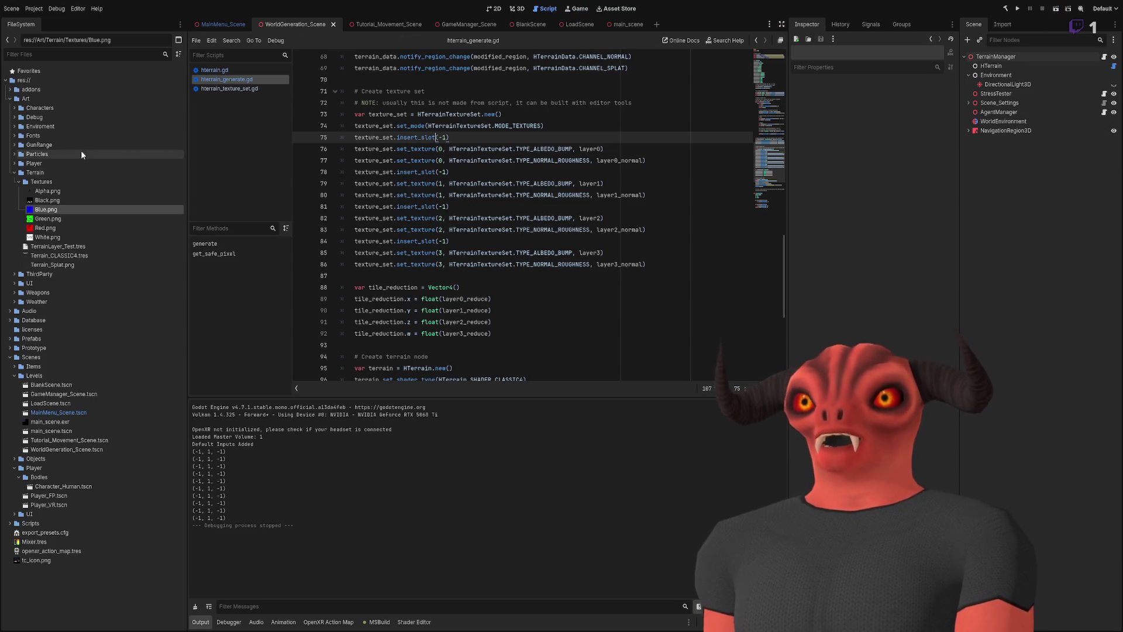
- In FileSystem, expand Prototype > Art, collapse Levels, UI and Vehicles, and expand Enviroment
click(9, 347)
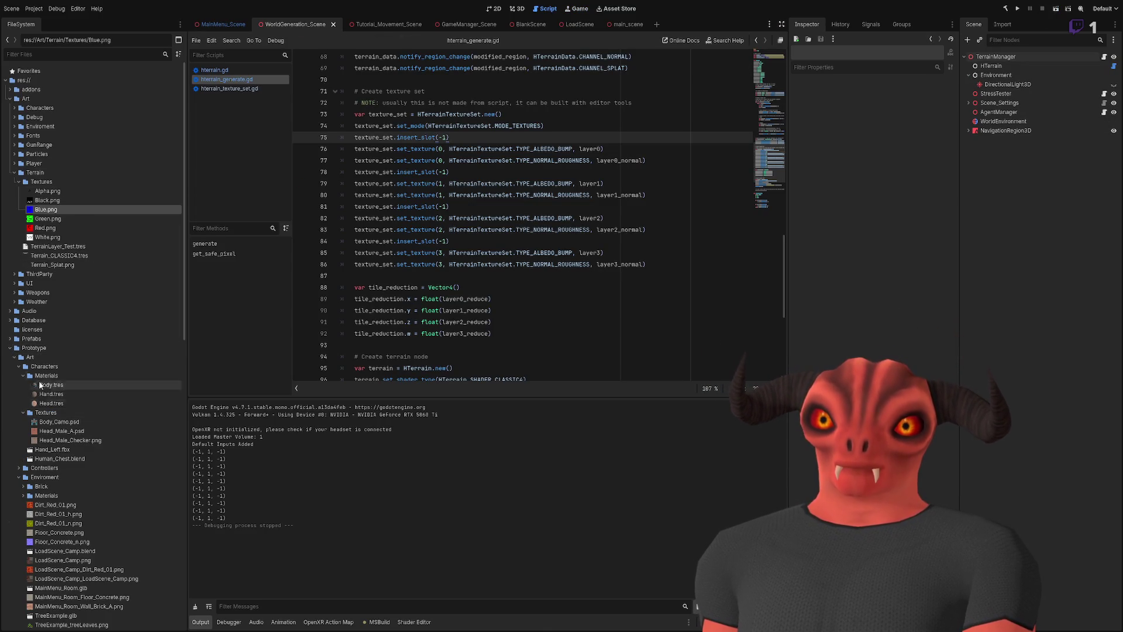
click(15, 356)
click(15, 356)
click(20, 393)
click(19, 394)
click(19, 403)
click(20, 413)
click(35, 421)
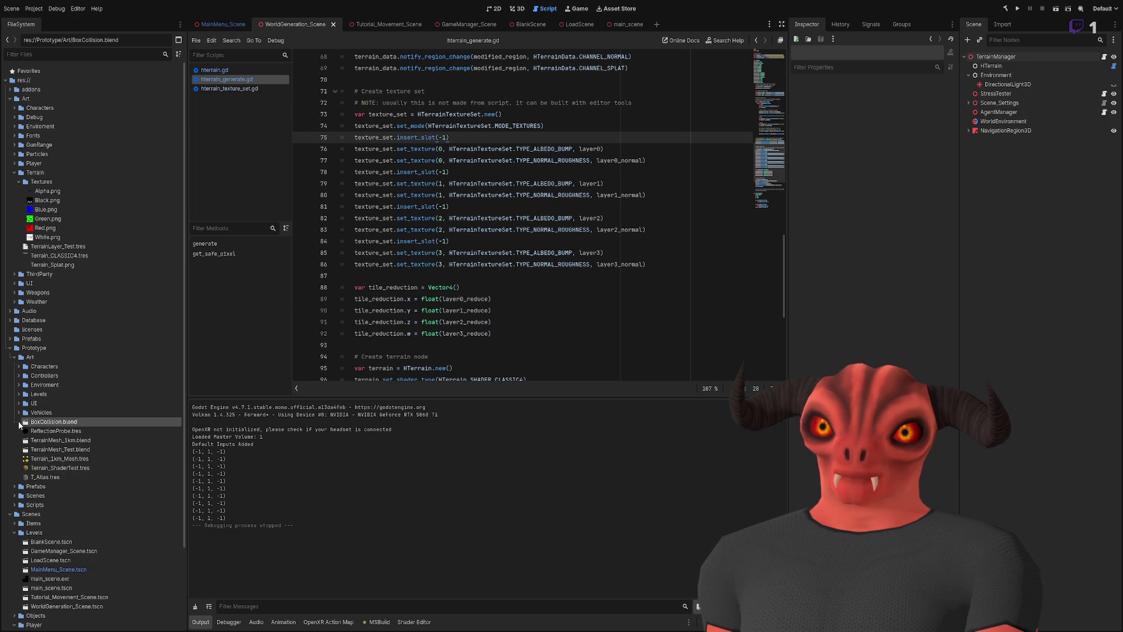
click(18, 385)
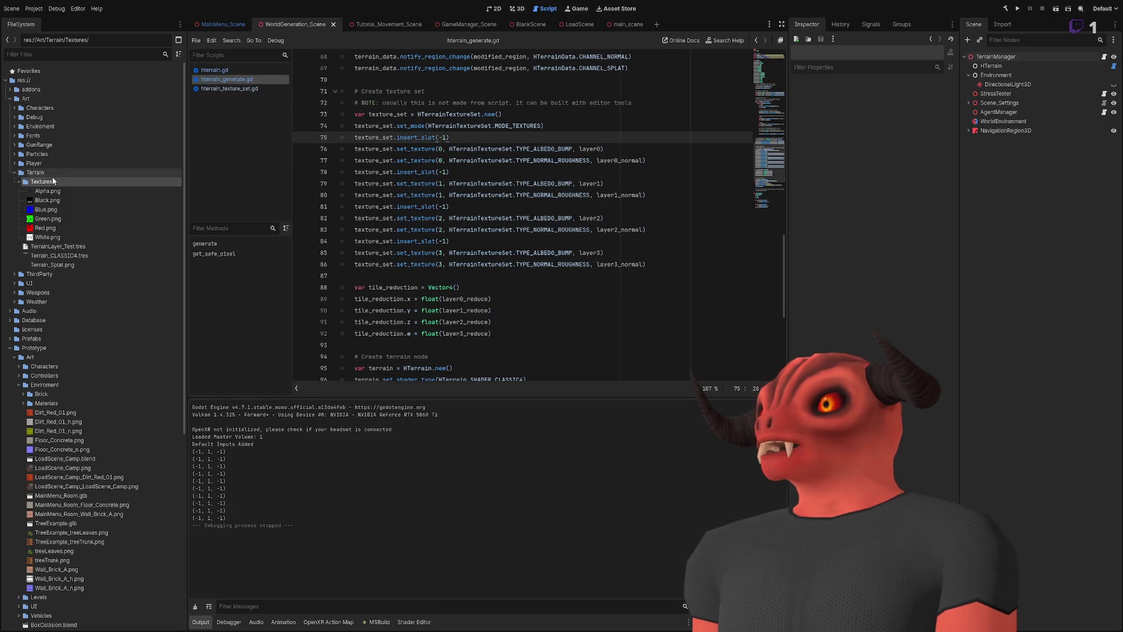
- Collapse Enviroment, select the Prototype/Art/Terrain folder, and switch to the 3D workspace with Ctrl+F2
click(79, 355)
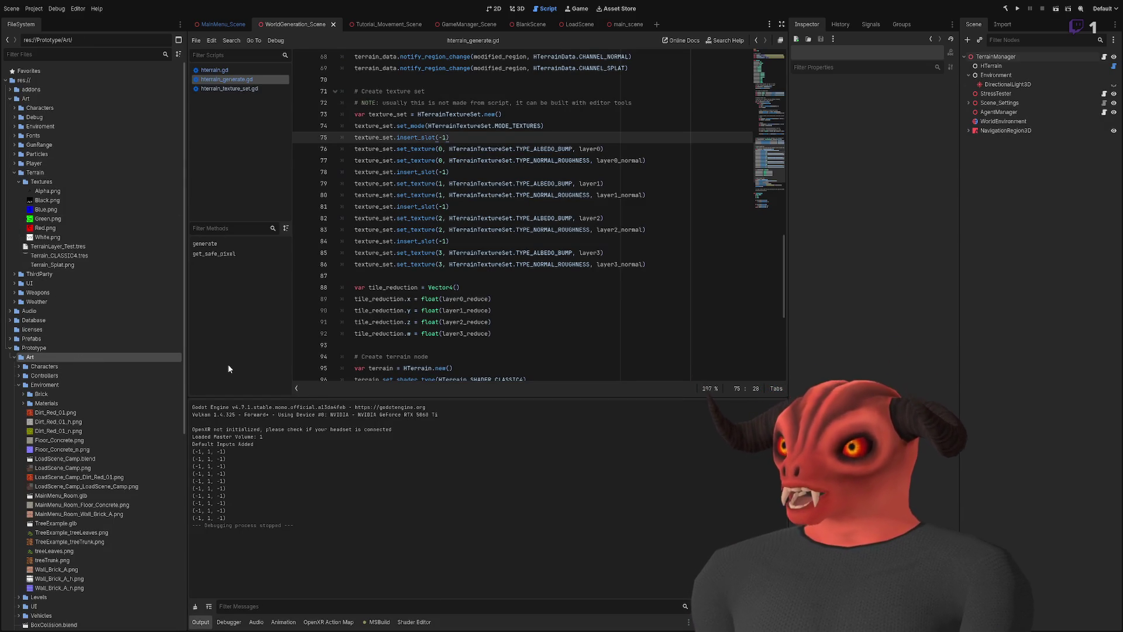
scroll(75, 487, down, 5)
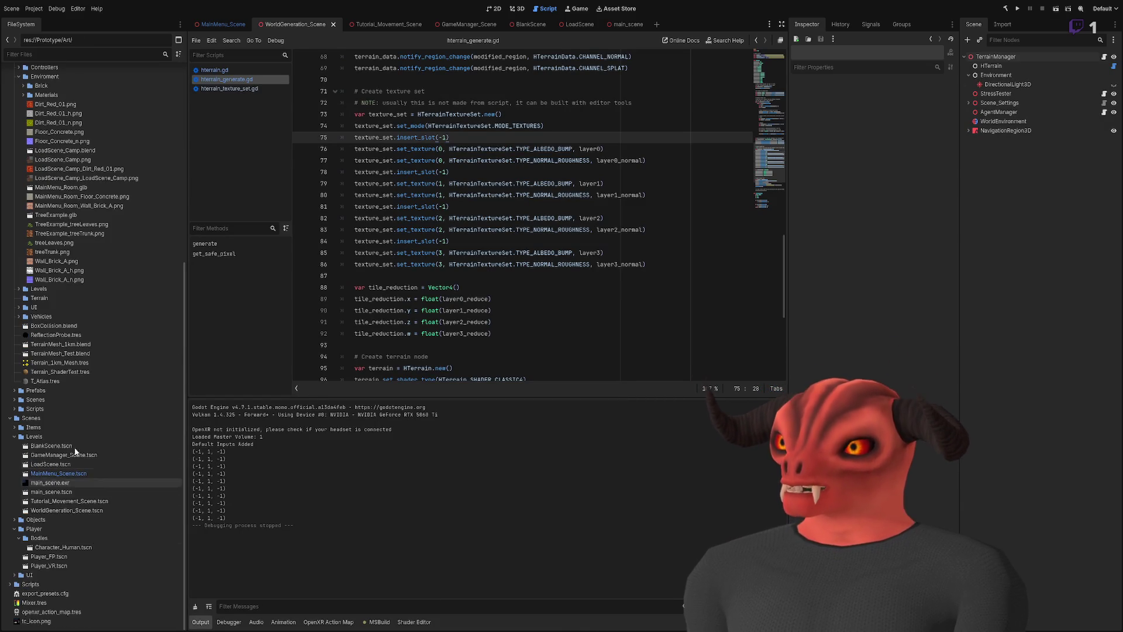
click(43, 407)
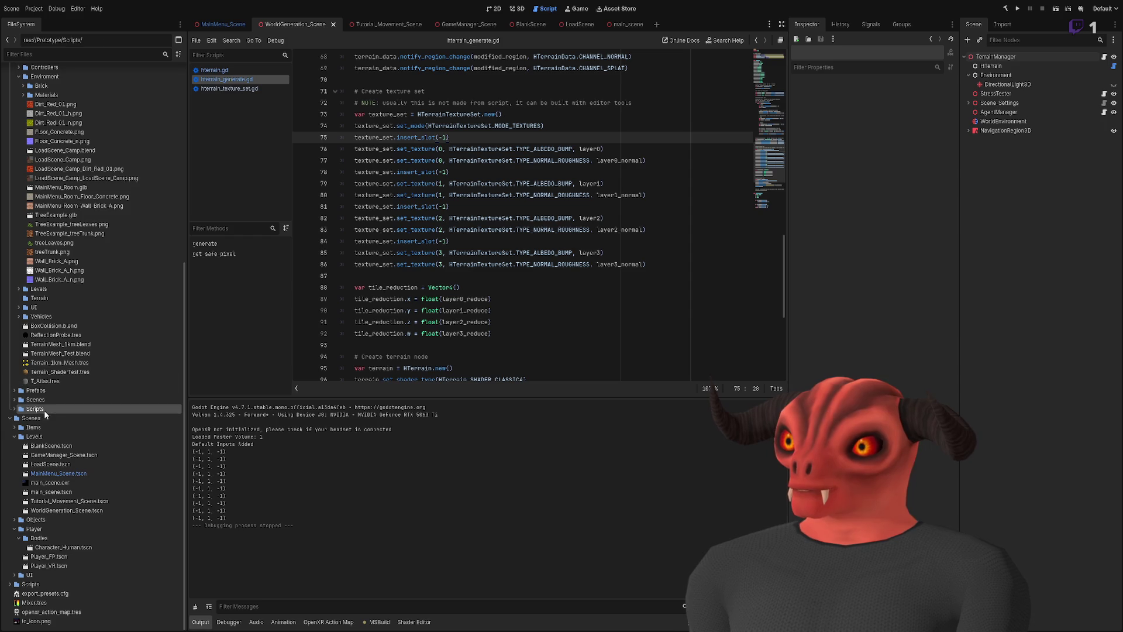
click(19, 77)
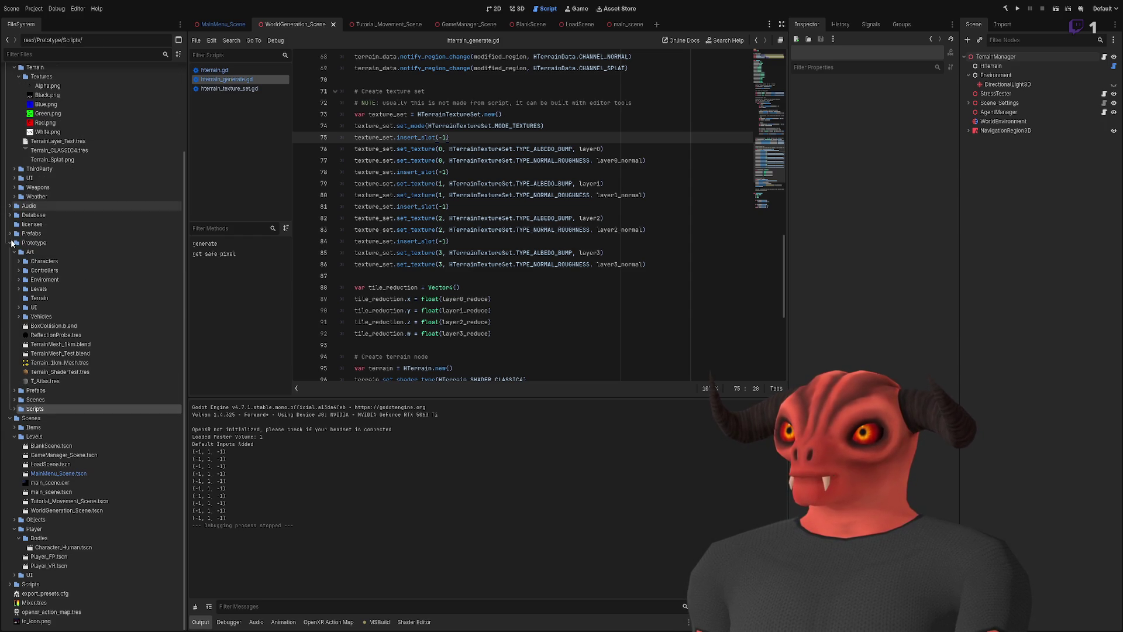
click(37, 280)
click(19, 279)
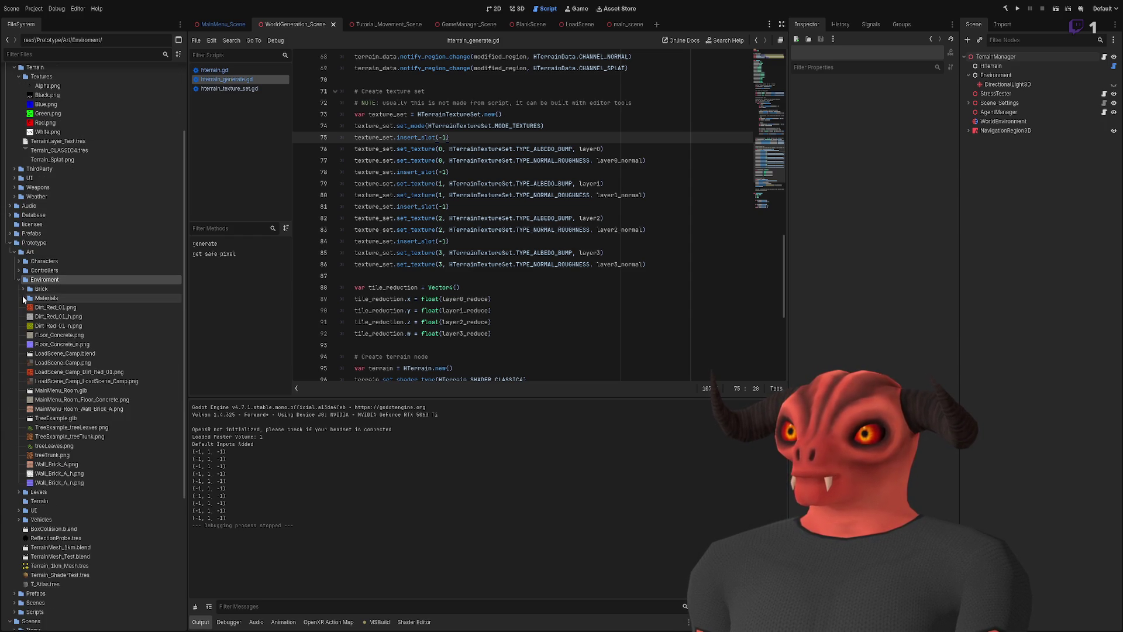
click(19, 279)
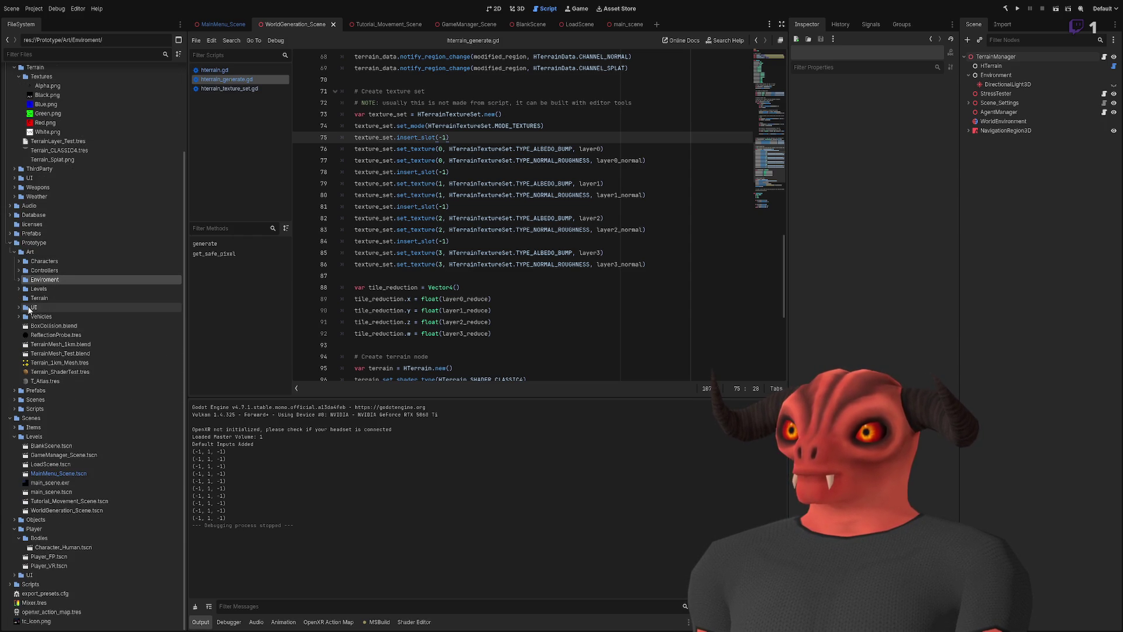
click(38, 299)
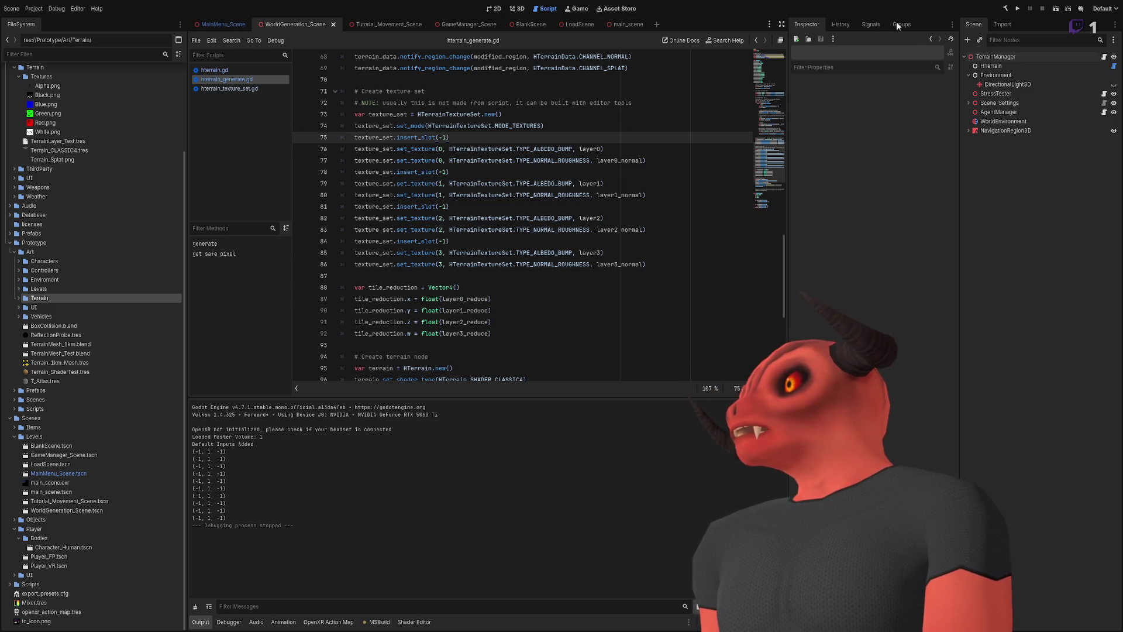
key(ctrl+F2)
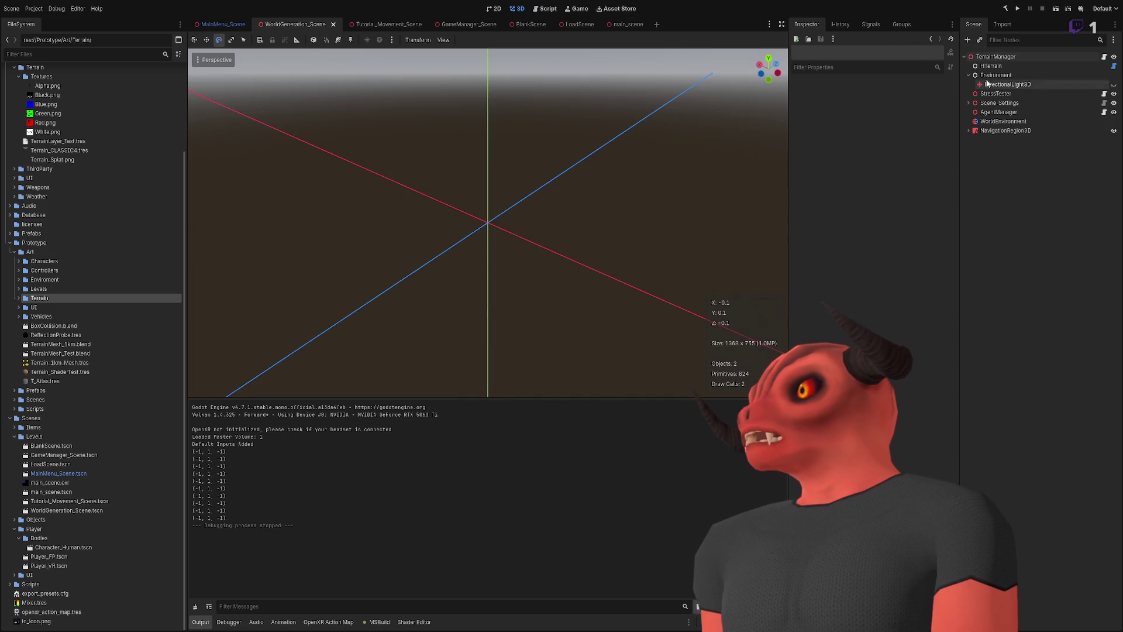
- Select TerrainManager and scroll its Inspector down to Ground Layers element 0
click(992, 58)
scroll(867, 320, down, 3)
scroll(929, 275, down, 5)
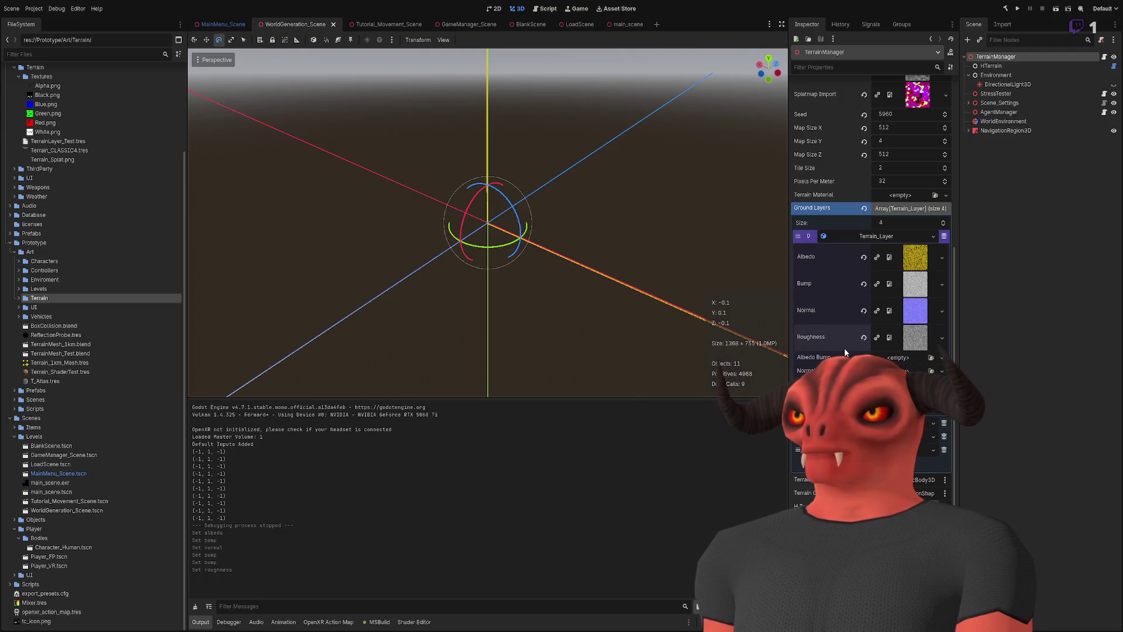
- Deselect TerrainManager, build and run the current scene to see the leafy ground, then stop it
click(726, 169)
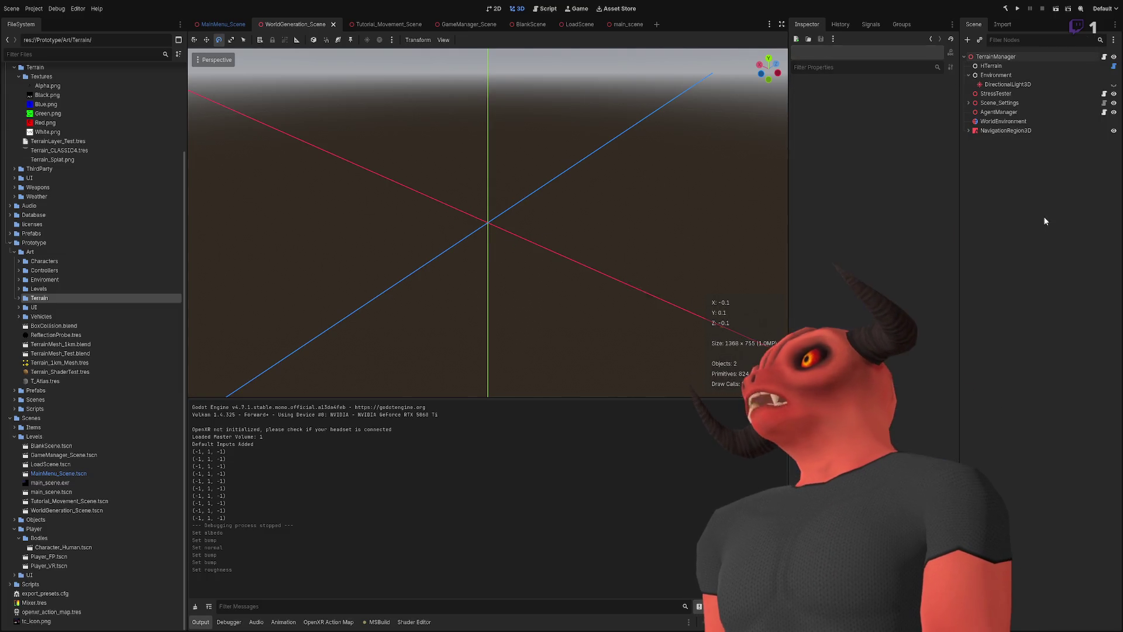
click(1005, 9)
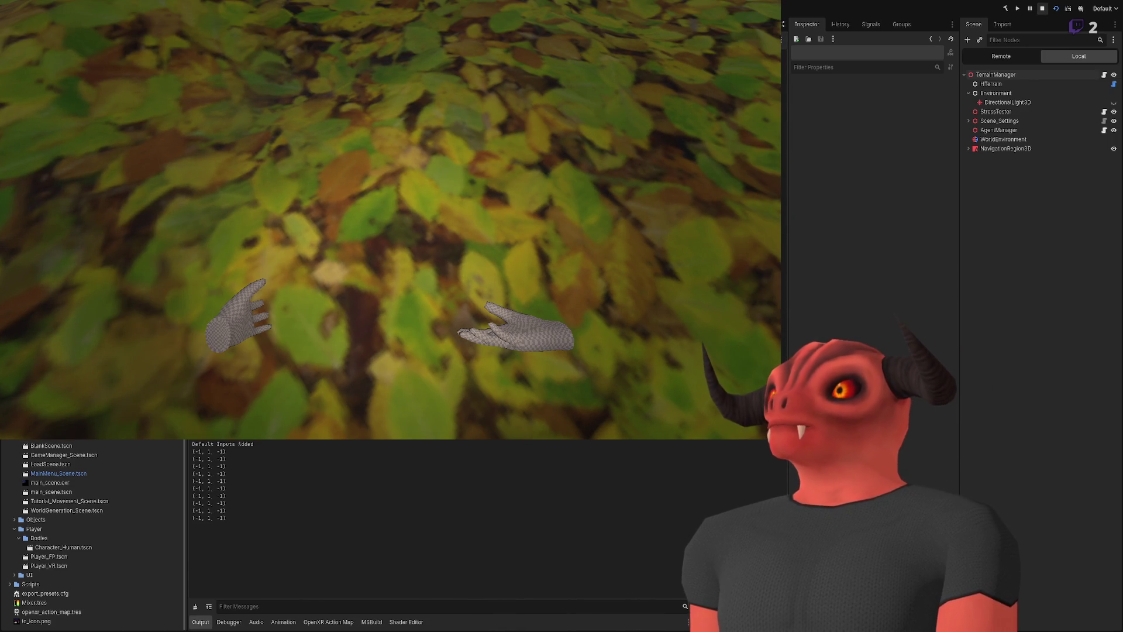
key(F8)
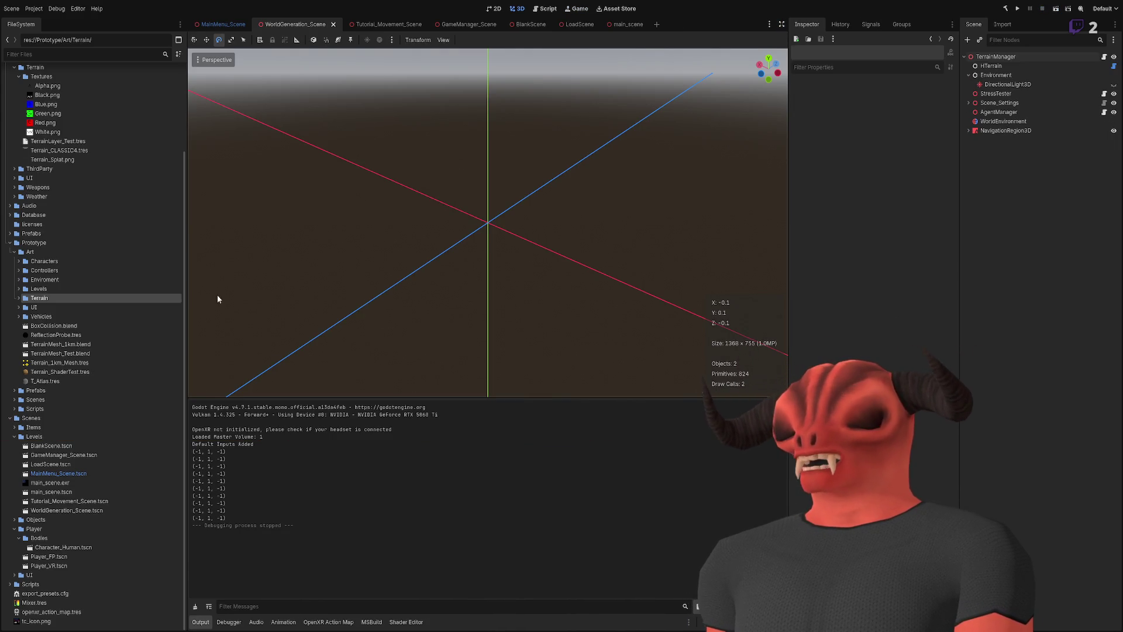
- Collapse Art, expand addons > zylann.hterrain > shaders, and select simple4.gdshader
scroll(87, 263, up, 5)
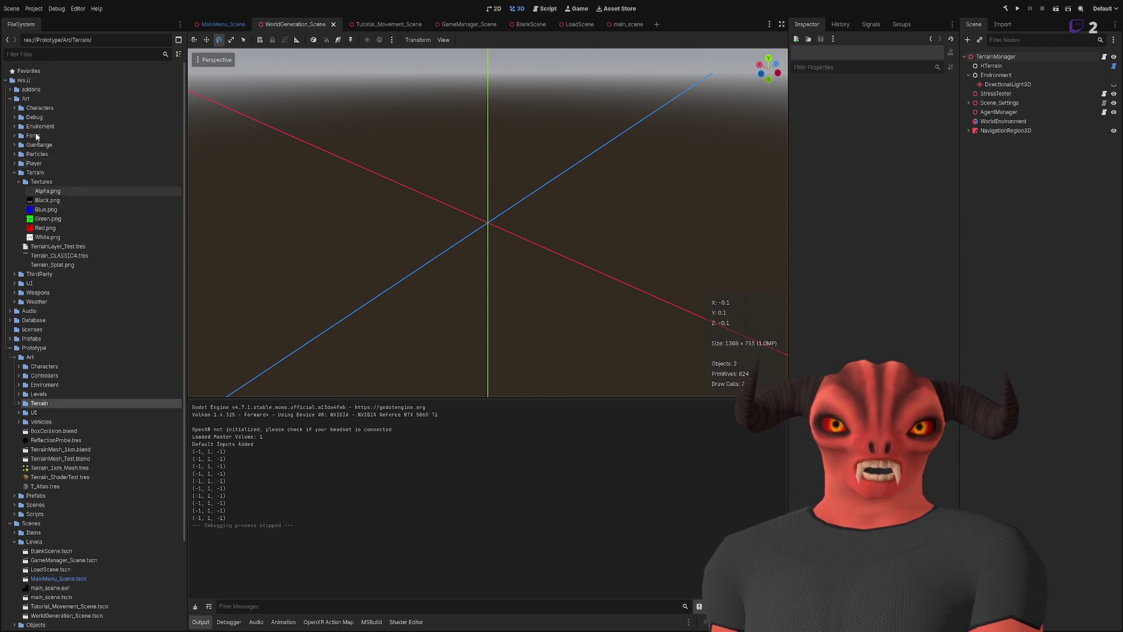
click(10, 98)
click(10, 89)
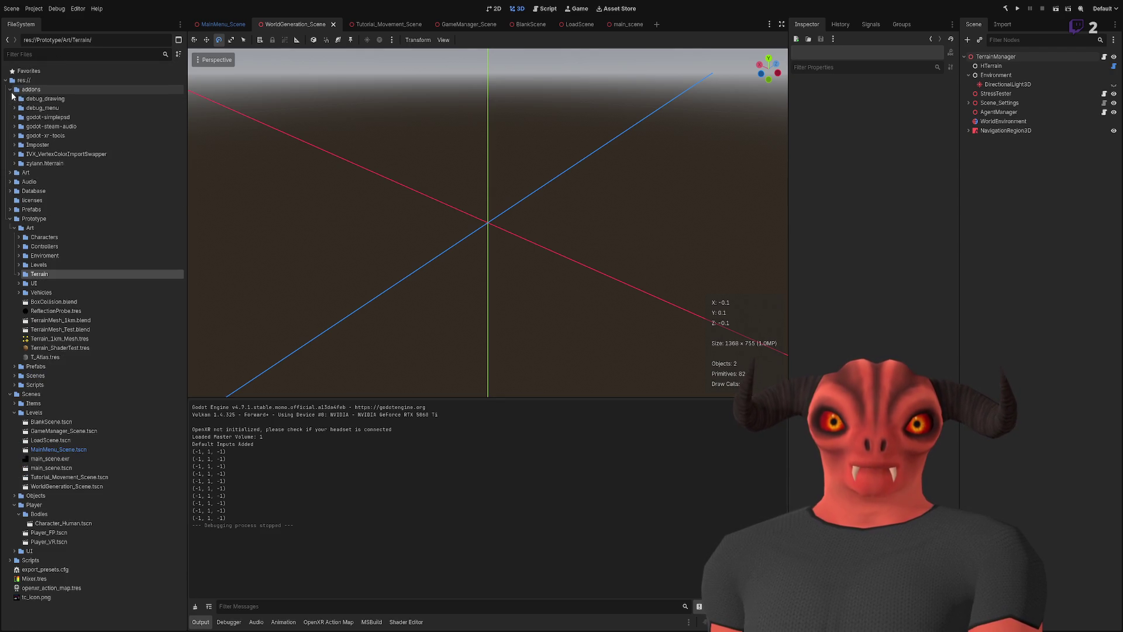
click(14, 163)
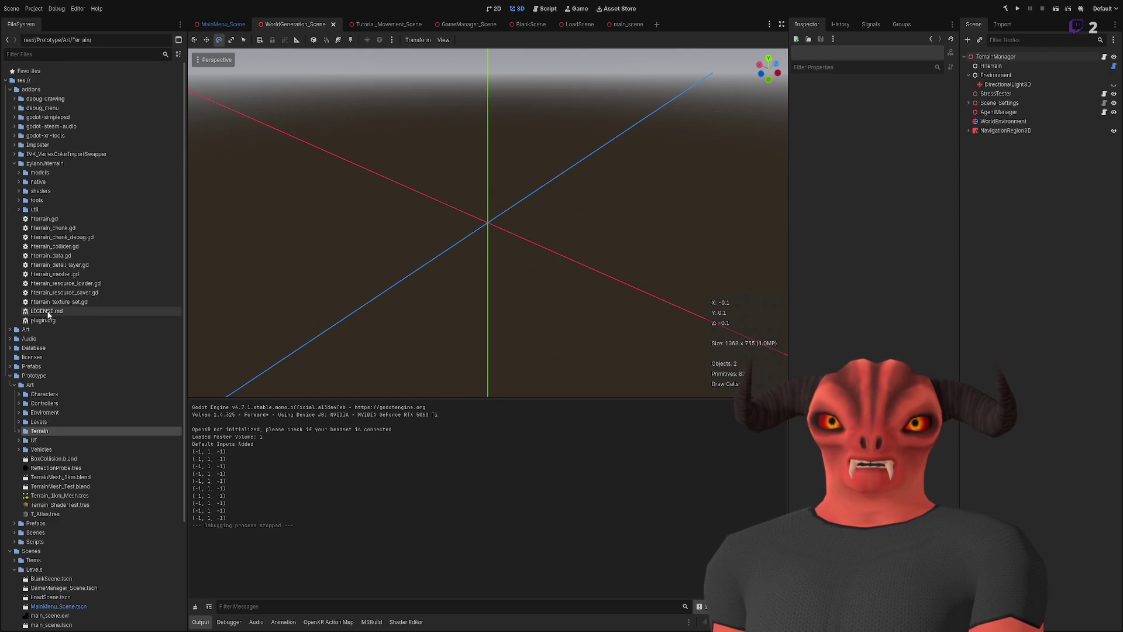
click(19, 191)
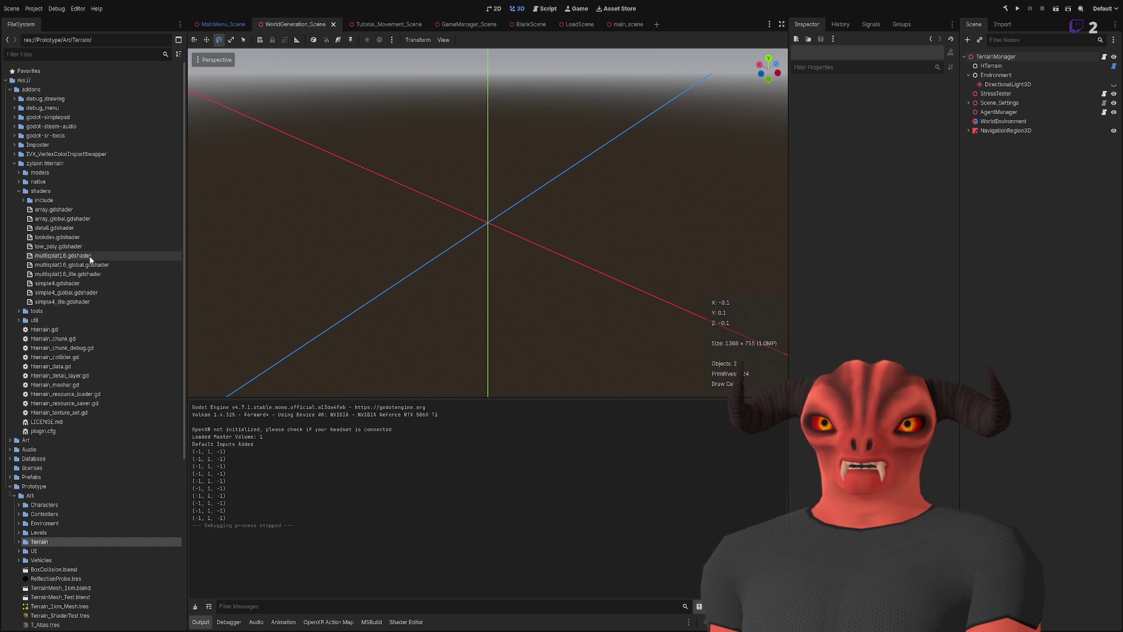
click(90, 285)
- Open simple4.gdshader and simple4_global.gdshader in the Shader Editor, switching between them
double_click(90, 288)
double_click(90, 292)
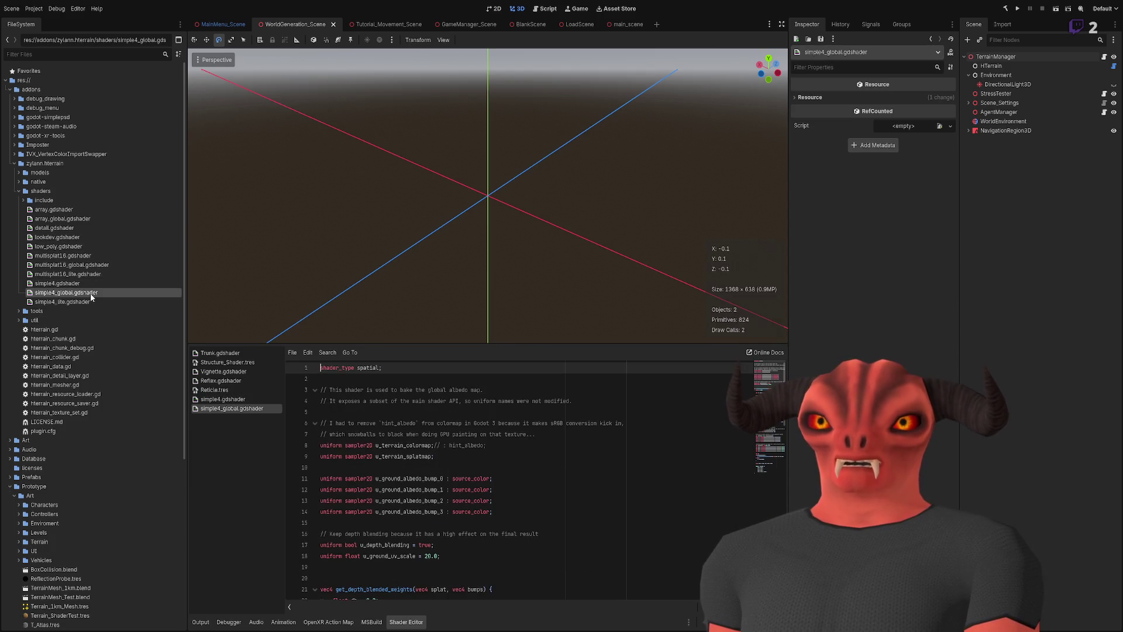
double_click(90, 284)
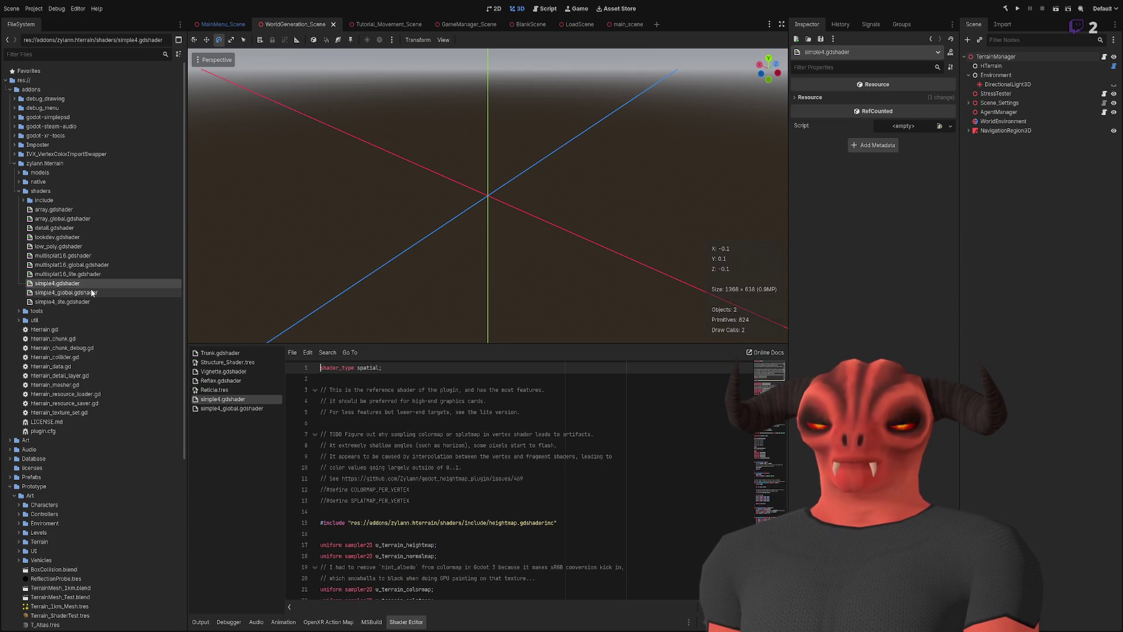
double_click(90, 292)
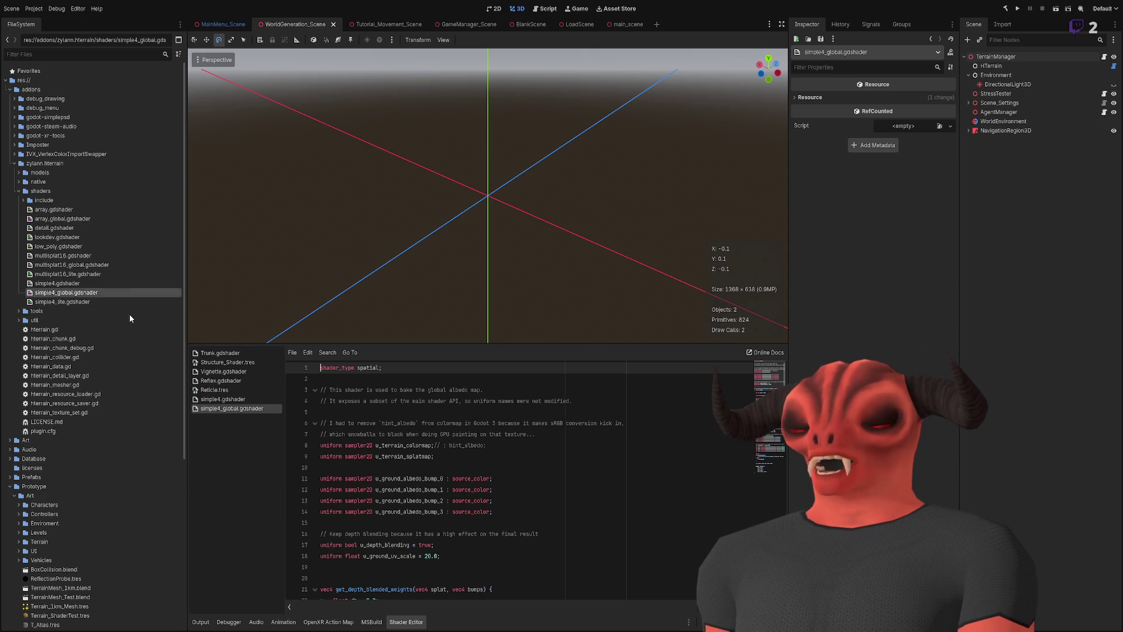
scroll(405, 419, down, 10)
scroll(406, 419, up, 10)
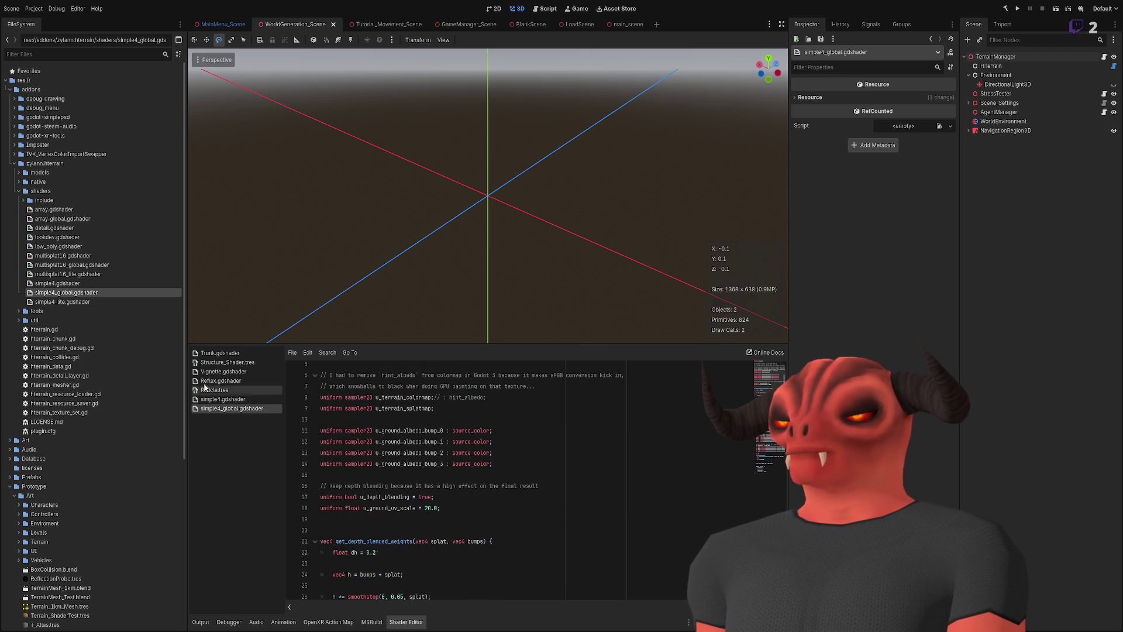
- Reopen both shaders and scroll through their code to compare simple4 with simple4_global
click(86, 283)
double_click(87, 283)
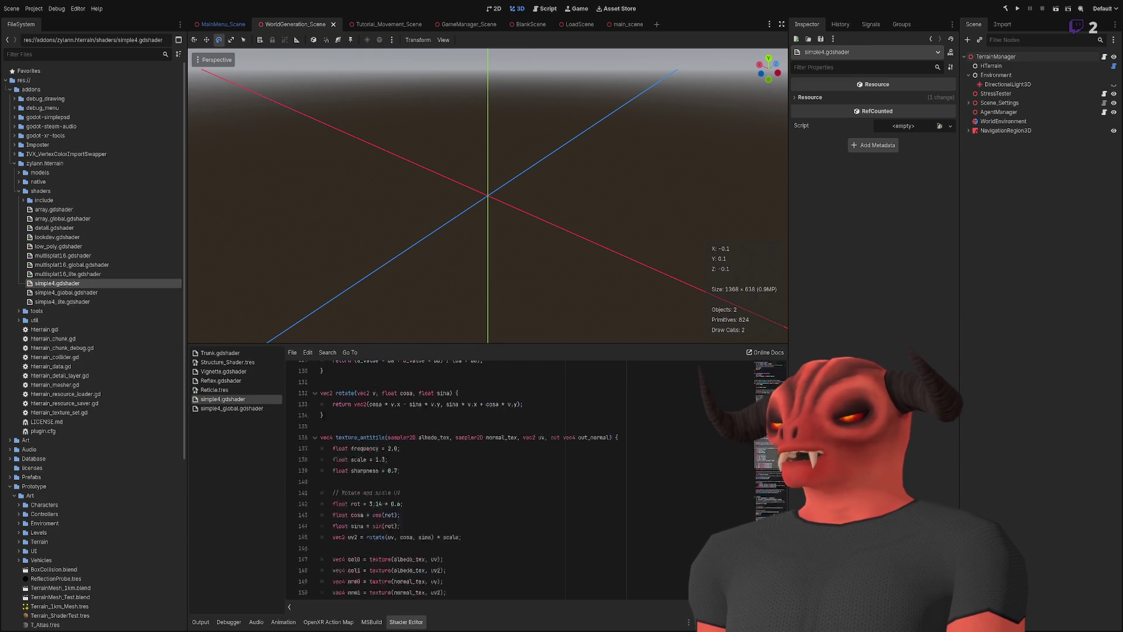
double_click(78, 292)
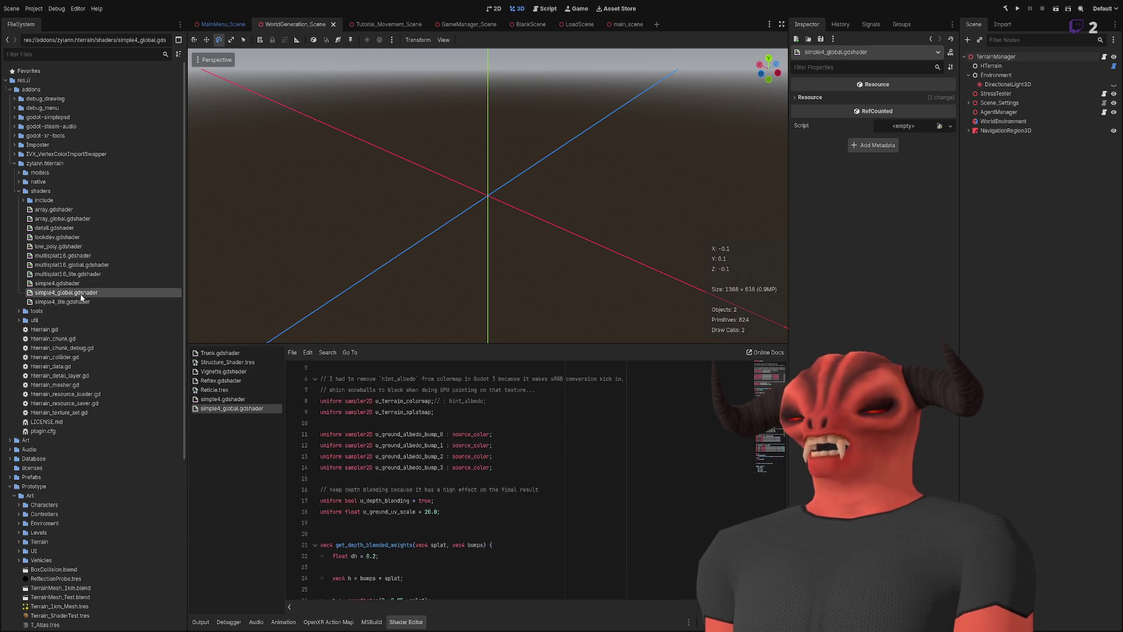
scroll(703, 460, down, 3)
scroll(707, 459, up, 4)
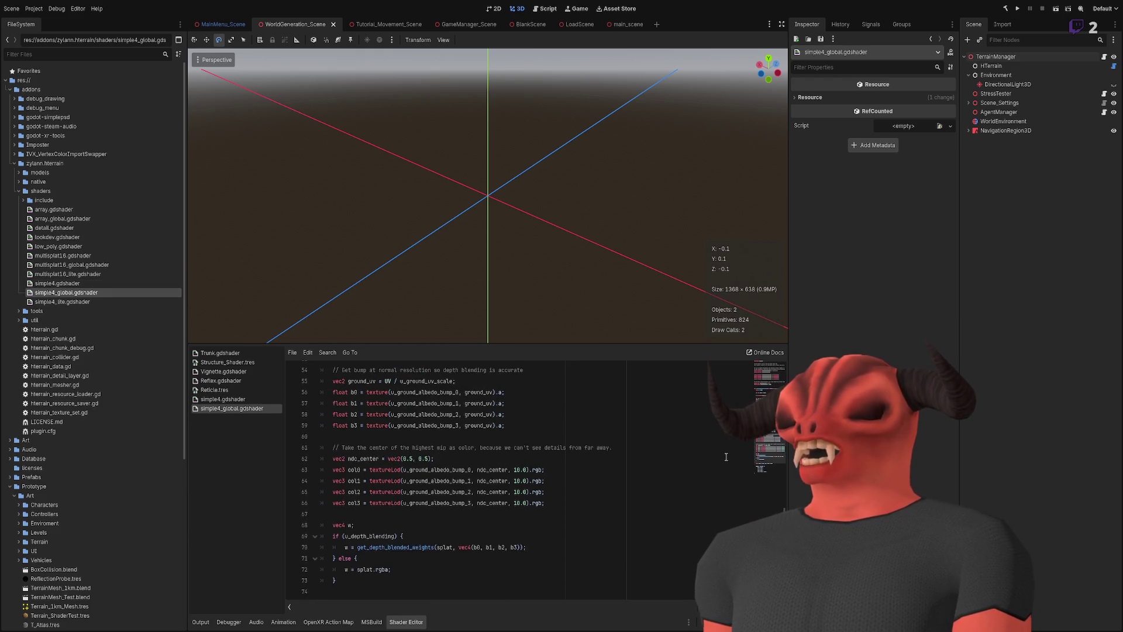
scroll(721, 456, down, 2)
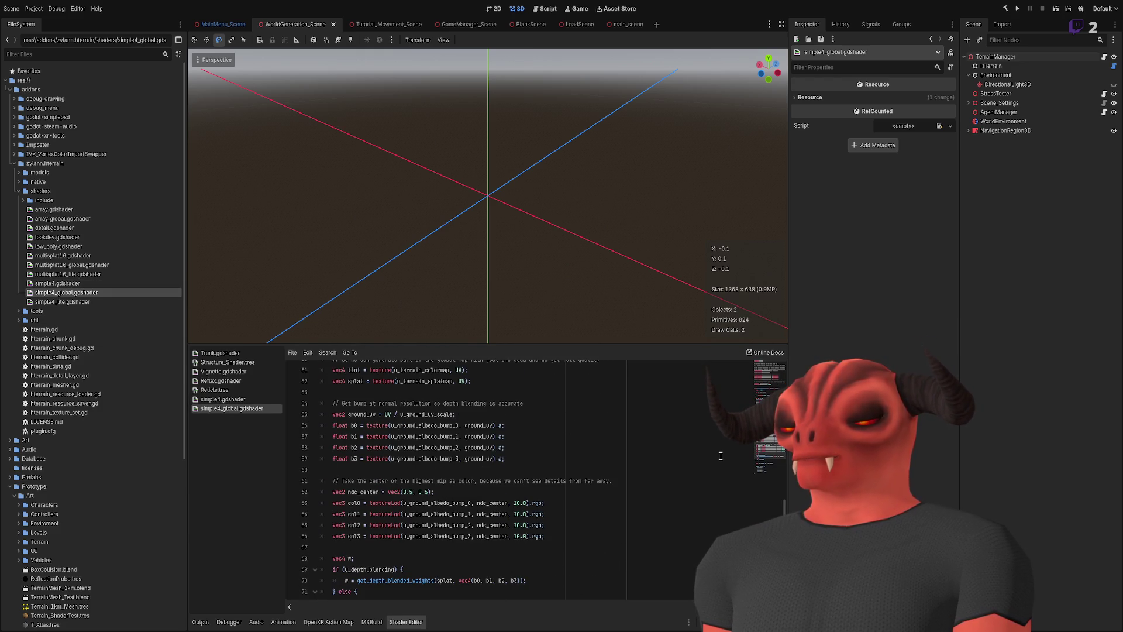
scroll(681, 446, up, 2)
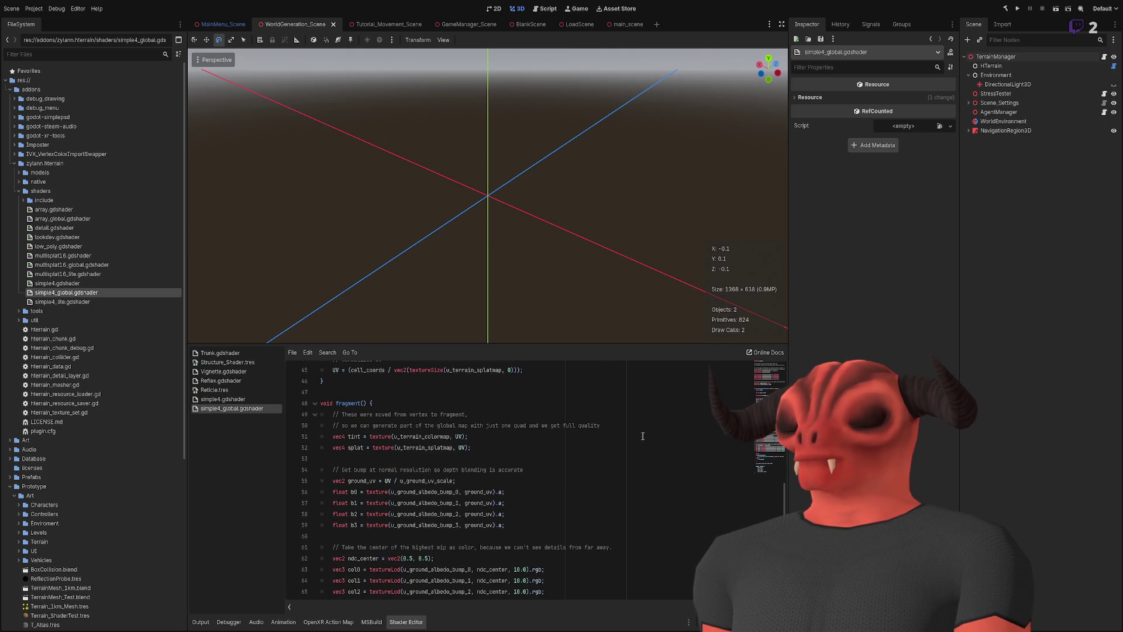
scroll(639, 435, up, 1)
scroll(637, 433, up, 6)
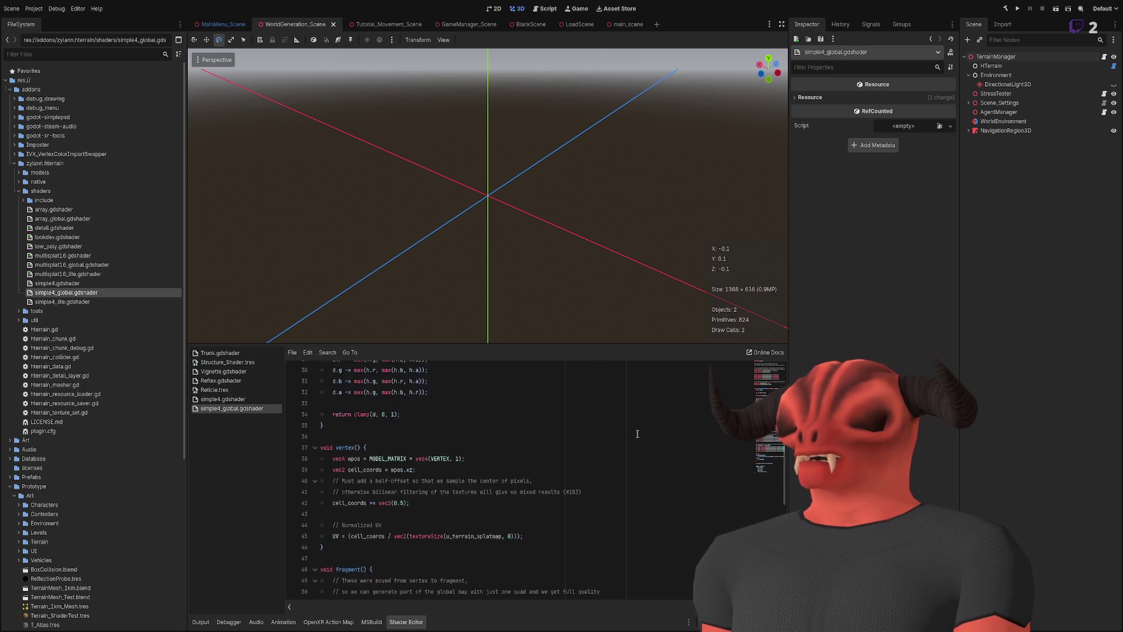
scroll(638, 434, up, 8)
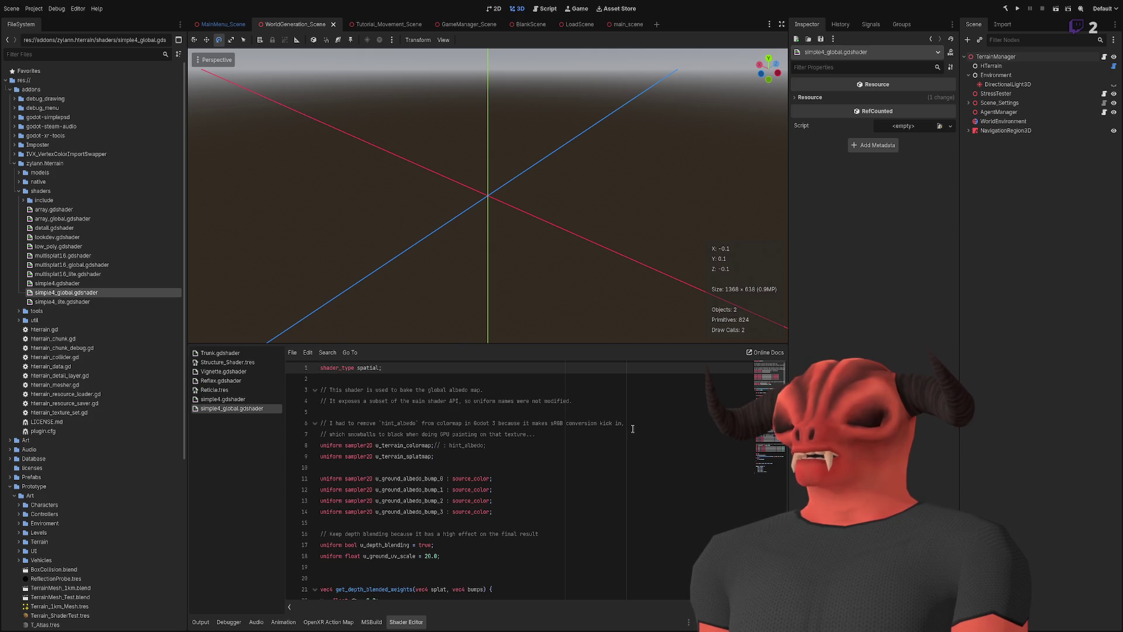
scroll(632, 429, down, 10)
click(223, 398)
scroll(540, 445, down, 10)
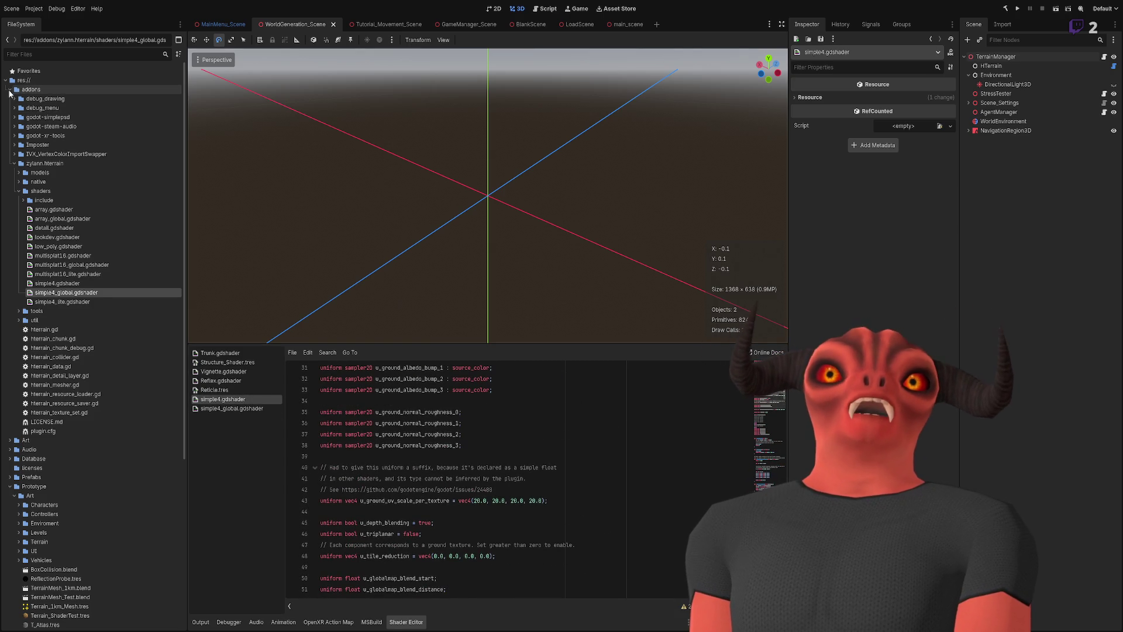
- Collapse addons and drag the four files from TerrainMesh_1km.blend to Terrain_ShaderTest.tres into the Terrain folder
click(9, 91)
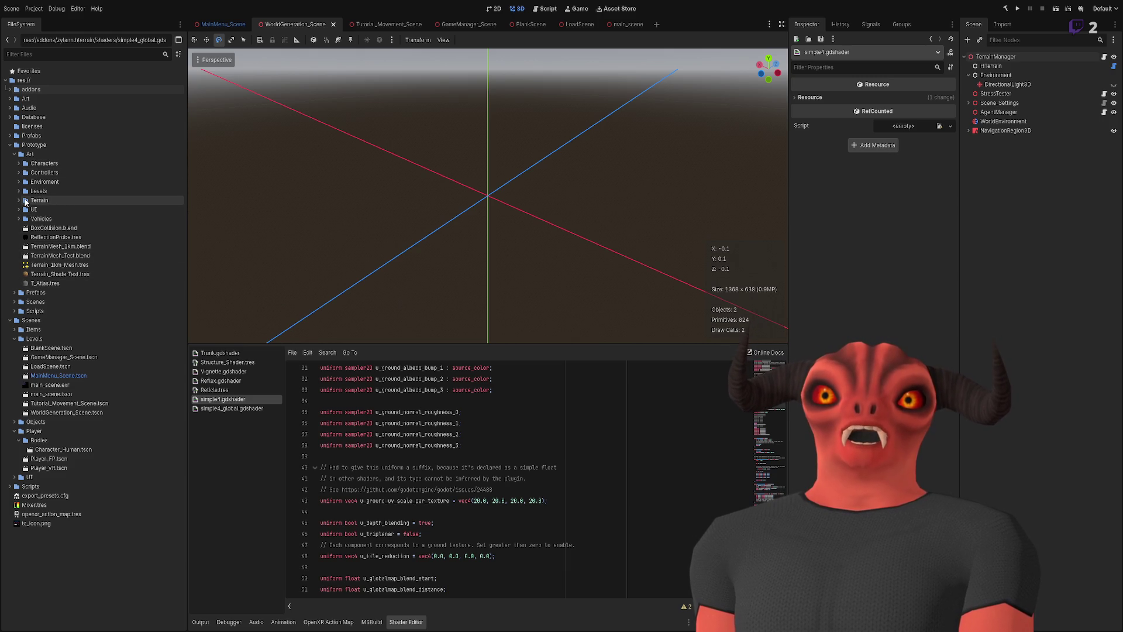
click(52, 274)
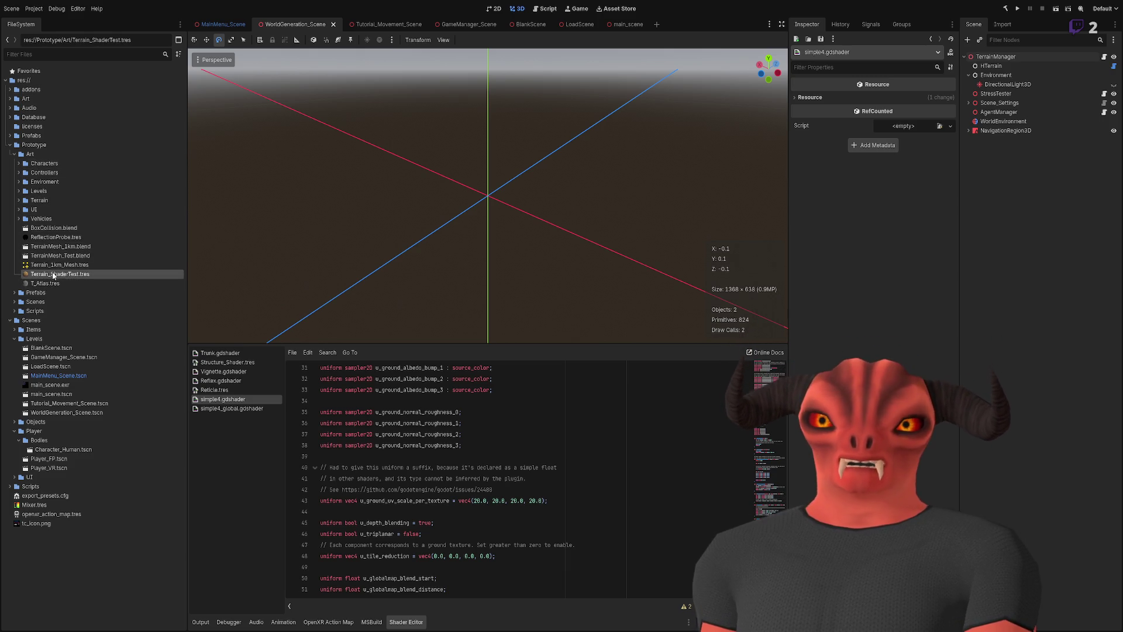
shift+click(56, 250)
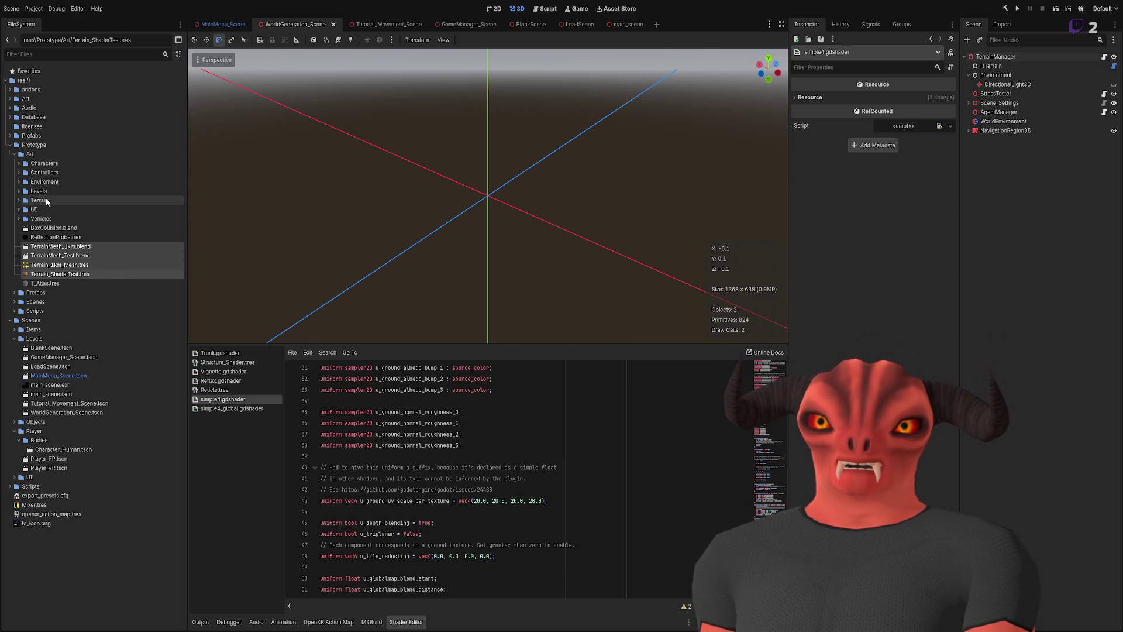
drag(50, 256, 34, 204)
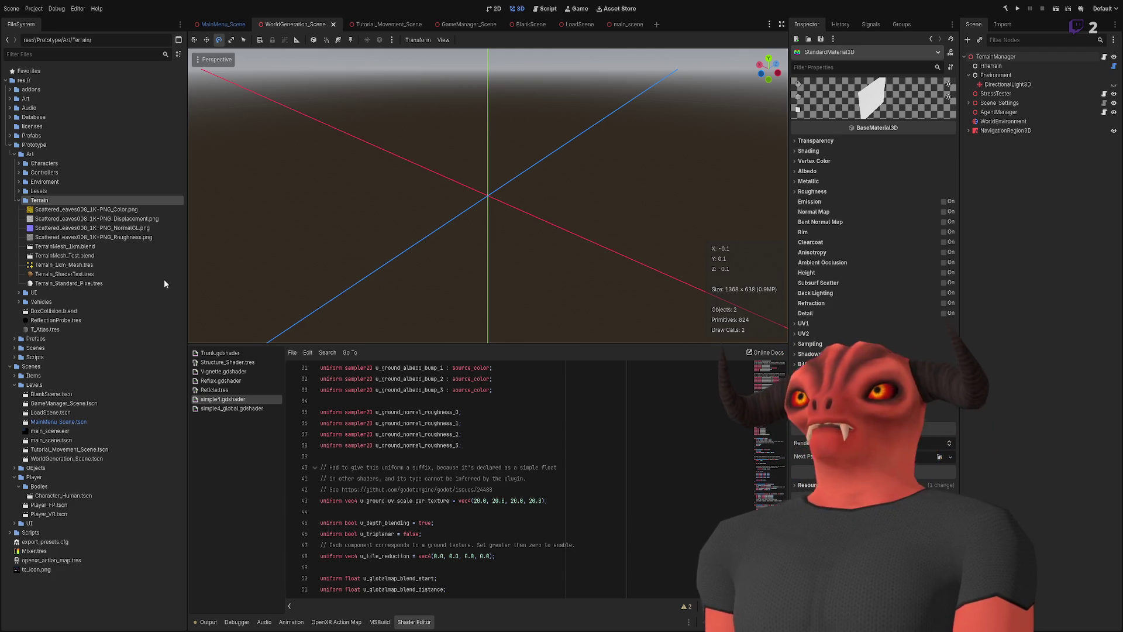
click(111, 285)
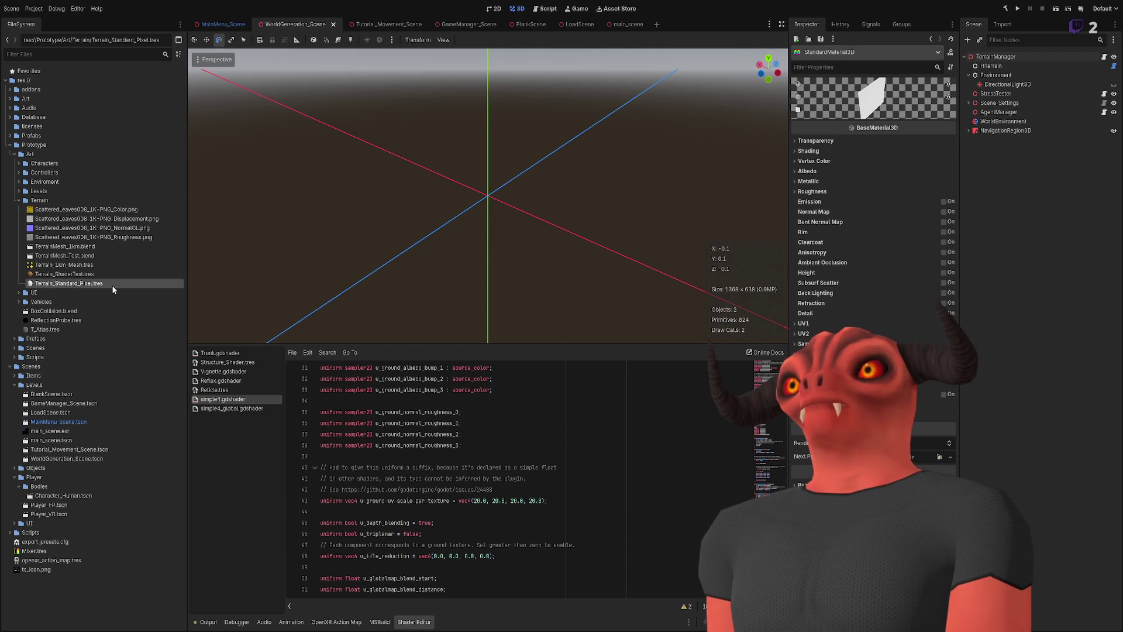
- In the Inspector's Sampling section, set Terrain_Standard_Pixel's texture filter to Nearest Mipmap Anisotropic
click(816, 152)
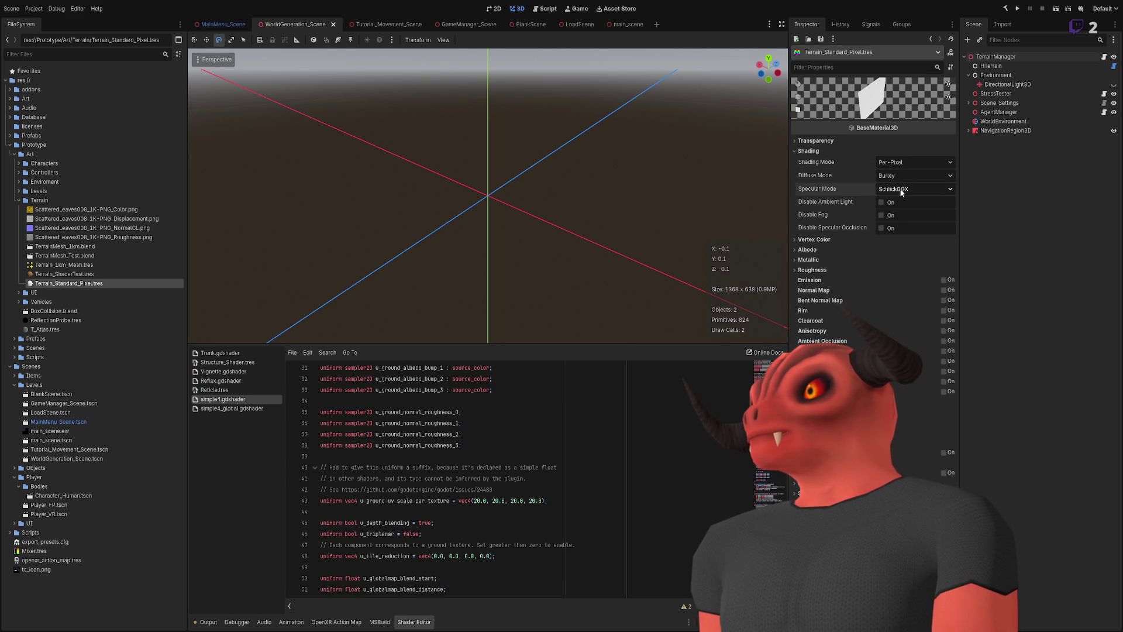
click(808, 151)
click(815, 171)
click(815, 171)
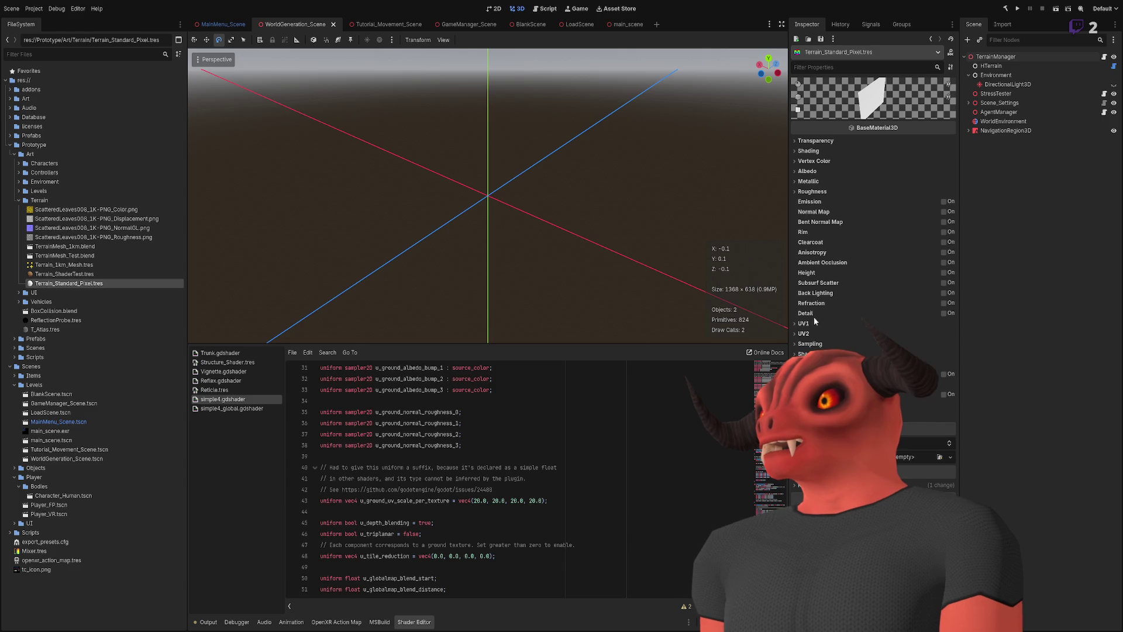
click(813, 344)
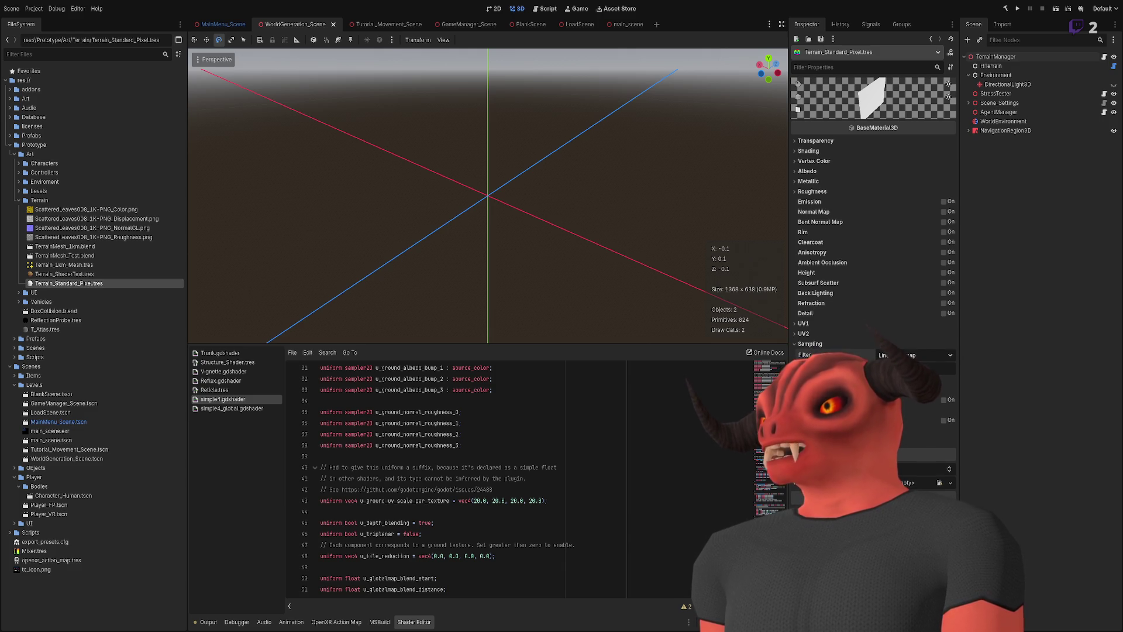
click(915, 355)
click(912, 409)
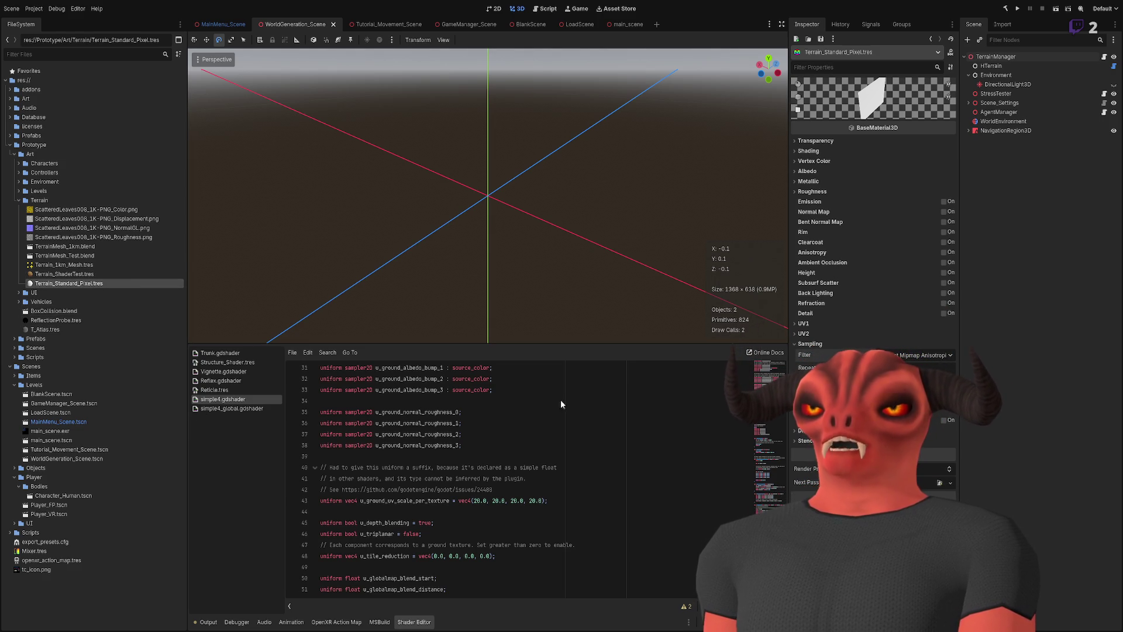
click(87, 264)
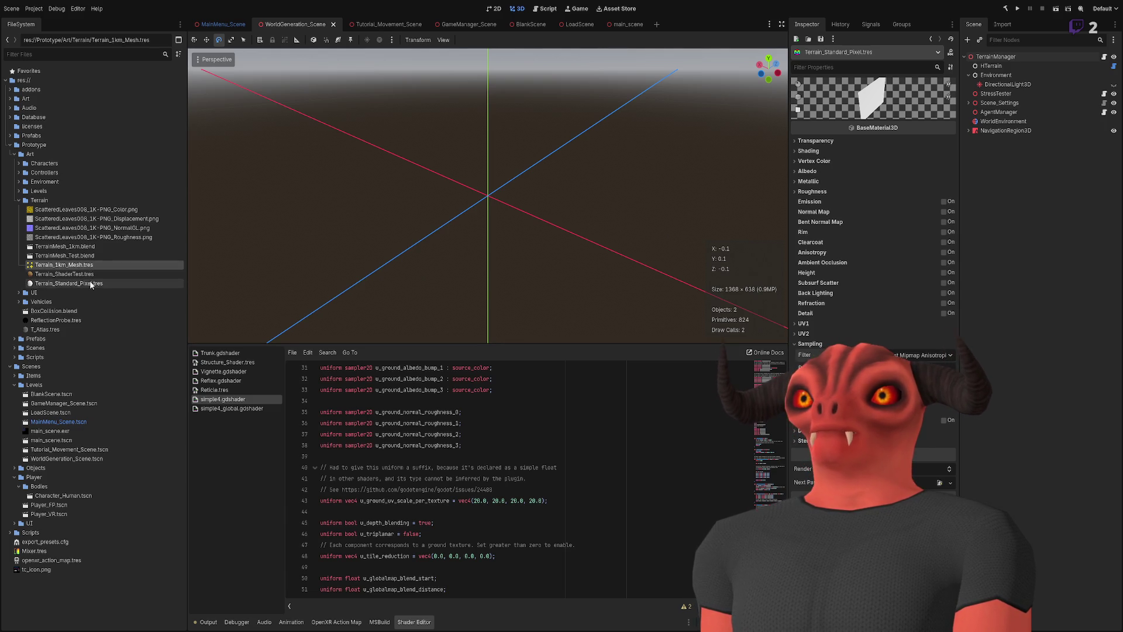
- Open the converted shader code of the Terrain_Standard_Pixel.tres ShaderMaterial
click(90, 283)
click(854, 146)
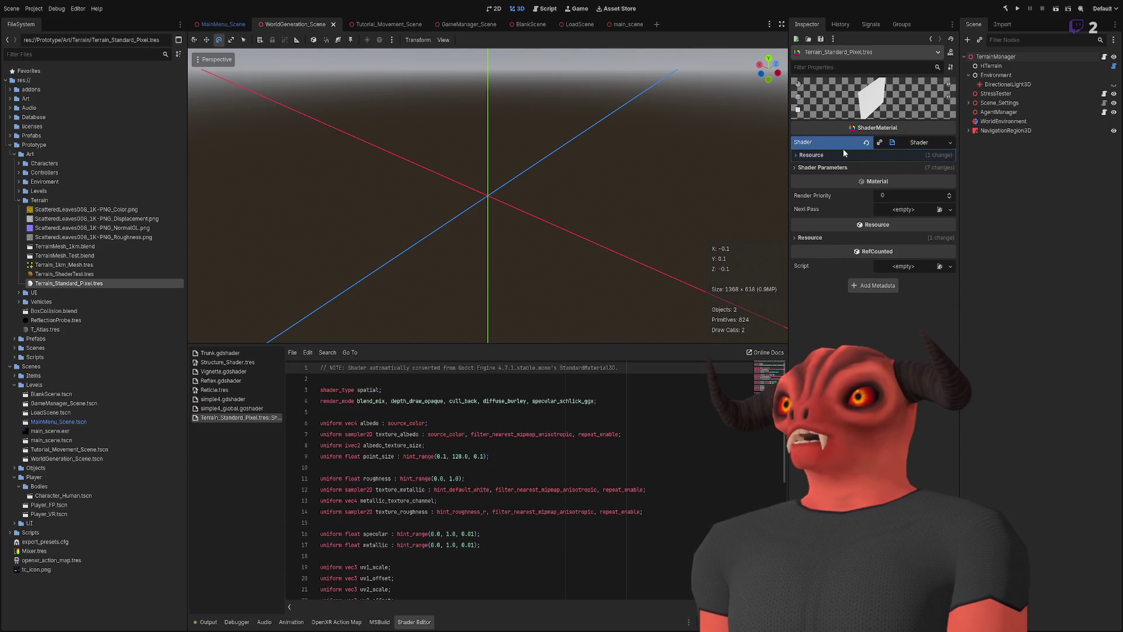
click(837, 152)
click(931, 142)
click(932, 142)
scroll(608, 477, down, 7)
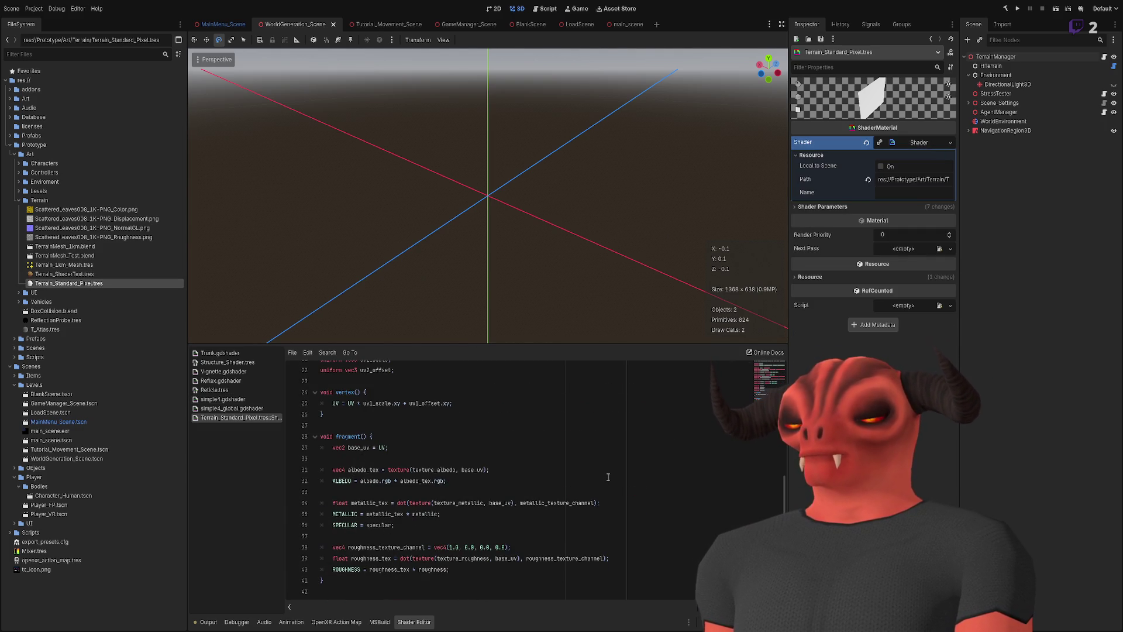
scroll(550, 476, up, 7)
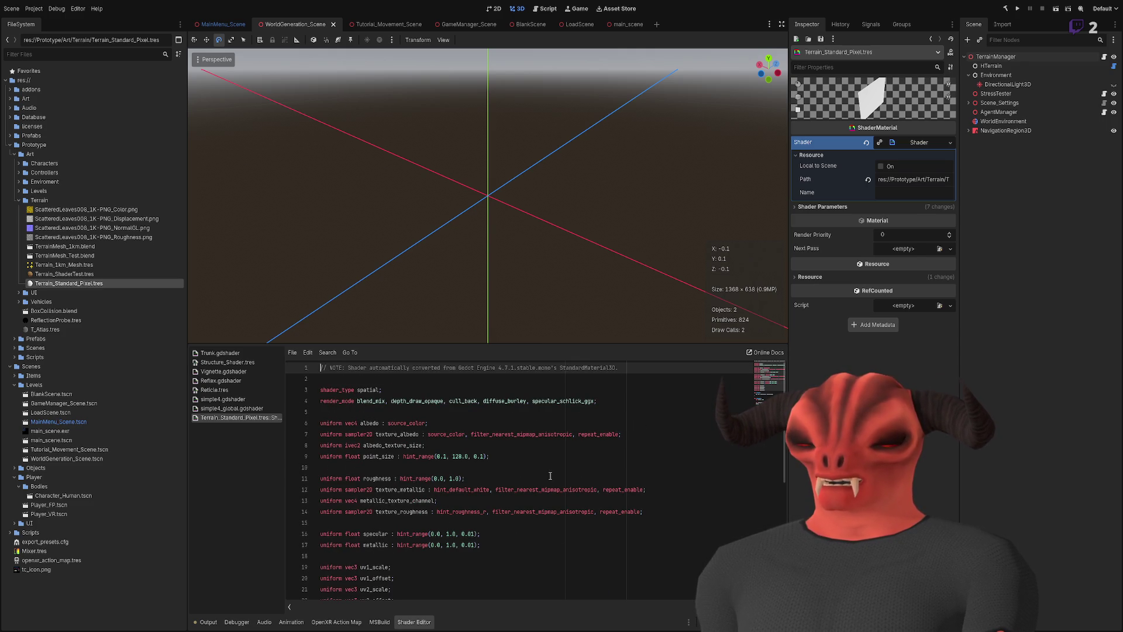
- Review point_size, the render_mode settings and filter_nearest_mipmap_anisotropic, then bring up simple4.gdshader
double_click(379, 456)
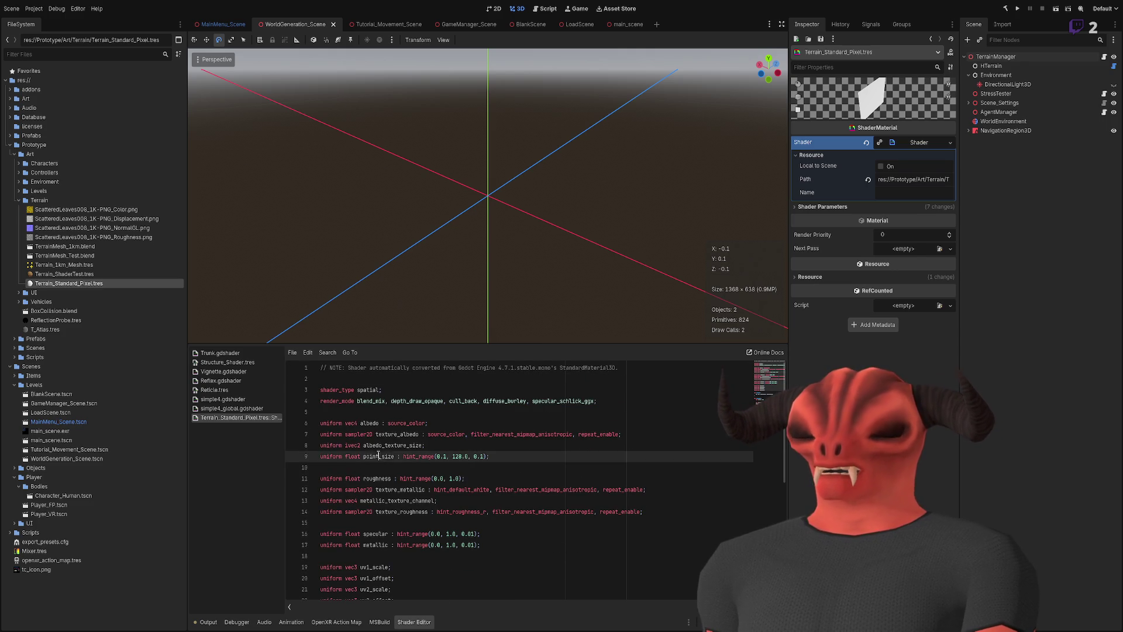
scroll(569, 416, down, 7)
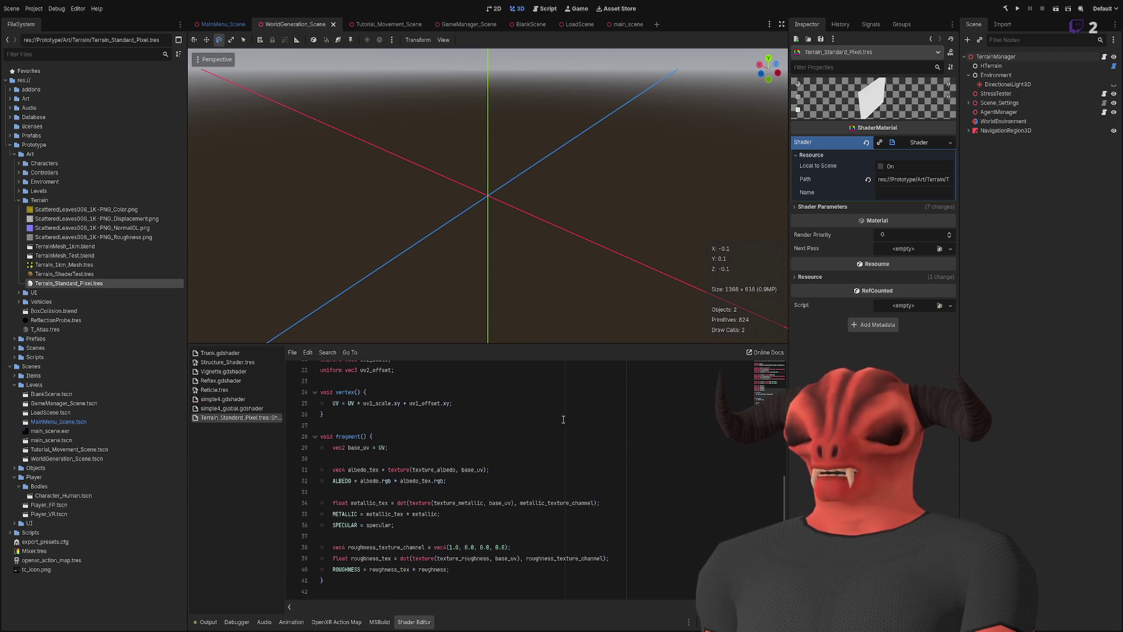
scroll(556, 420, up, 7)
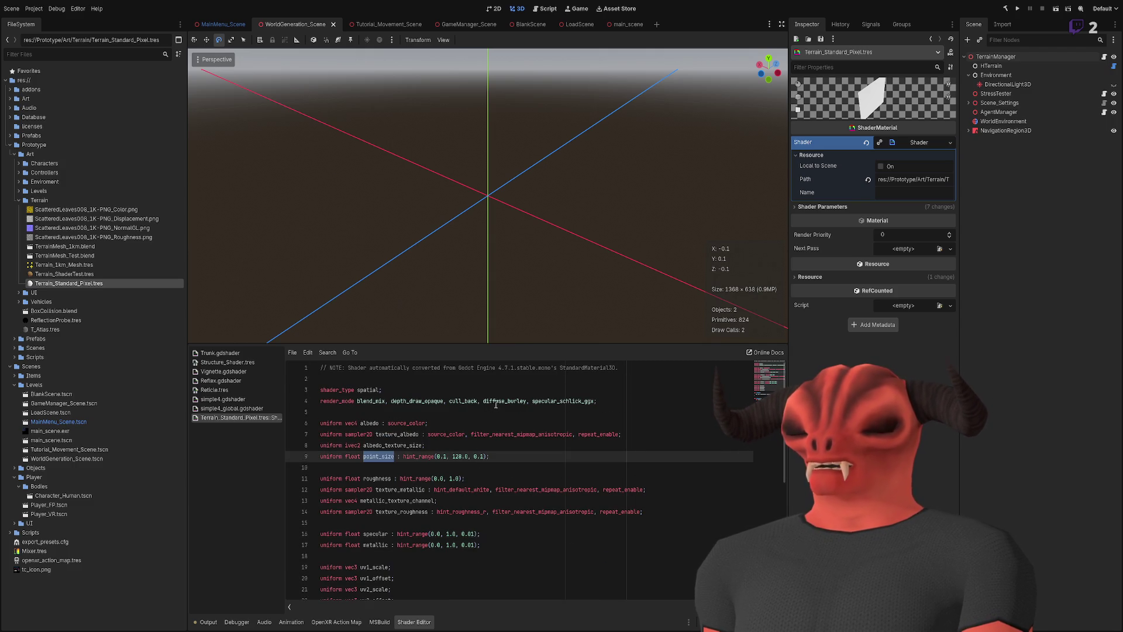
click(361, 401)
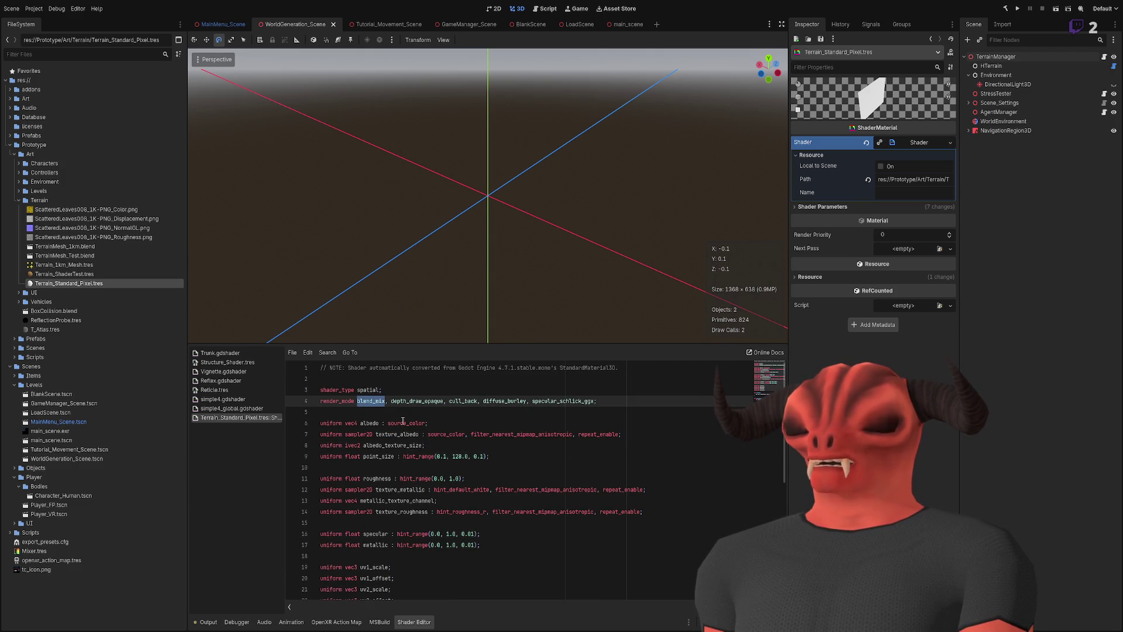
double_click(416, 401)
double_click(504, 401)
click(638, 403)
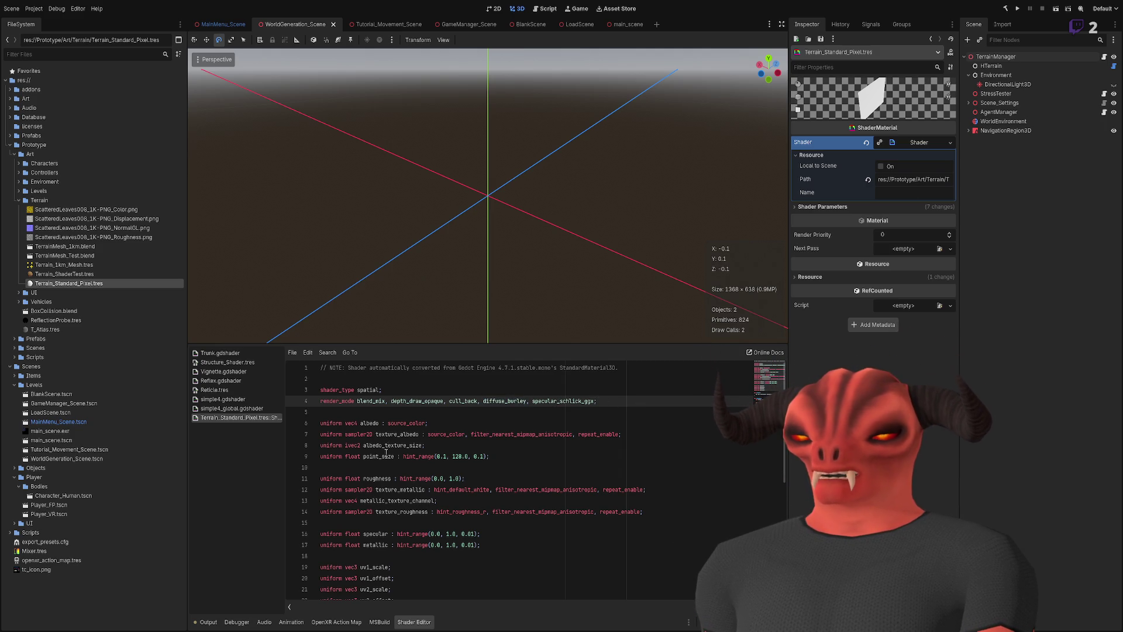
scroll(386, 452, down, 1)
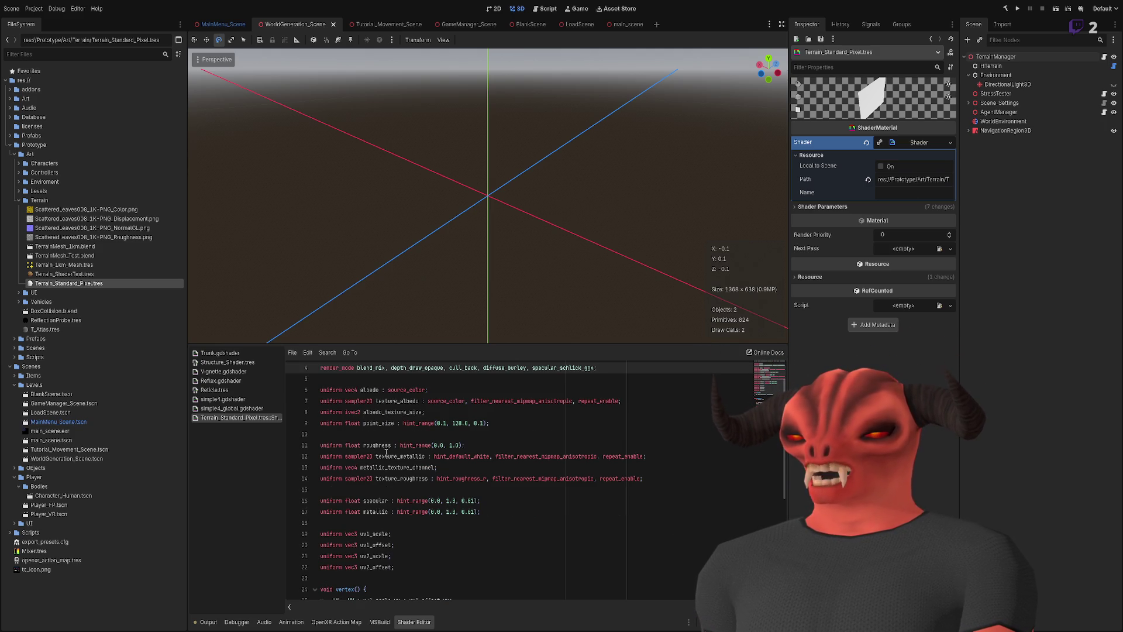
double_click(497, 401)
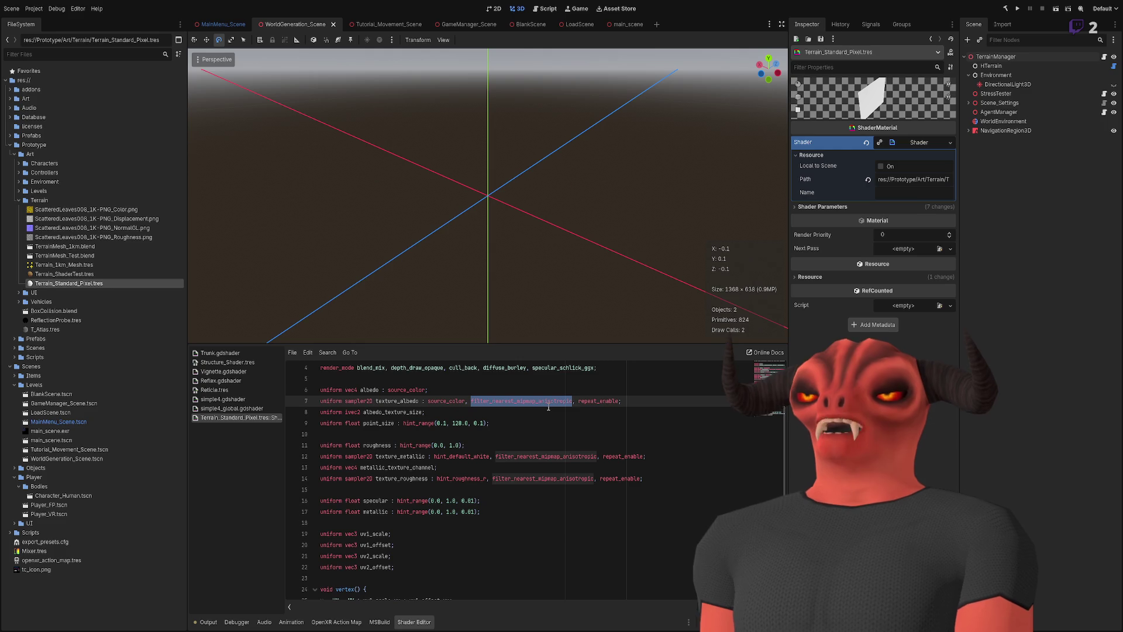
click(250, 399)
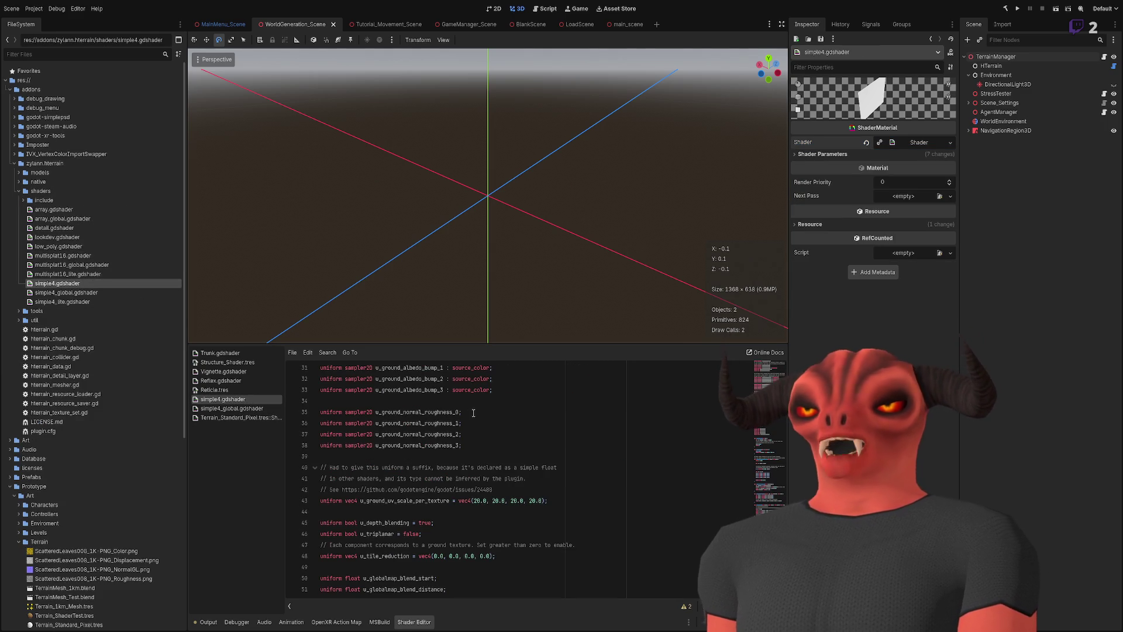
- Copy the ', filter_nearest_mipmap_anisotropic' hint from line 7 of the standard pixel terrain shader
scroll(470, 412, up, 4)
click(236, 417)
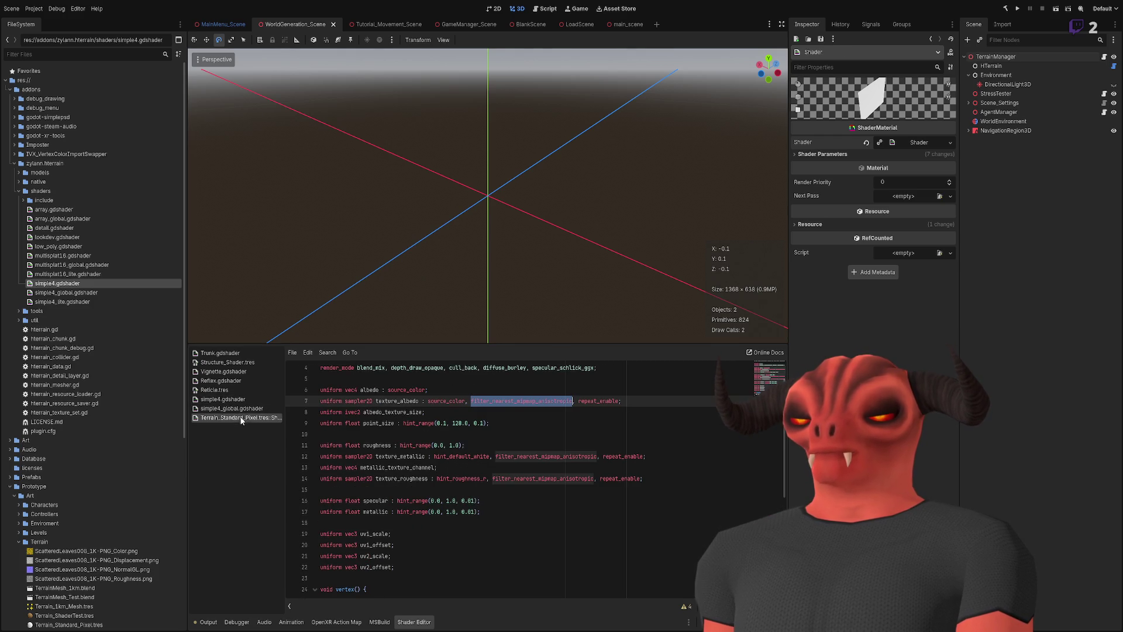
click(240, 399)
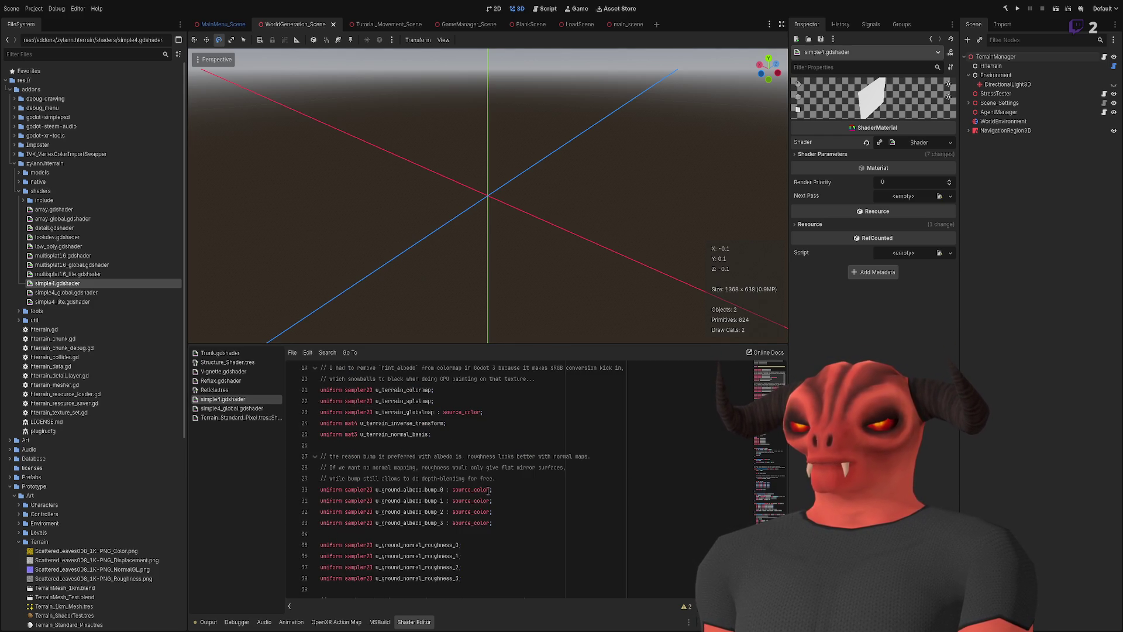
click(240, 417)
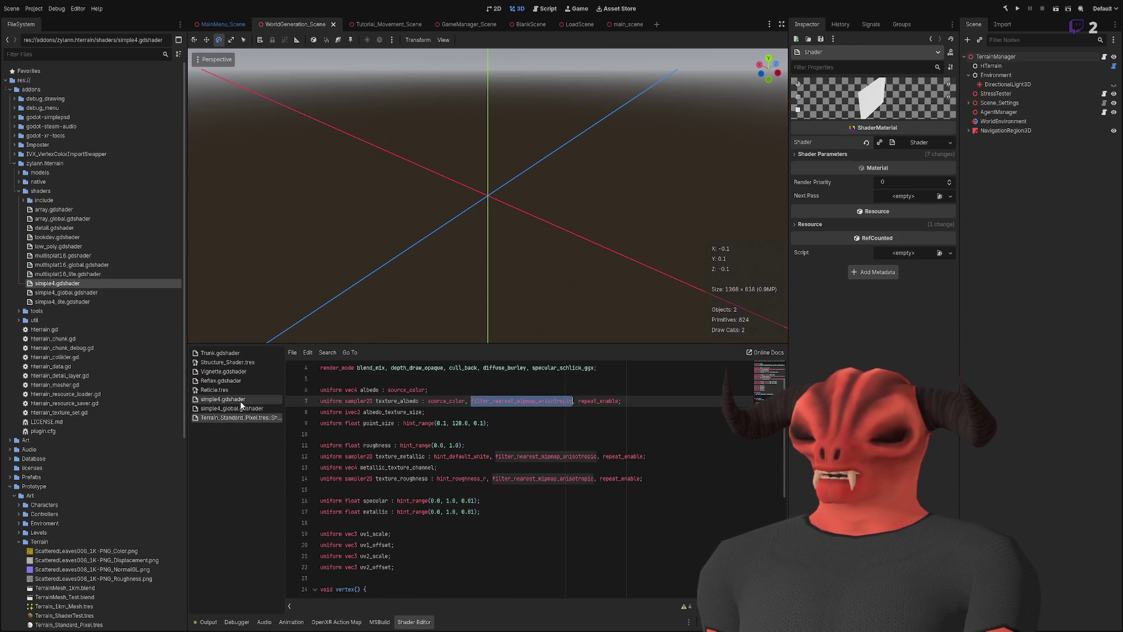
click(502, 401)
drag(466, 401, 573, 401)
key(ctrl+c)
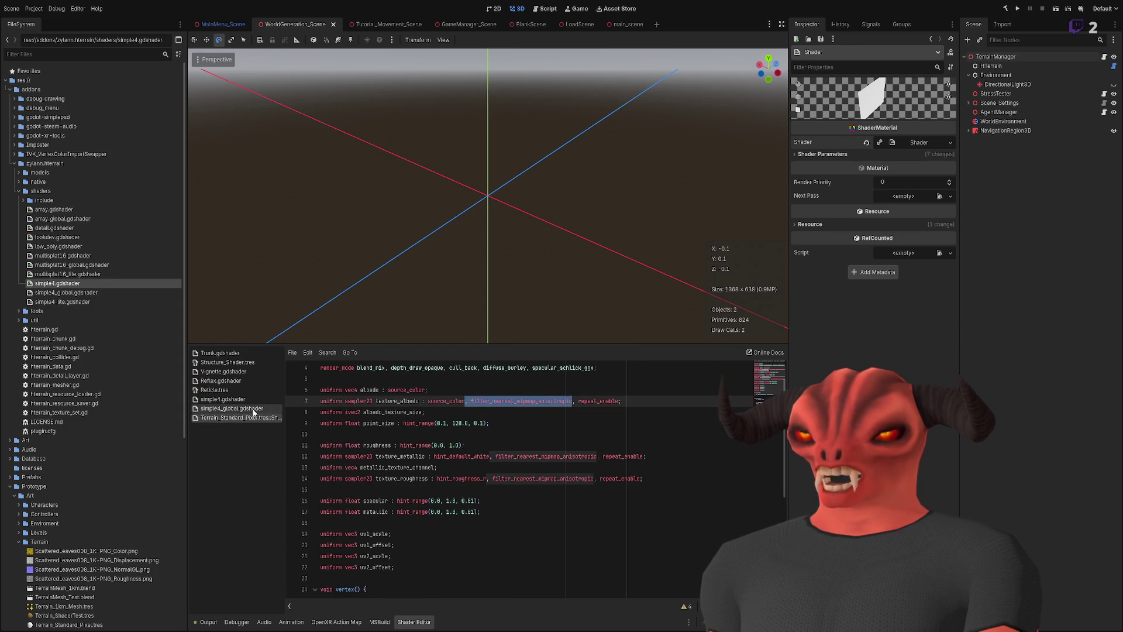
- Paste the hint after source_color on the u_ground_albedo_bump samplers, lines 30–33 of simple4.gdshader
click(253, 409)
click(245, 399)
click(490, 490)
key(ctrl+v)
click(490, 501)
key(ctrl+v)
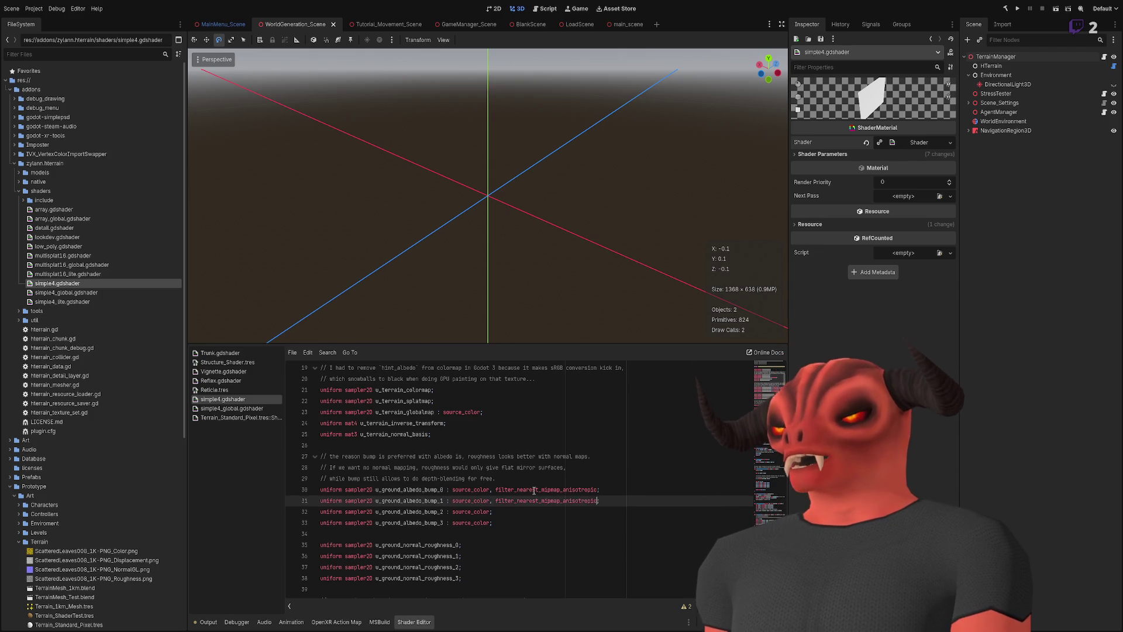
key(Down)
key(Left)
key(ctrl+v)
key(Down)
key(Left)
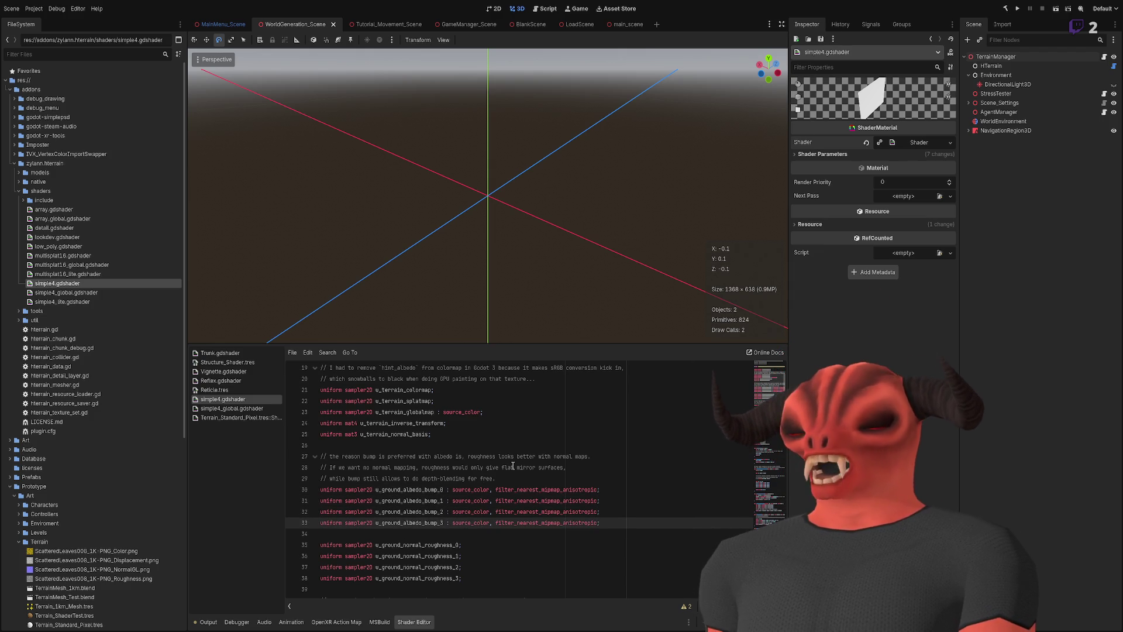
scroll(512, 465, down, 2)
click(458, 478)
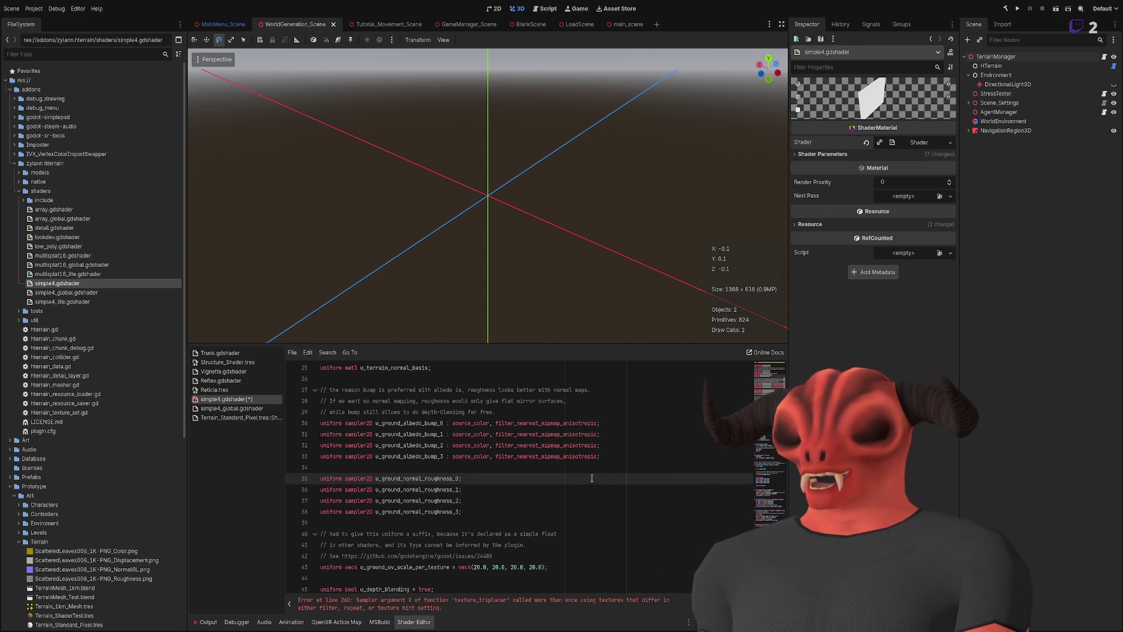
scroll(592, 474, down, 20)
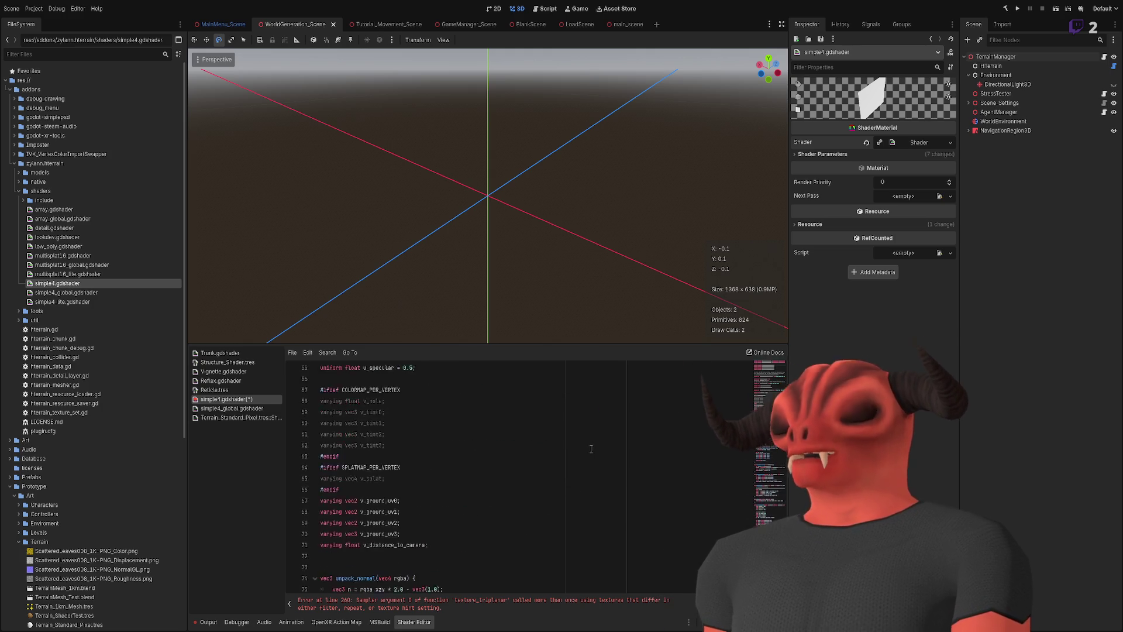
scroll(526, 473, down, 4)
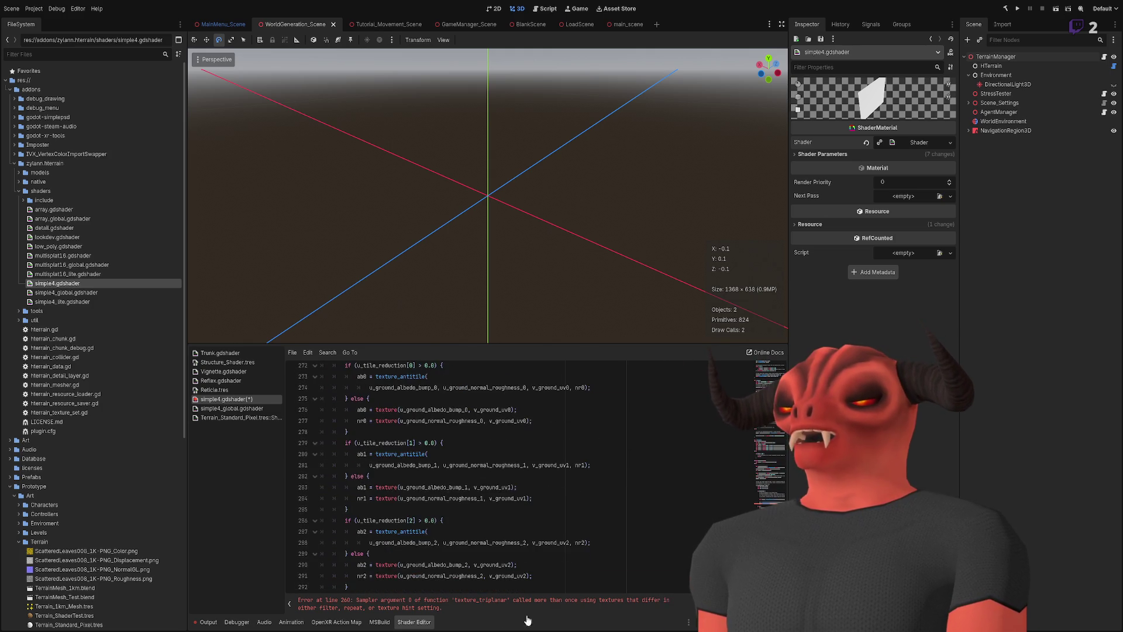
click(478, 599)
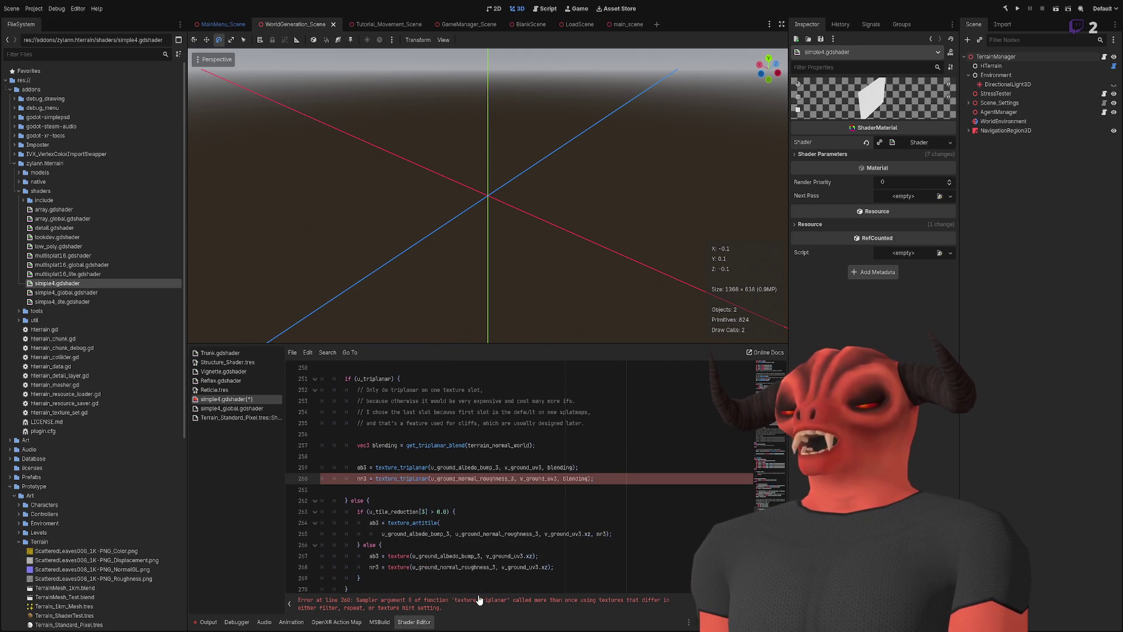
double_click(500, 478)
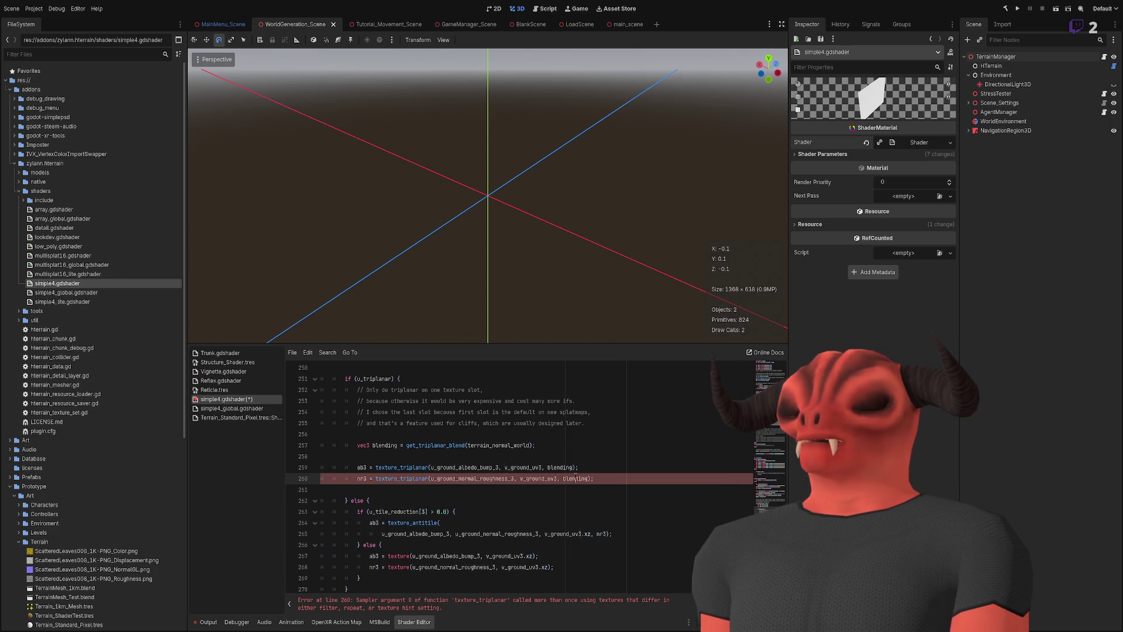
click(629, 472)
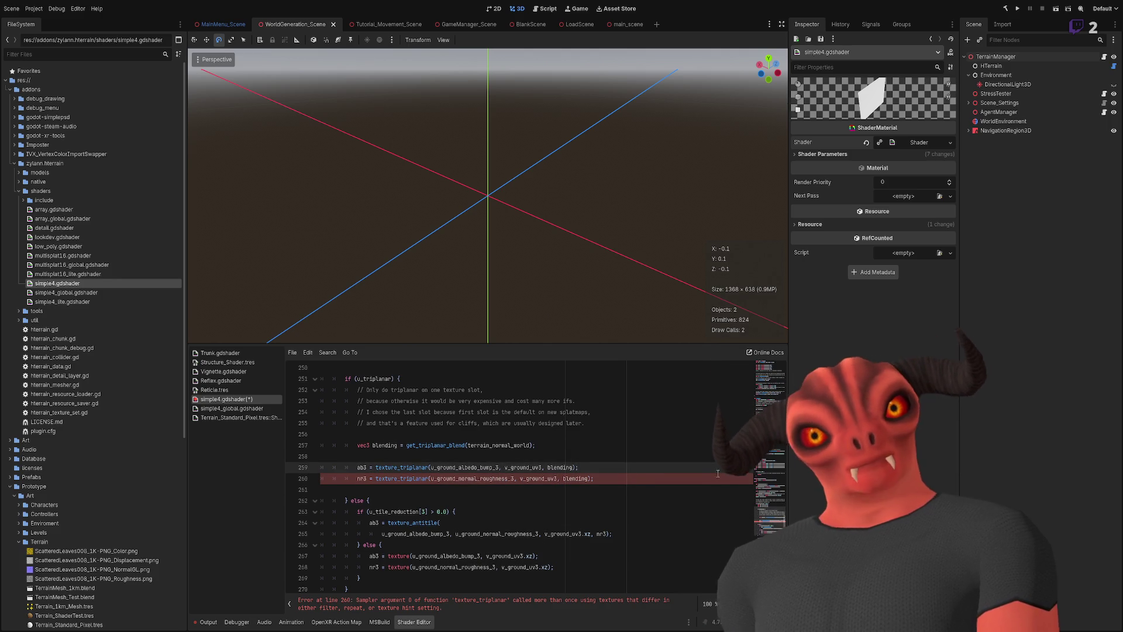
drag(766, 496, 772, 359)
scroll(624, 472, down, 9)
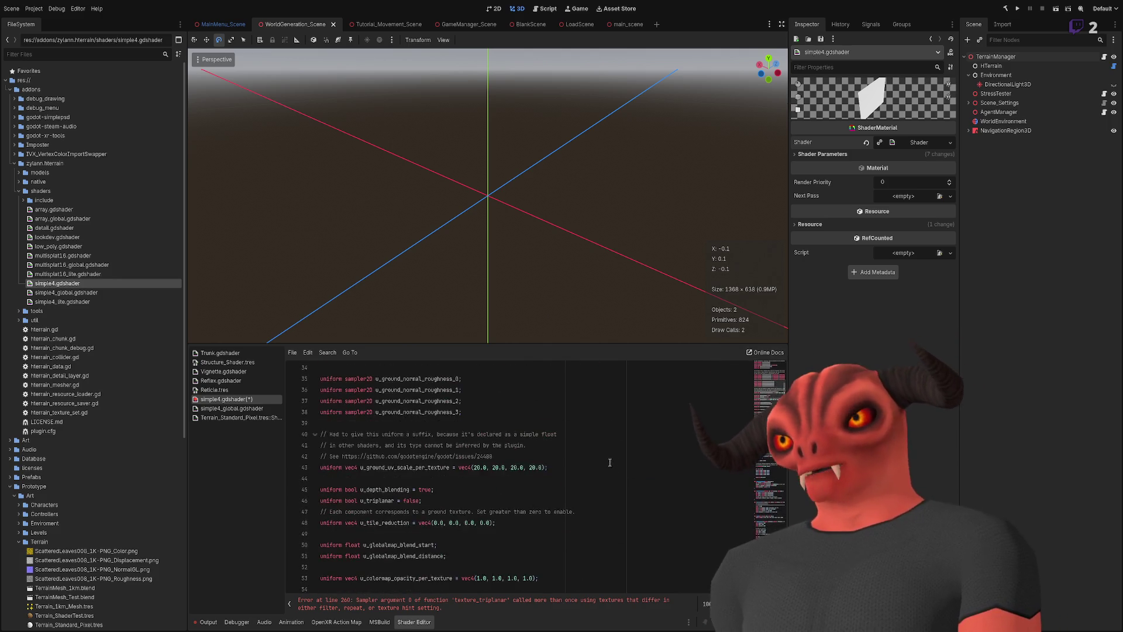
click(467, 445)
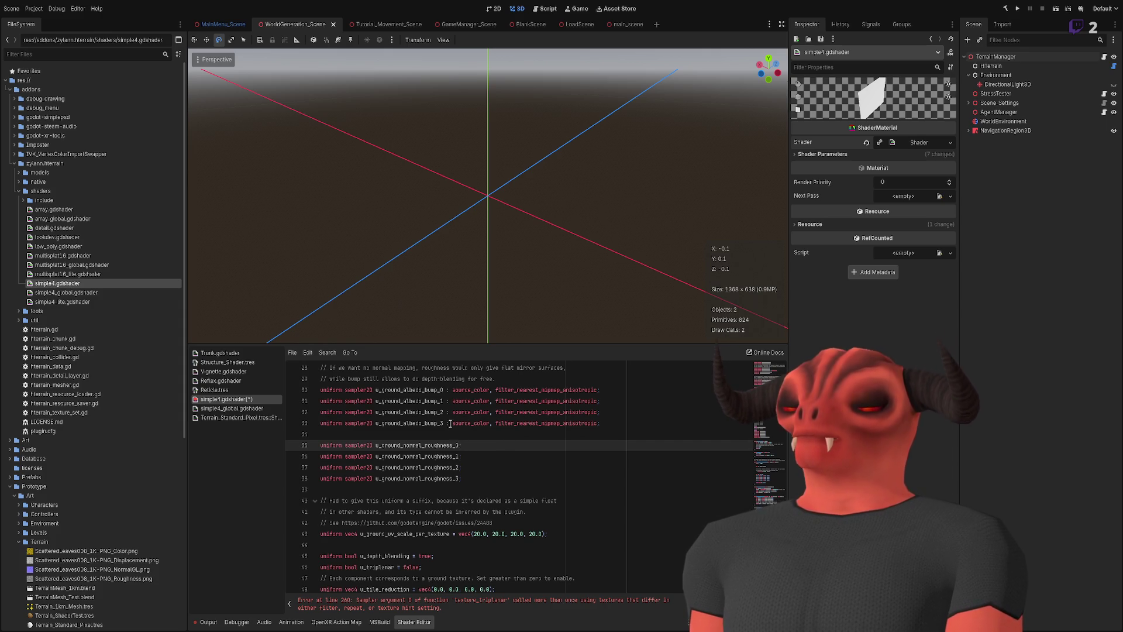
scroll(444, 431, up, 1)
double_click(474, 424)
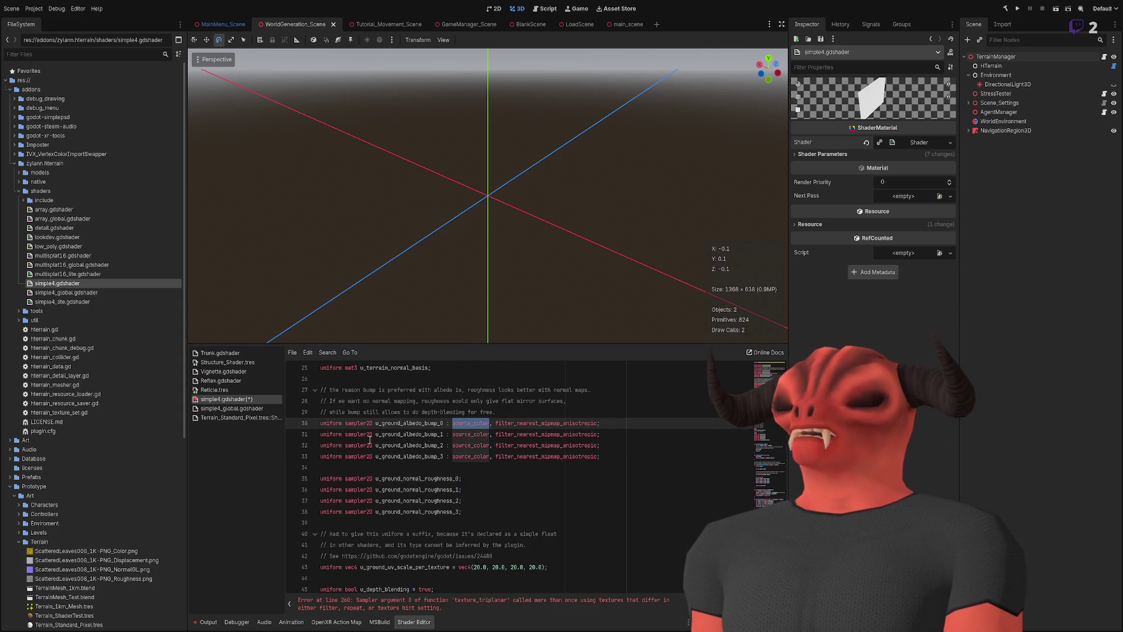
scroll(434, 478, down, 2)
scroll(438, 478, up, 7)
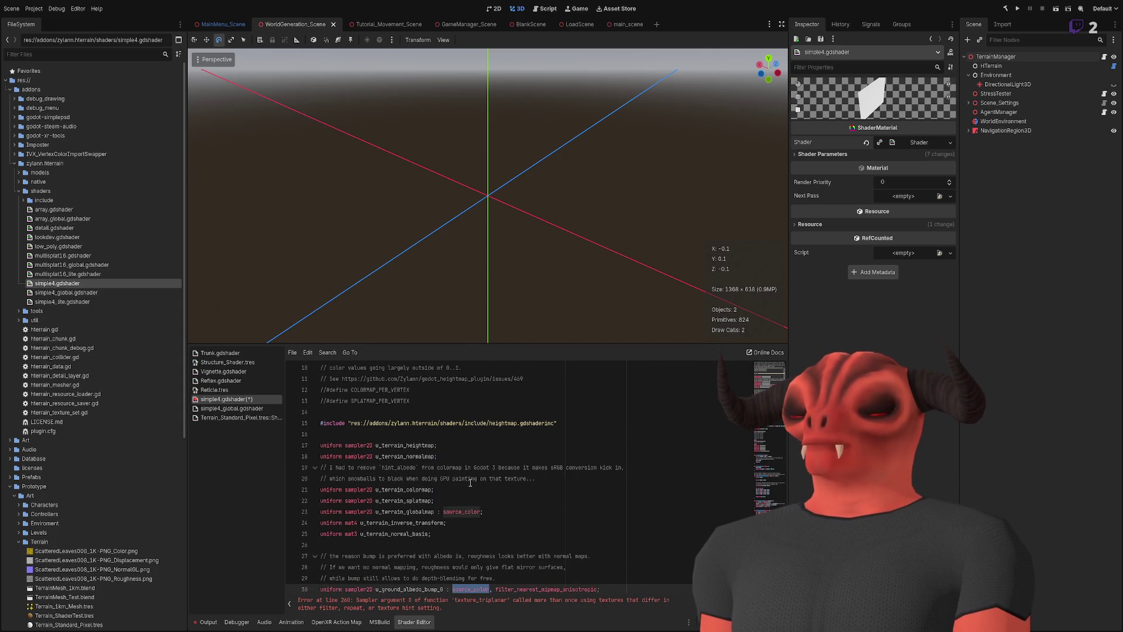
scroll(496, 487, down, 5)
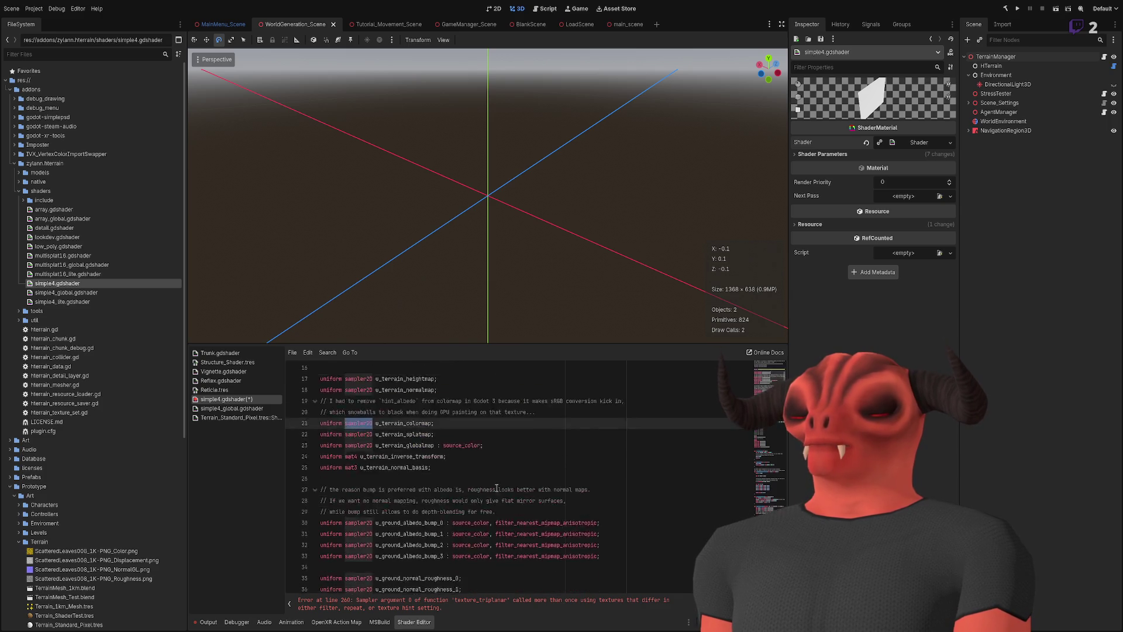
scroll(496, 488, down, 1)
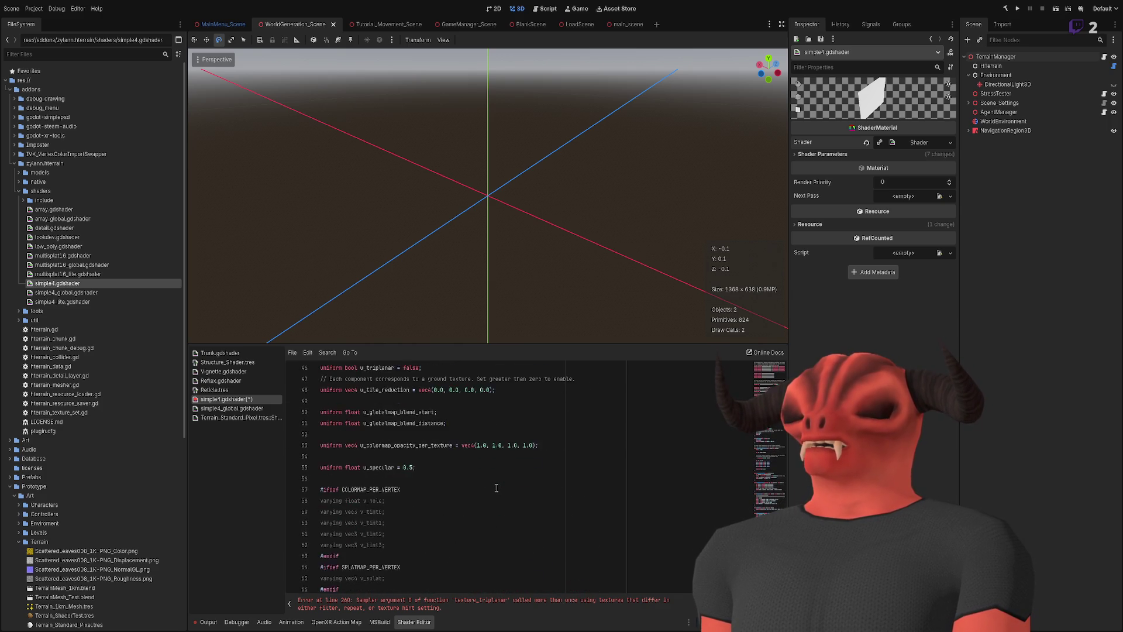
click(459, 445)
- Paste the anisotropic filter hint onto the normal-roughness samplers on lines 35–38 and save
key(ctrl+v)
key(Down)
key(ctrl+v)
key(Down)
key(Down)
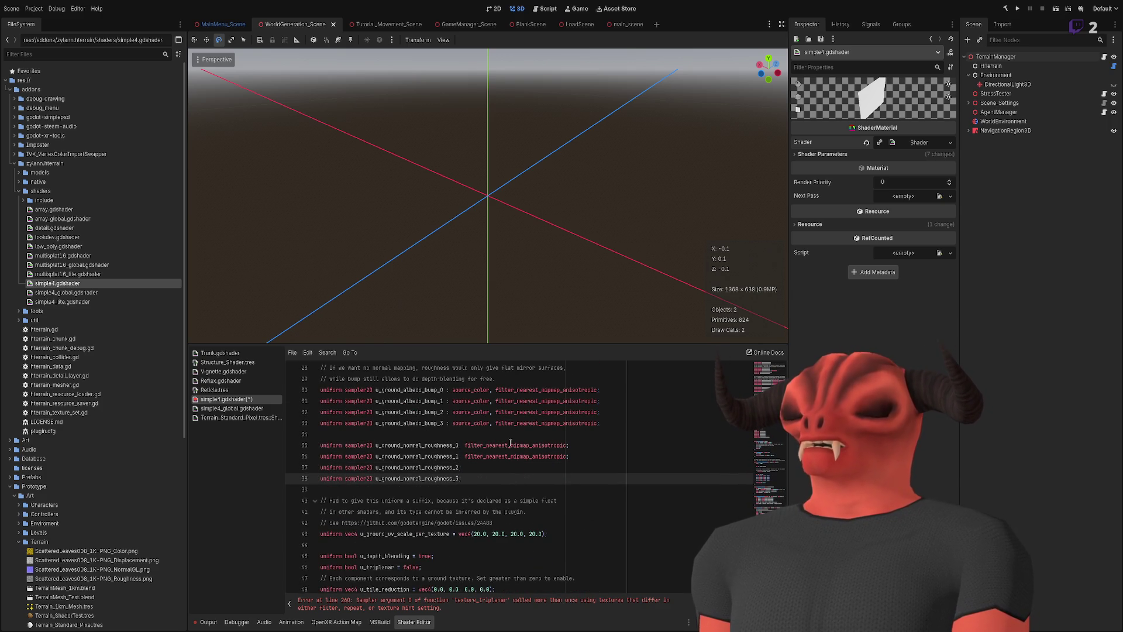
text(, filter_nearest_mipmap_anisotropic)
key(Up)
click(575, 438)
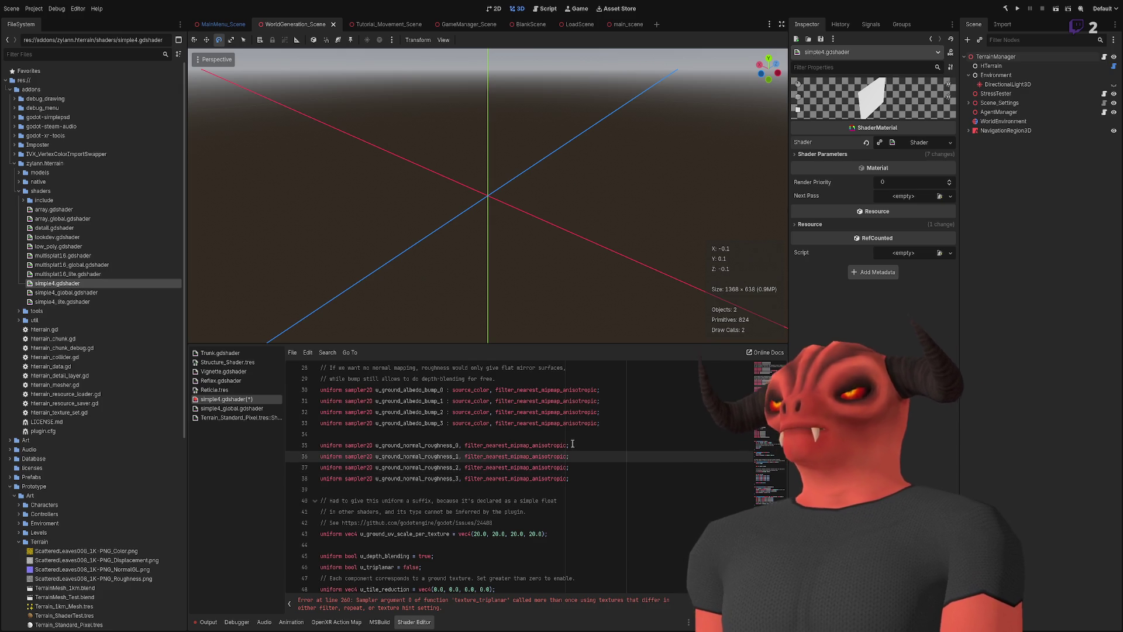
key(ctrl+s)
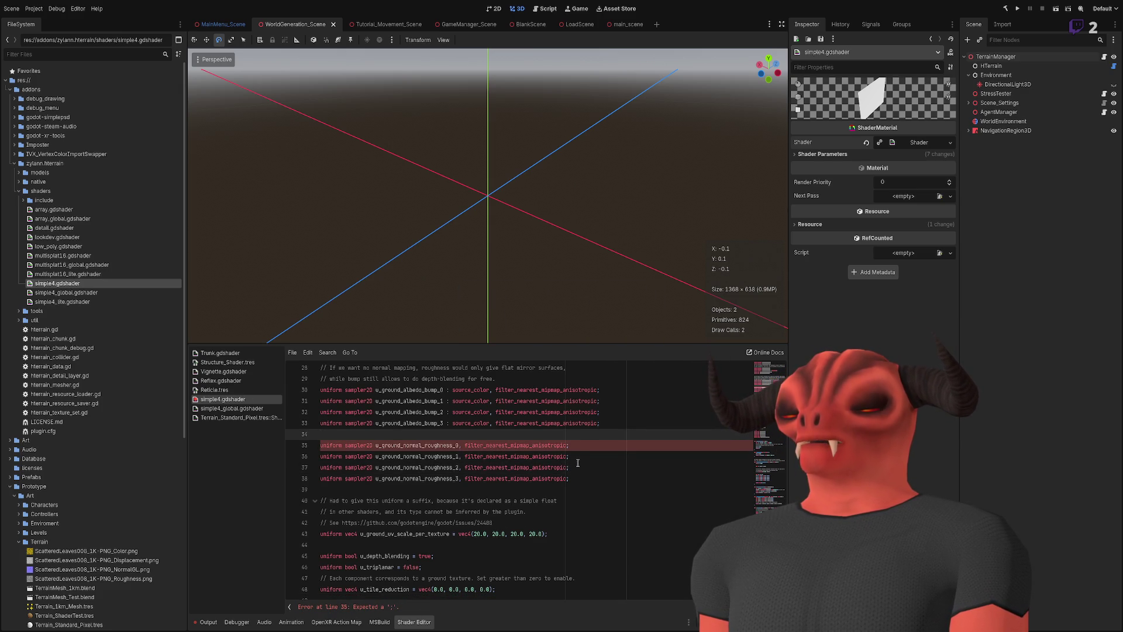
- Replace the stray commas on lines 35 and 37 with colons, then run the scene with F6
click(462, 445)
key(BackSpace)
text(:)
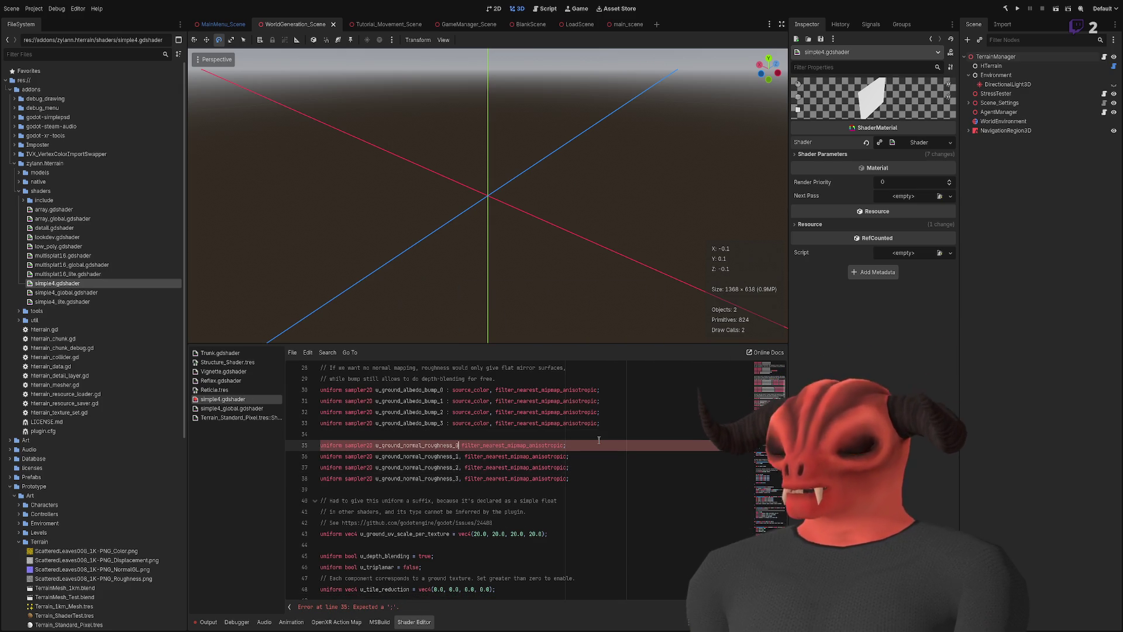
key(Left)
key(Down)
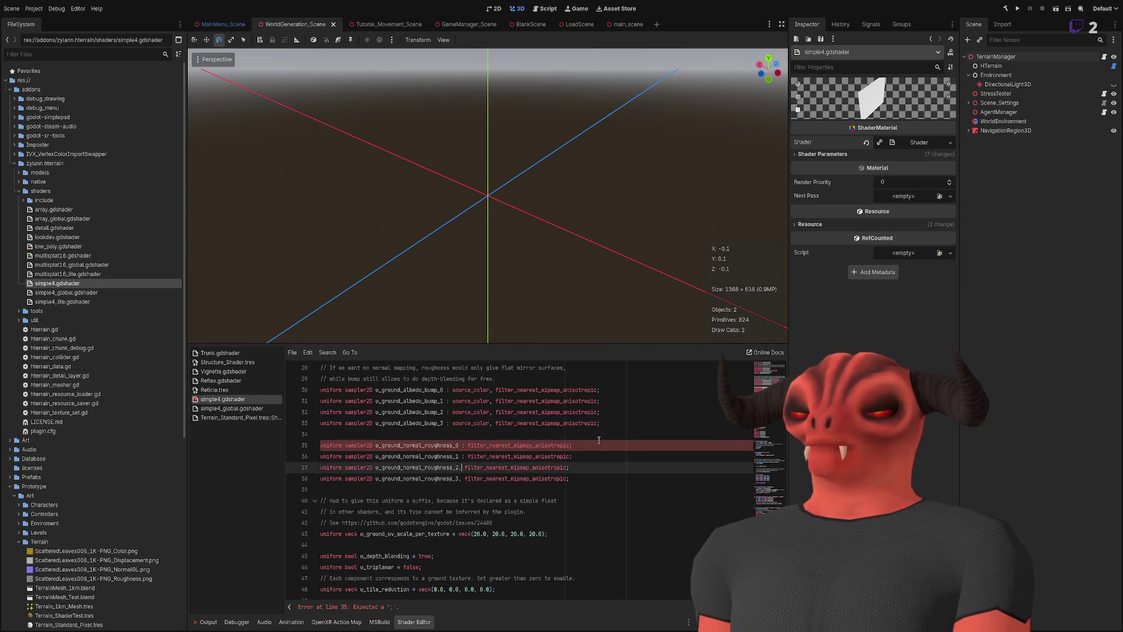
key(Delete)
text(:)
key(Down)
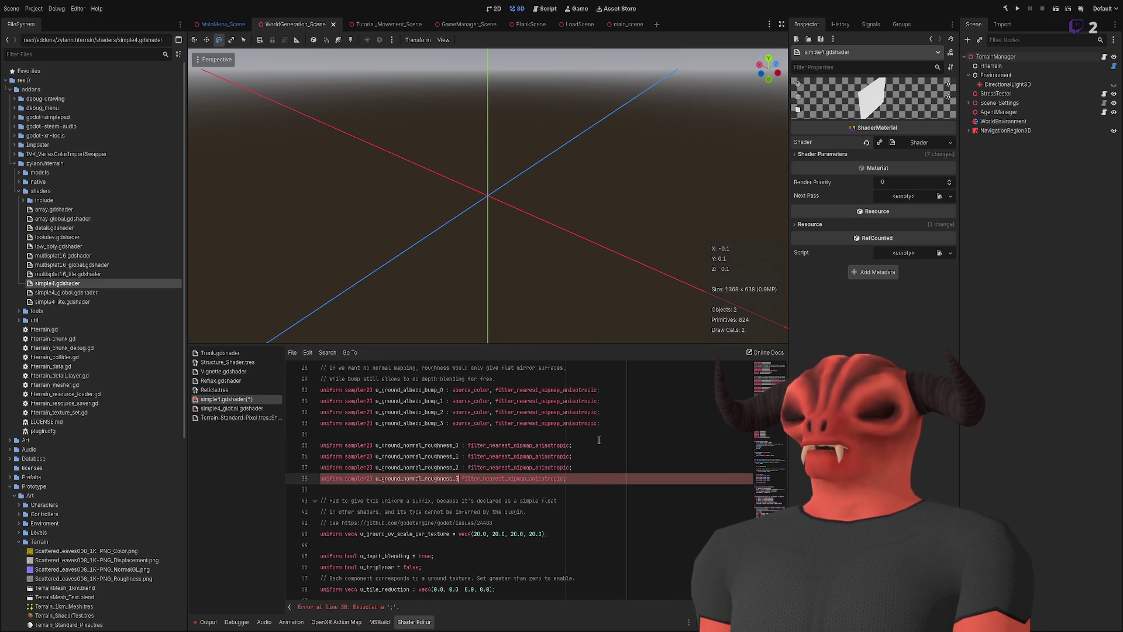
click(590, 477)
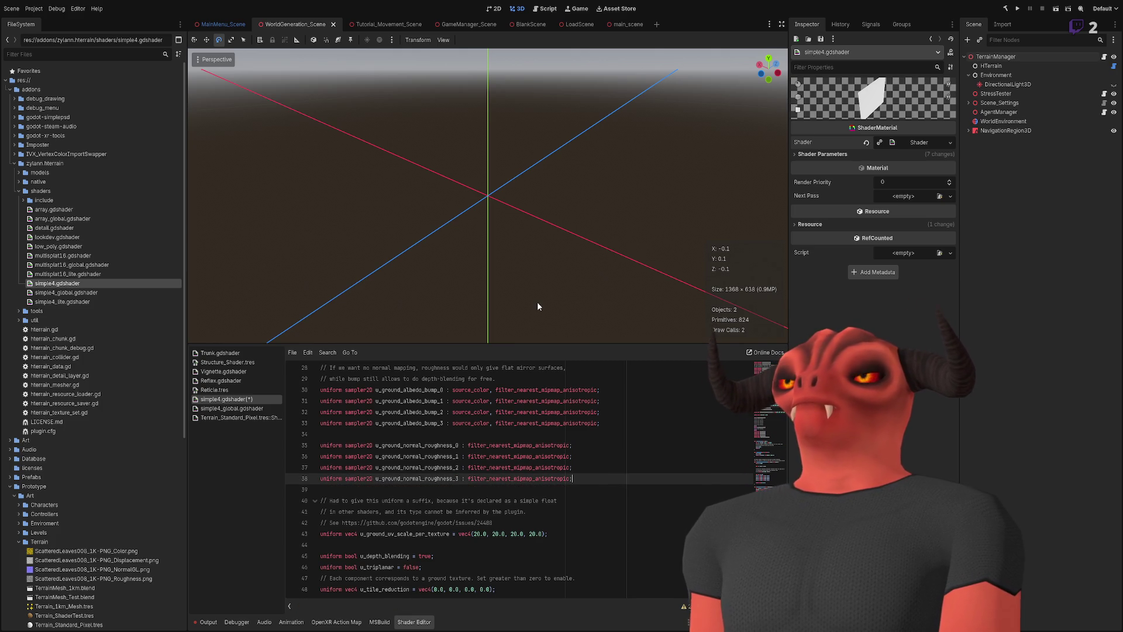
drag(537, 306, 594, 229)
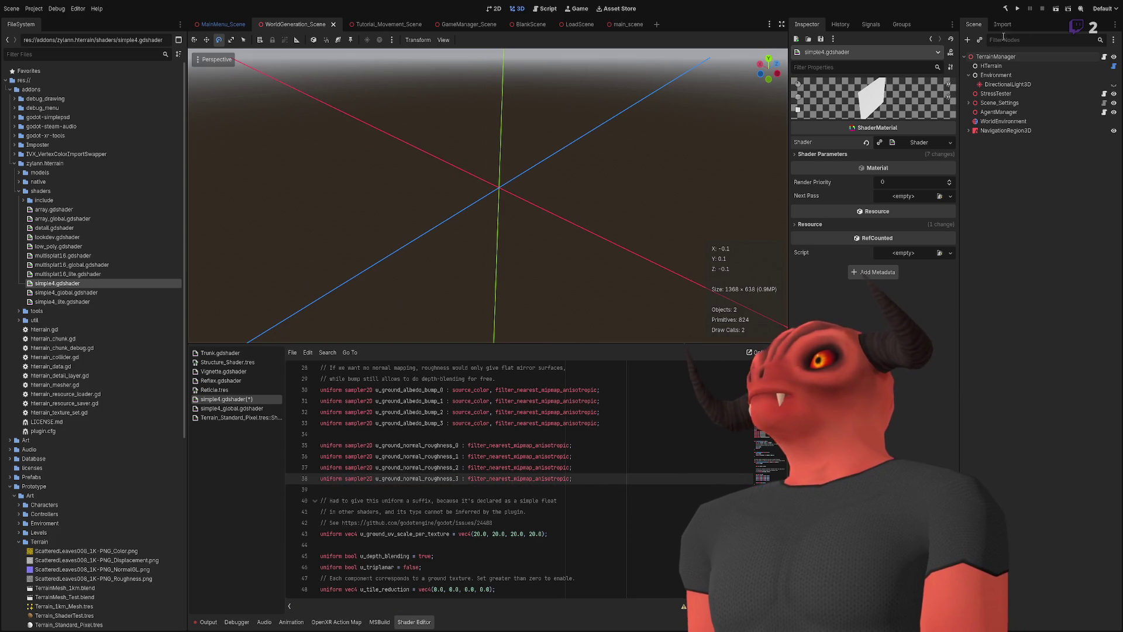
key(F6)
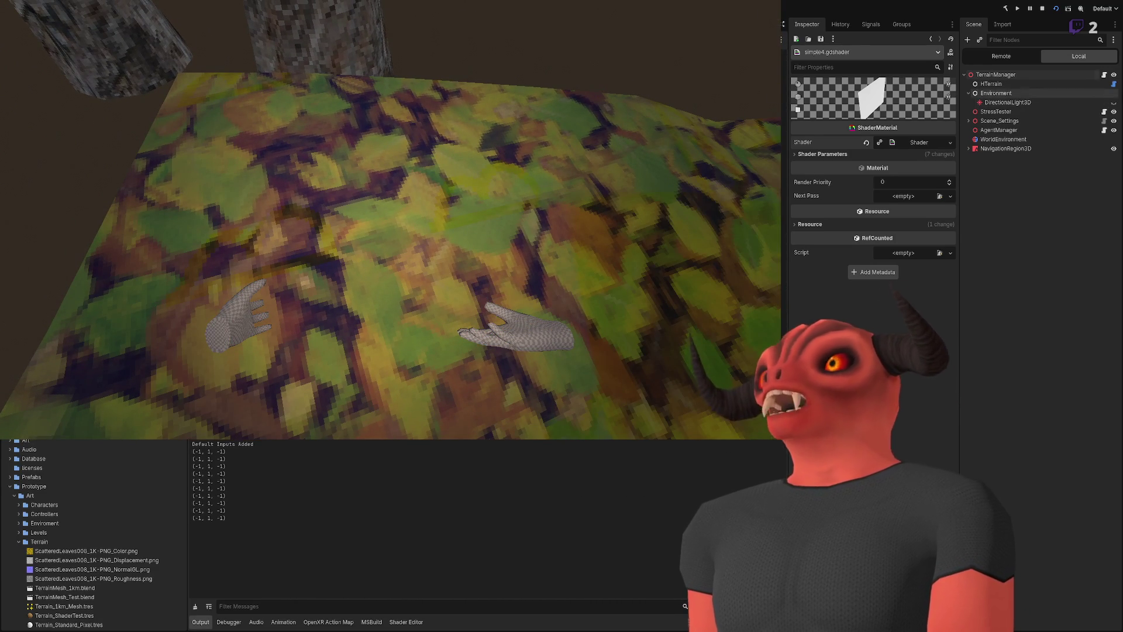
click(1000, 56)
click(964, 150)
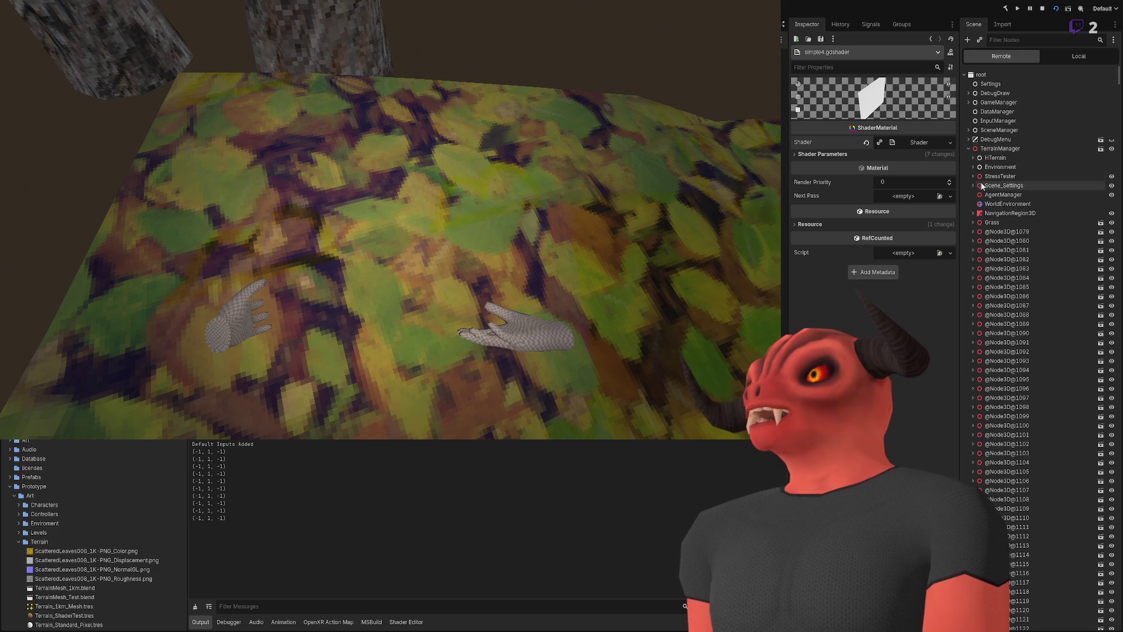
click(972, 157)
click(993, 169)
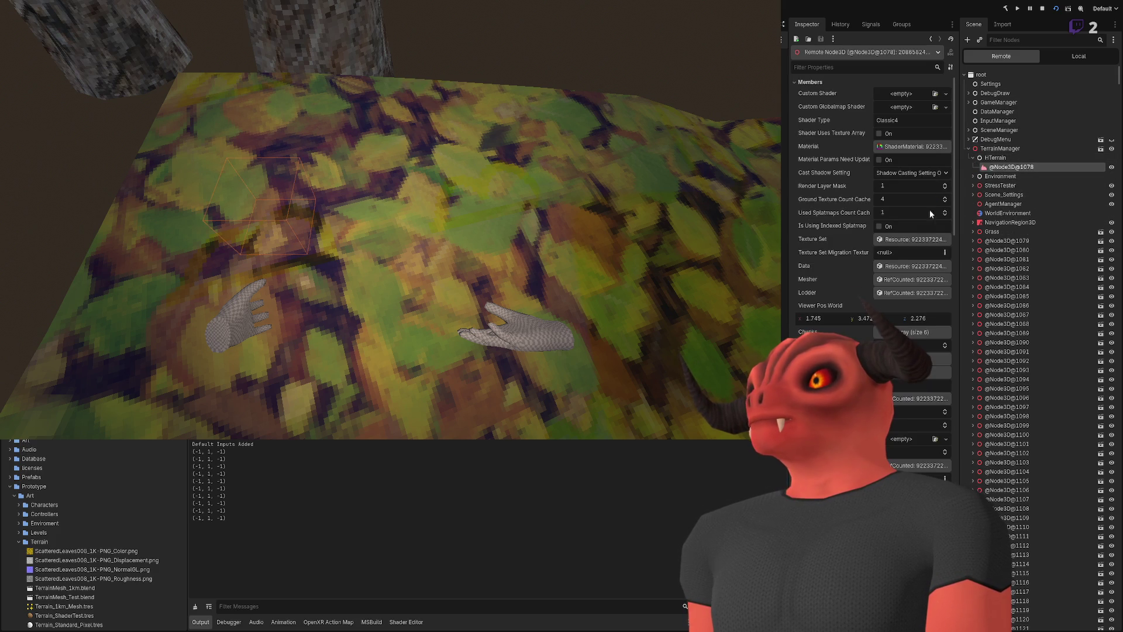
click(912, 146)
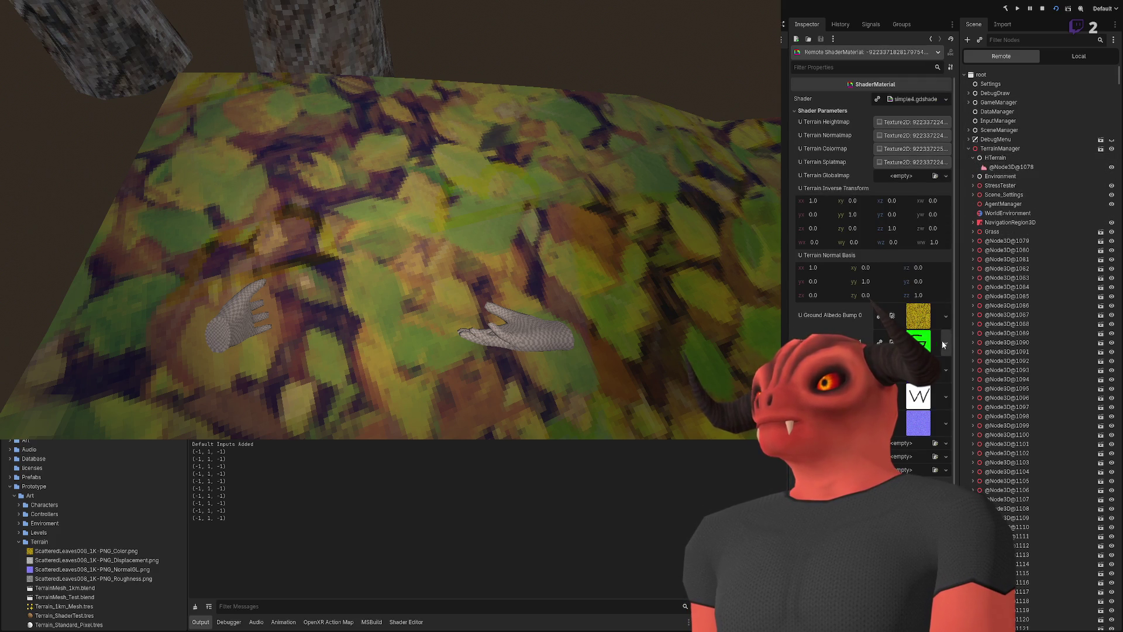
scroll(838, 299, down, 4)
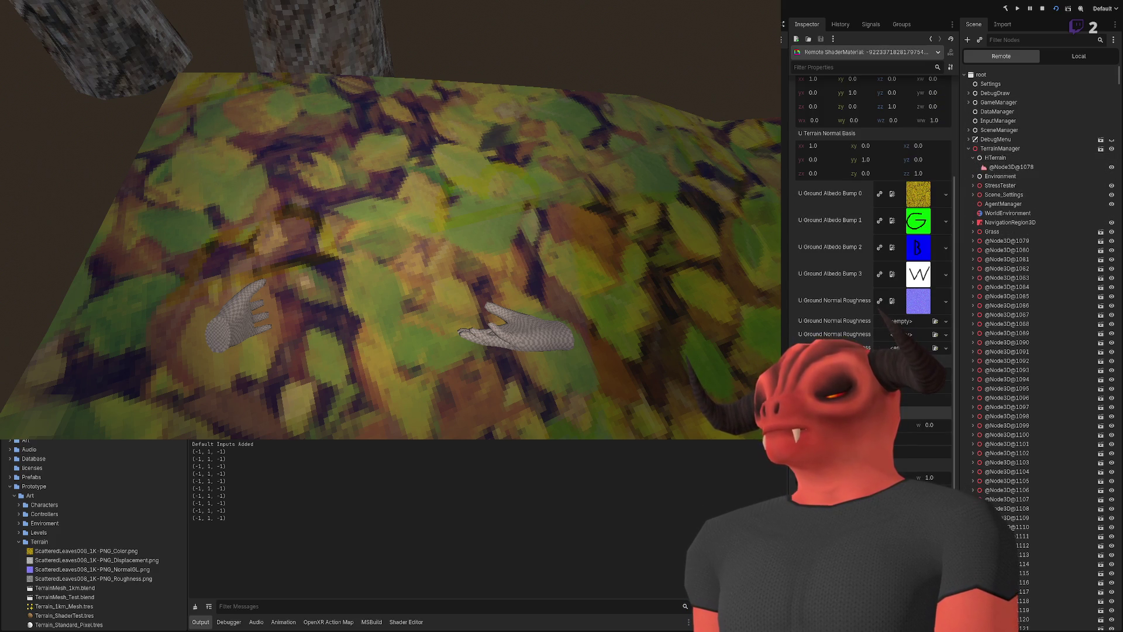
click(887, 427)
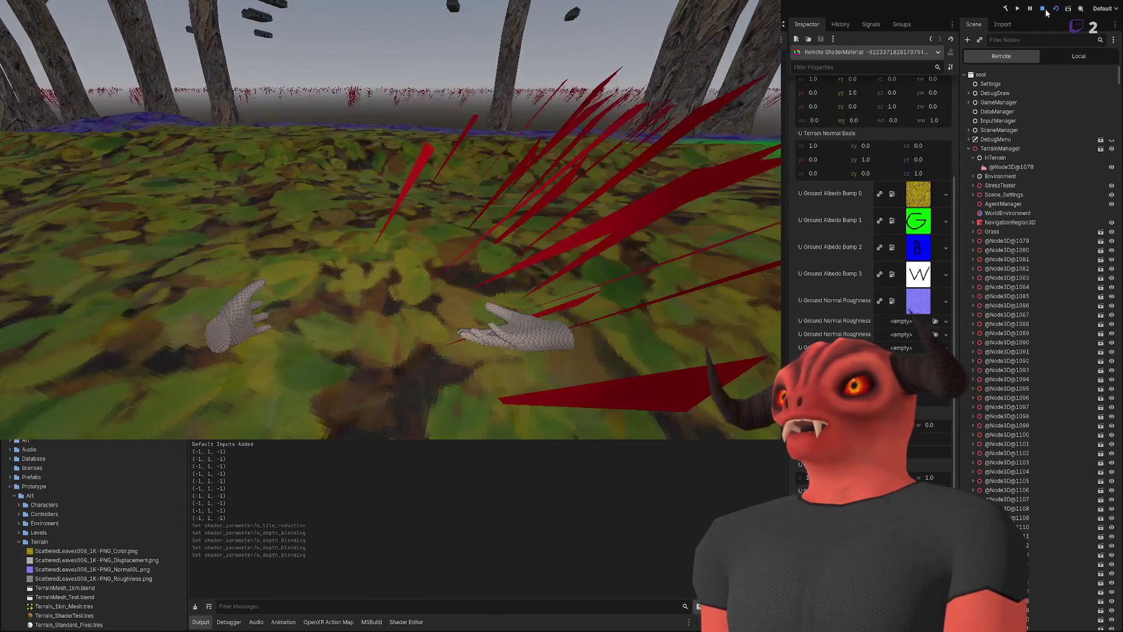
- Hit the toolbar Stop button to end the running game and return to the WorldGeneration 3D view
click(1044, 9)
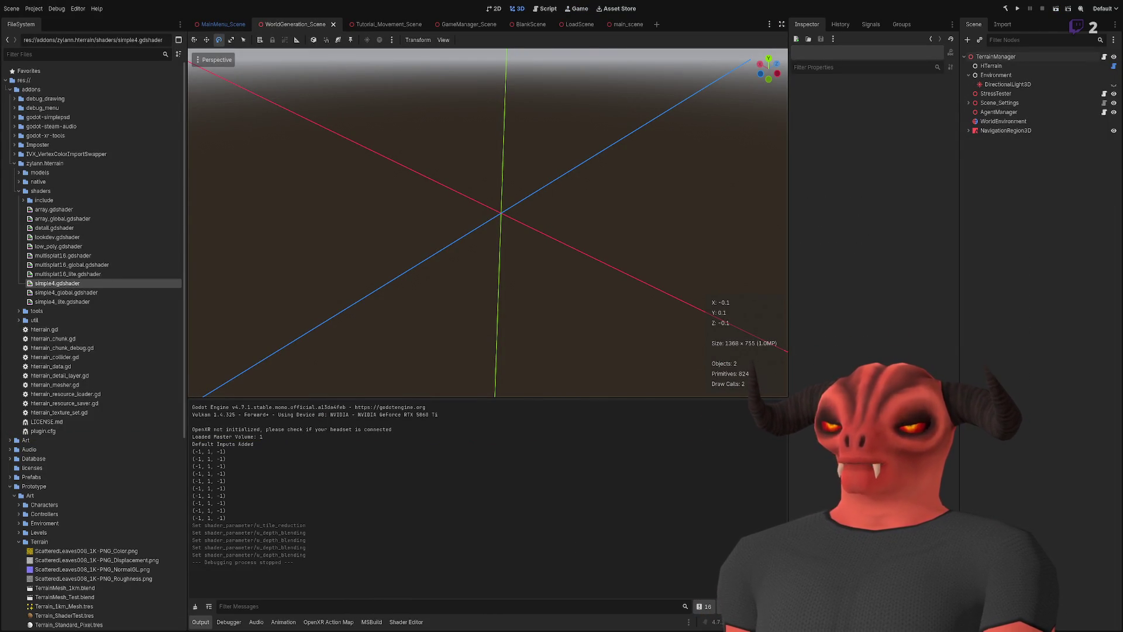
- In Terrain_Layer.cs, add 'albedoBump = new Texture2D();' on line 27 inside the null check
key(alt+Tab)
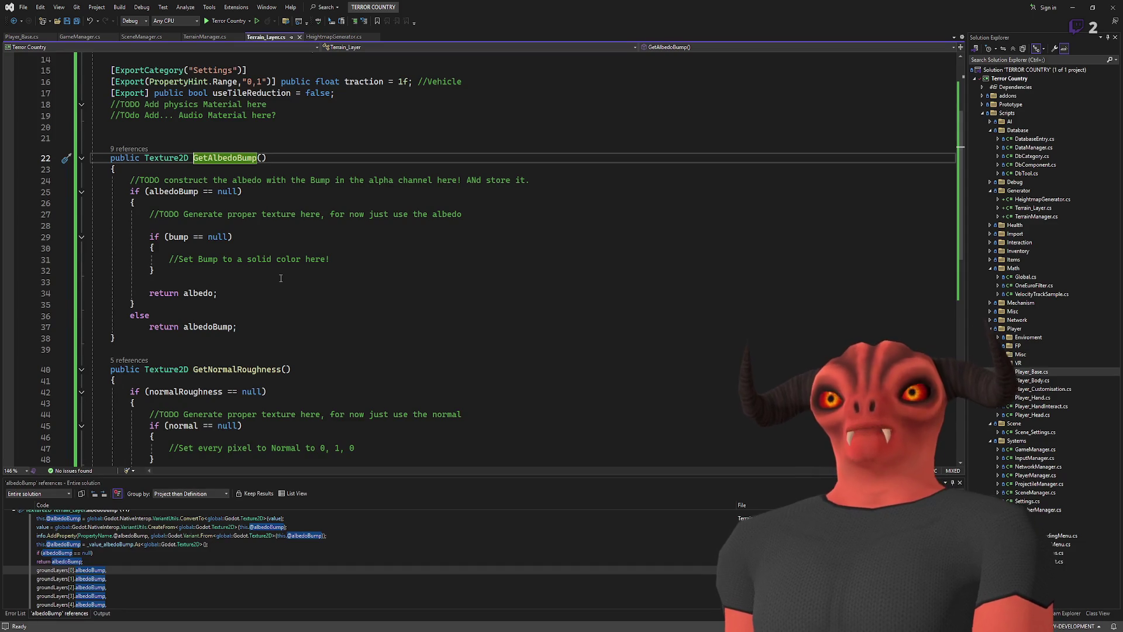
scroll(280, 278, up, 4)
scroll(316, 263, down, 6)
scroll(339, 257, up, 4)
scroll(361, 249, down, 1)
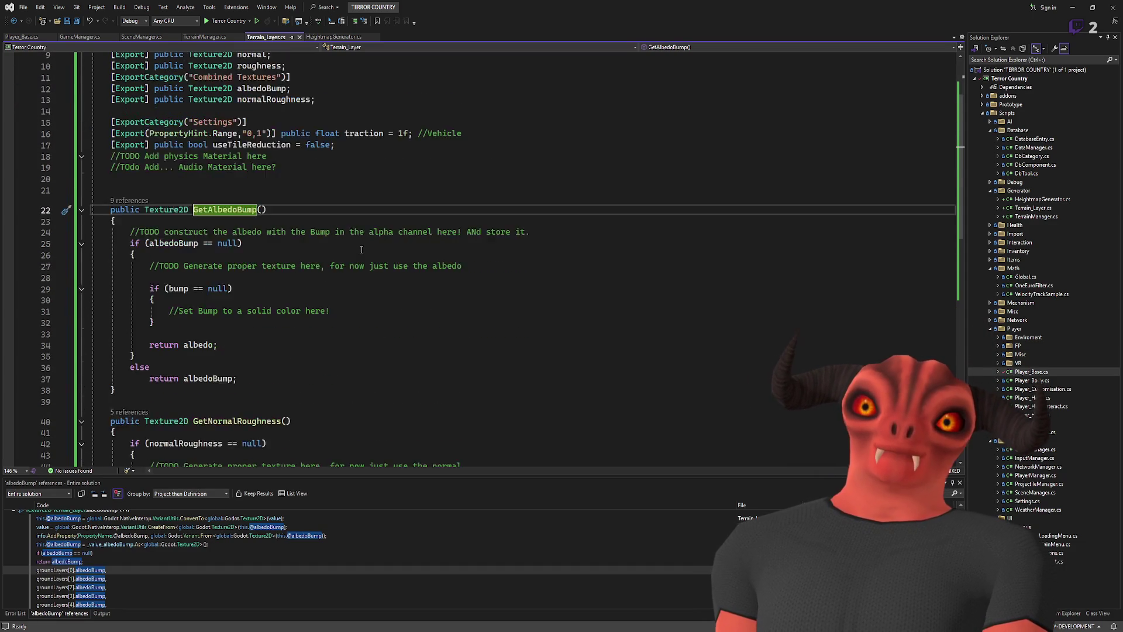
scroll(362, 250, down, 1)
click(164, 210)
click(314, 217)
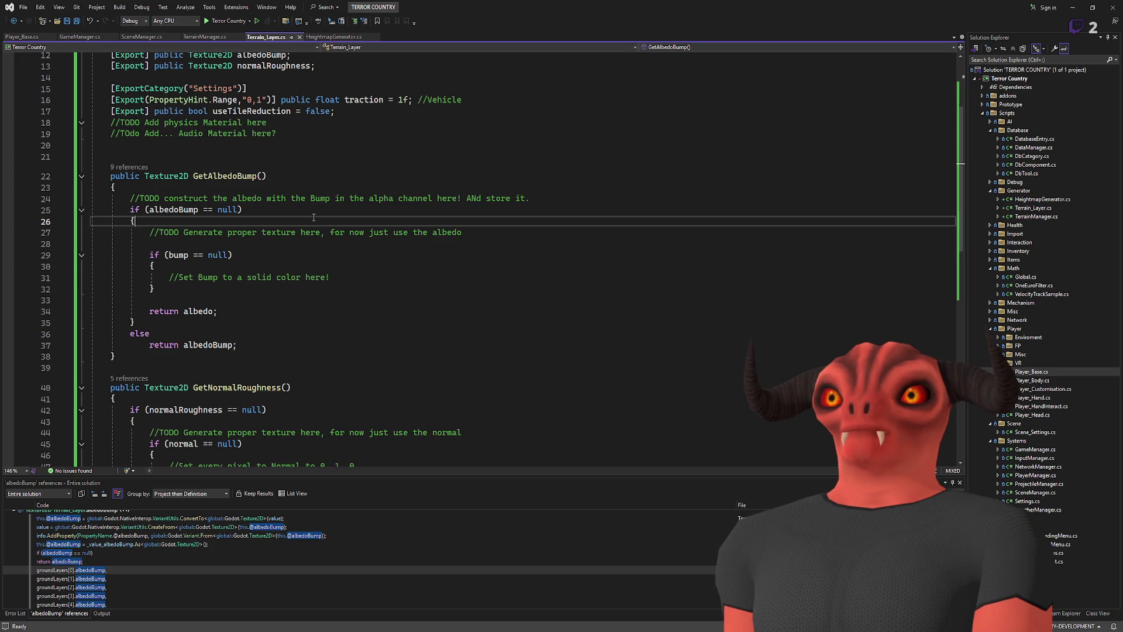
key(Return)
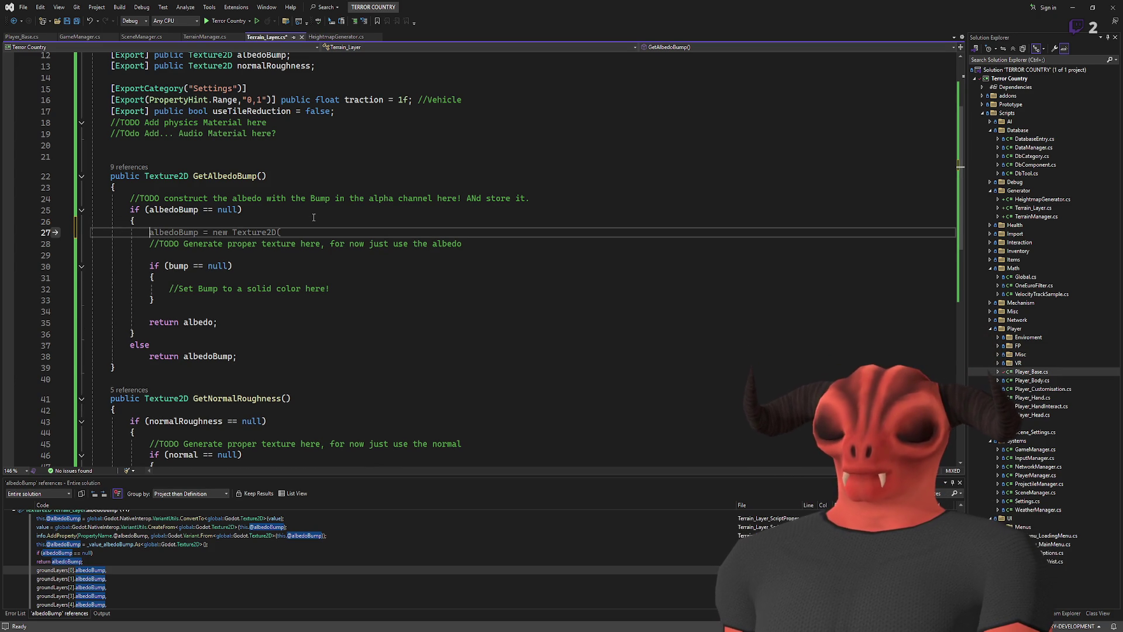
key(Tab)
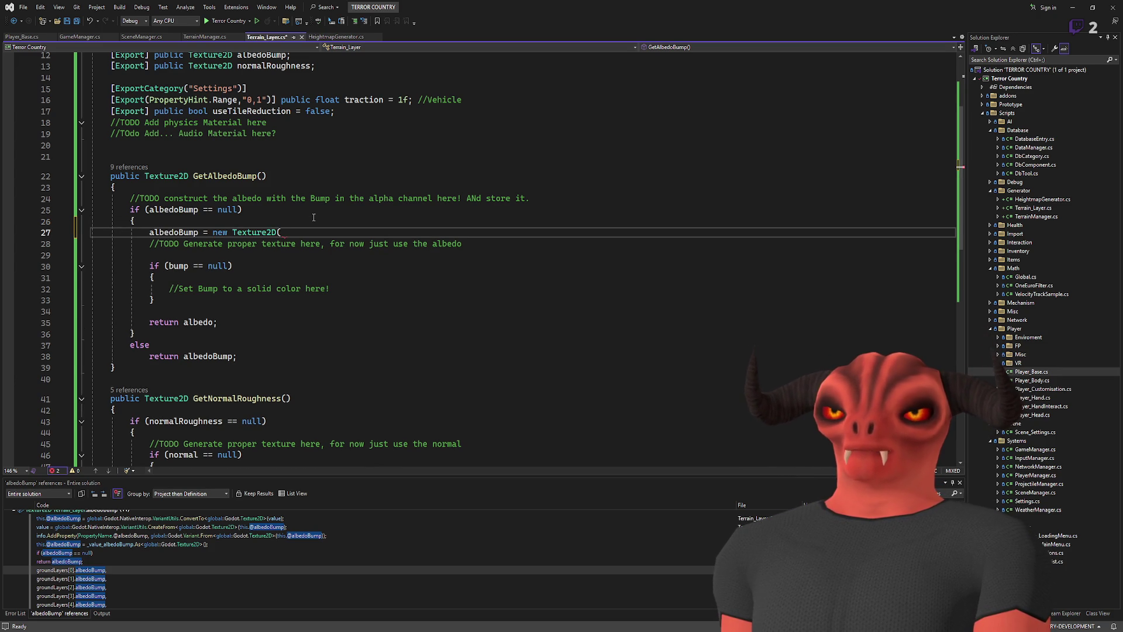
text(;)
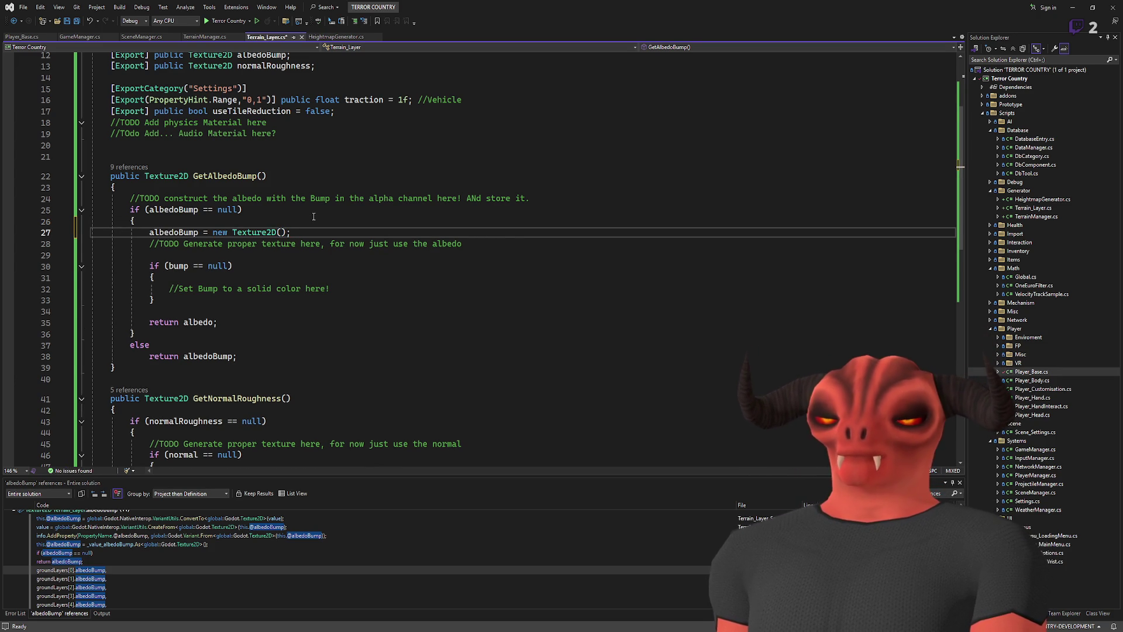
- Check albedo's use in the return statement, then begin an albedo argument in the Texture2D constructor
scroll(223, 224, up, 1)
click(192, 345)
double_click(199, 355)
click(279, 266)
text(albedo.)
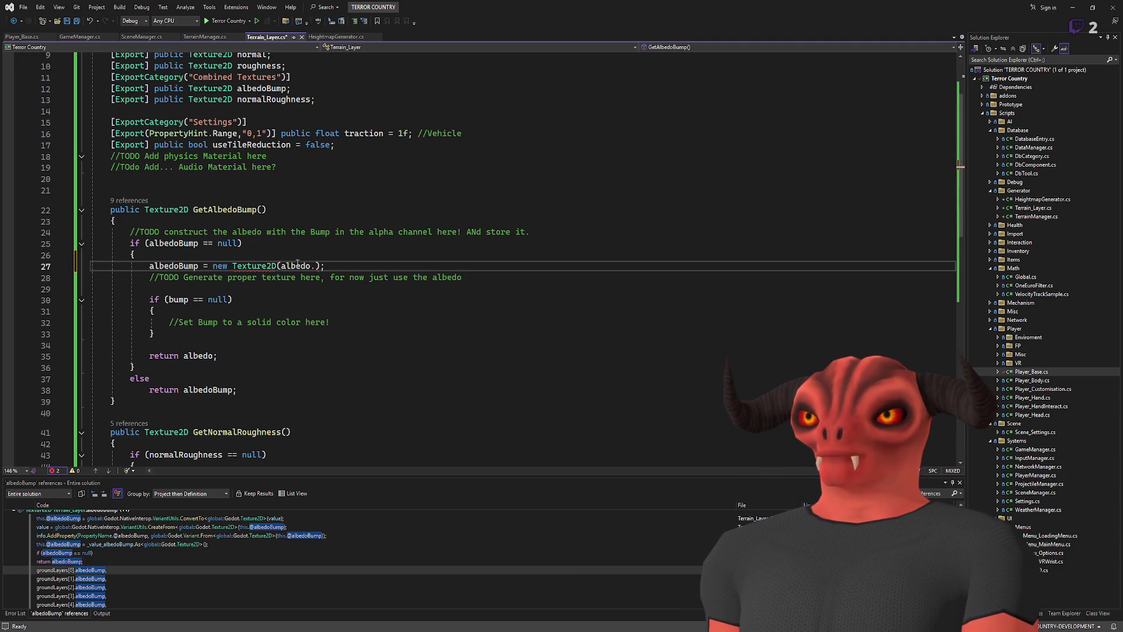
key(BackSpace)
key(BackSpace)
key(BackSpace)
key(BackSpace)
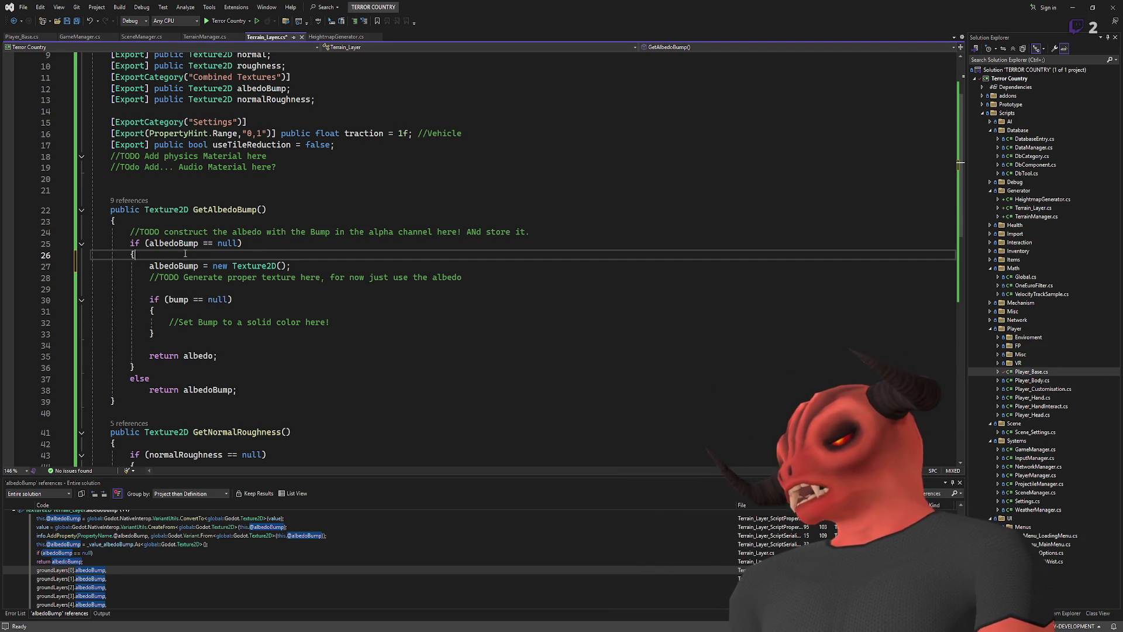
- Replace line 27's Texture2D assignment with 'albedo.GetImage();'
key(Down)
key(shift+End)
key(BackSpace)
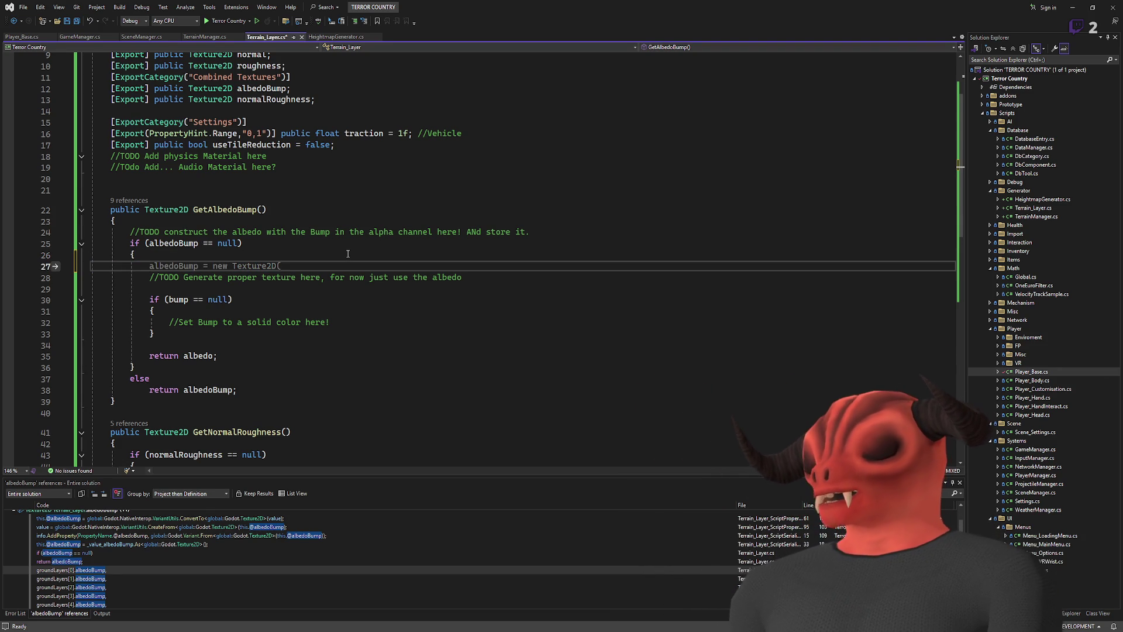
text(albedo.y.)
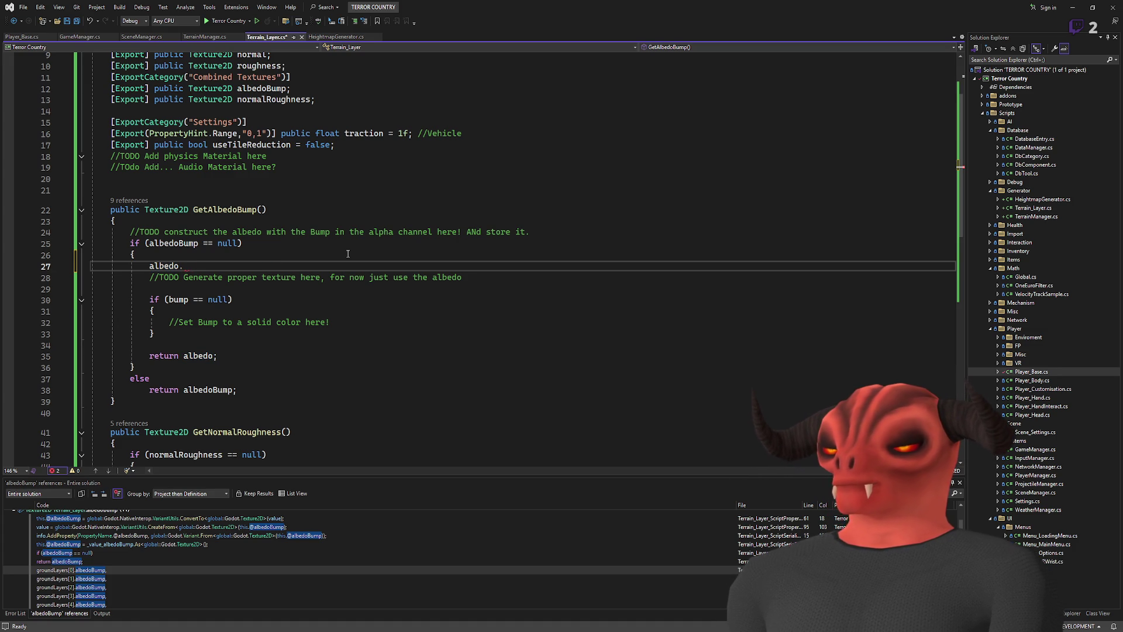
text(p)
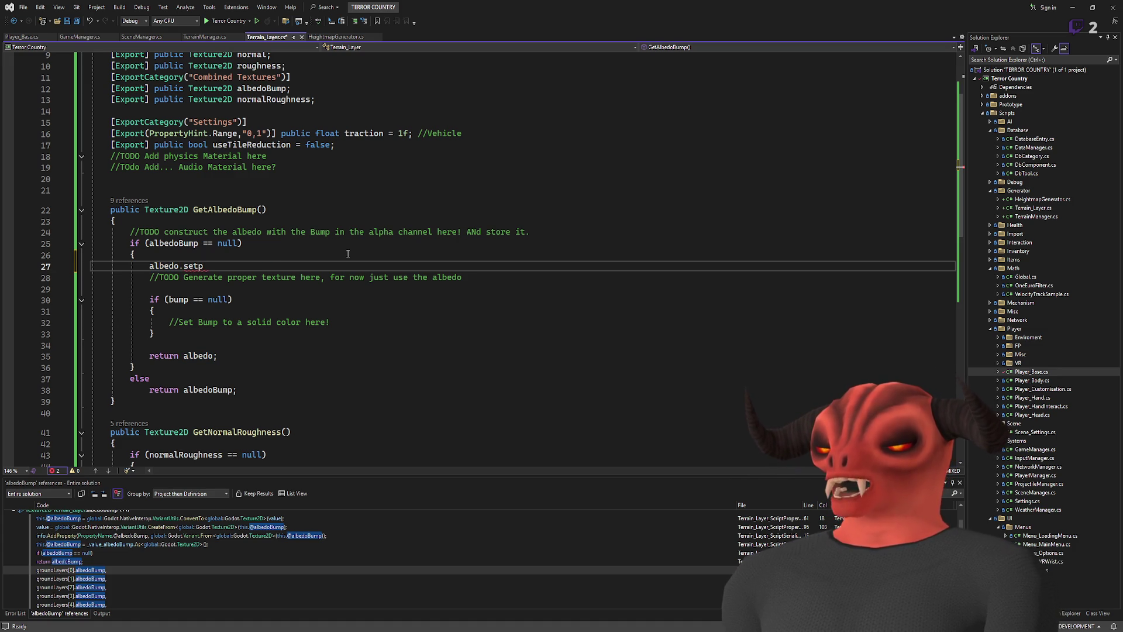
key(BackSpace)
key(BackSpace)
key(BackSpace)
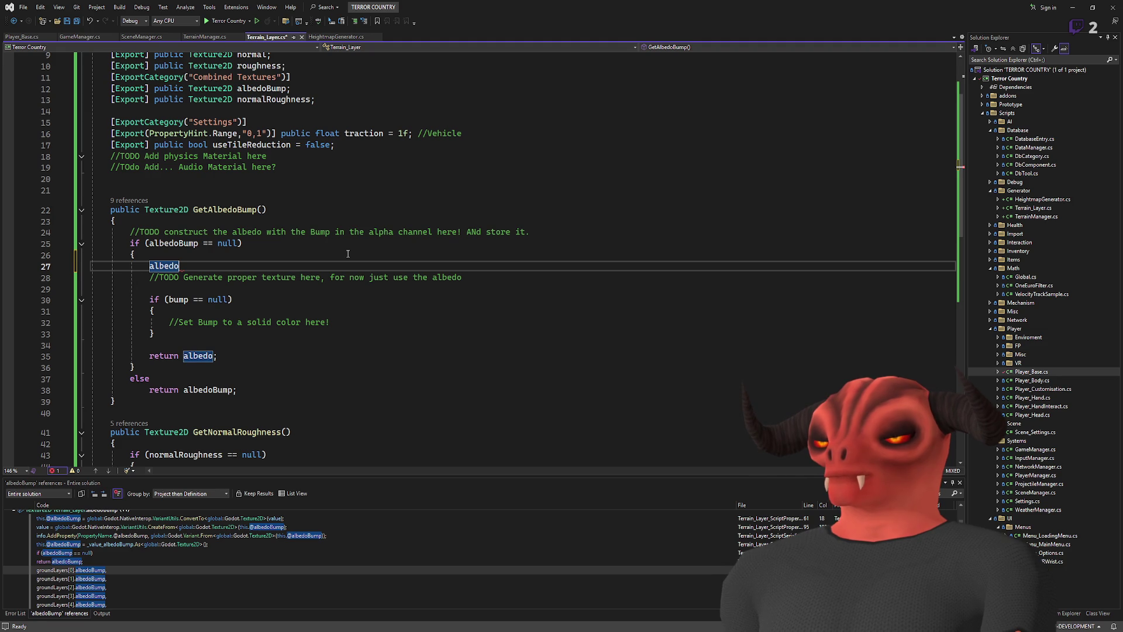
text(.)
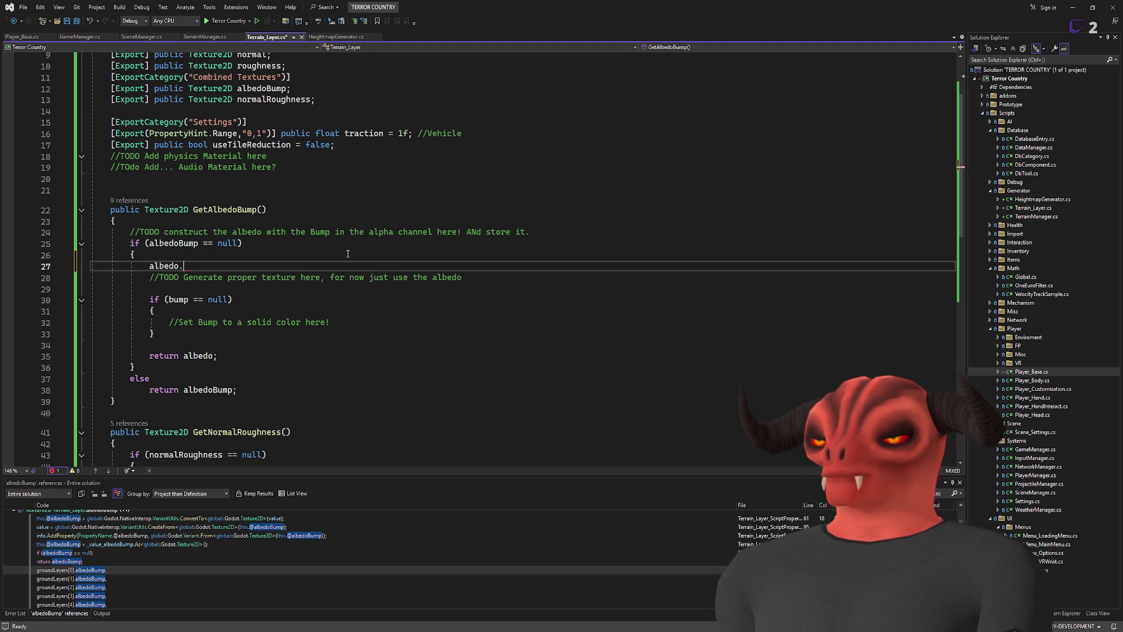
text(,to)
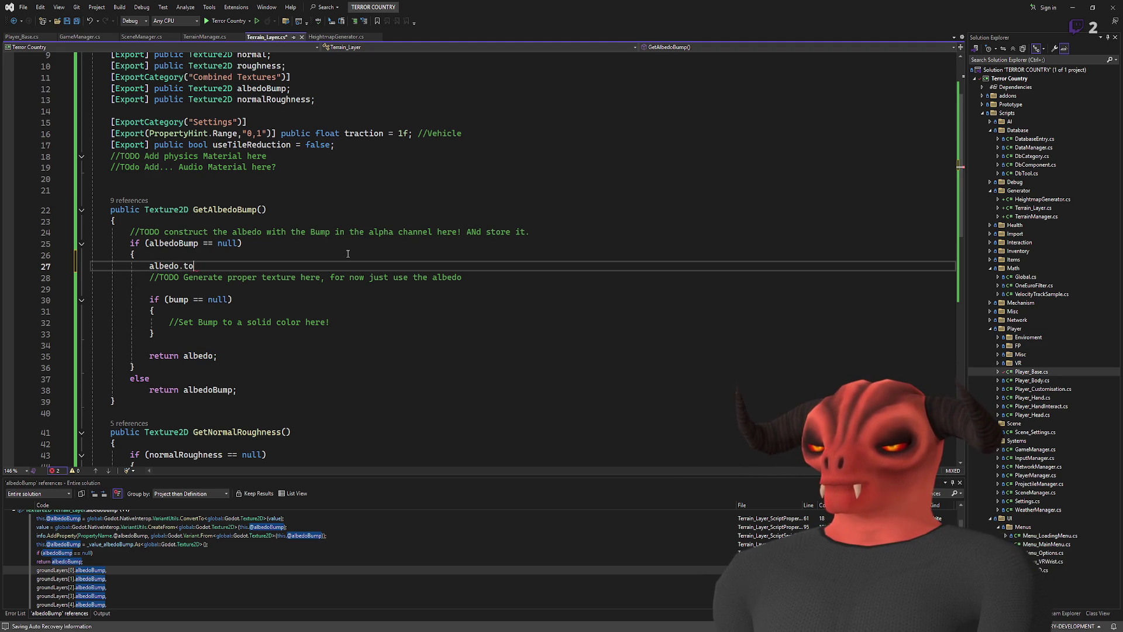
text(image)
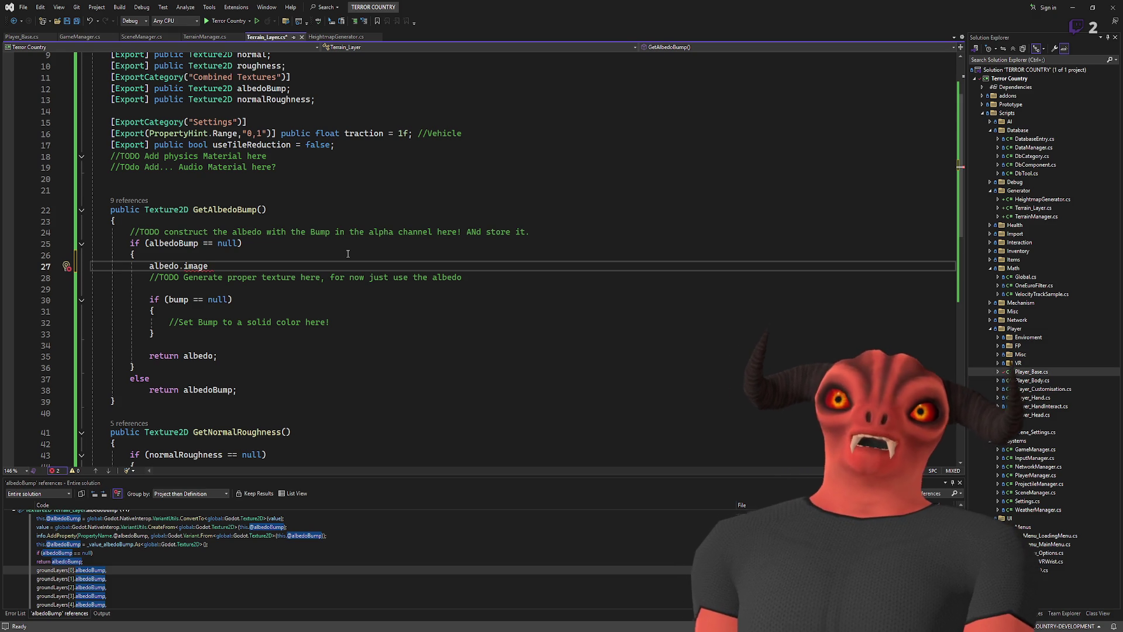
key(BackSpace)
key(BackSpace)
key(BackSpace)
key(BackSpace)
key(BackSpace)
text(GetImage();)
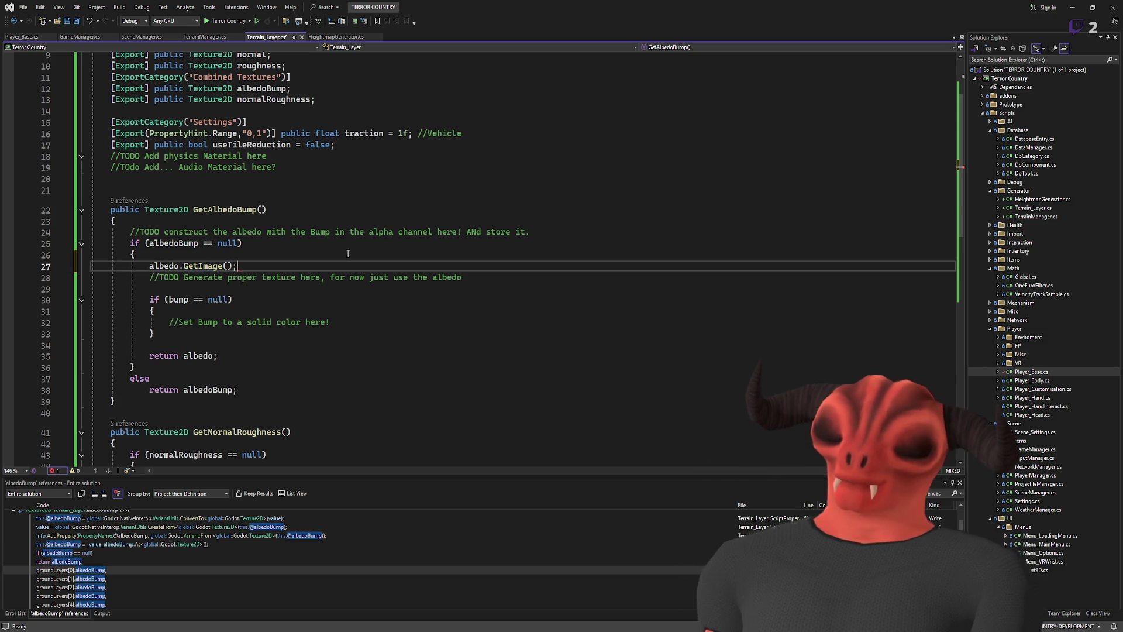
- Prefix line 27 with 'Image AlbedoBump =' and open a new line below it
key(Home)
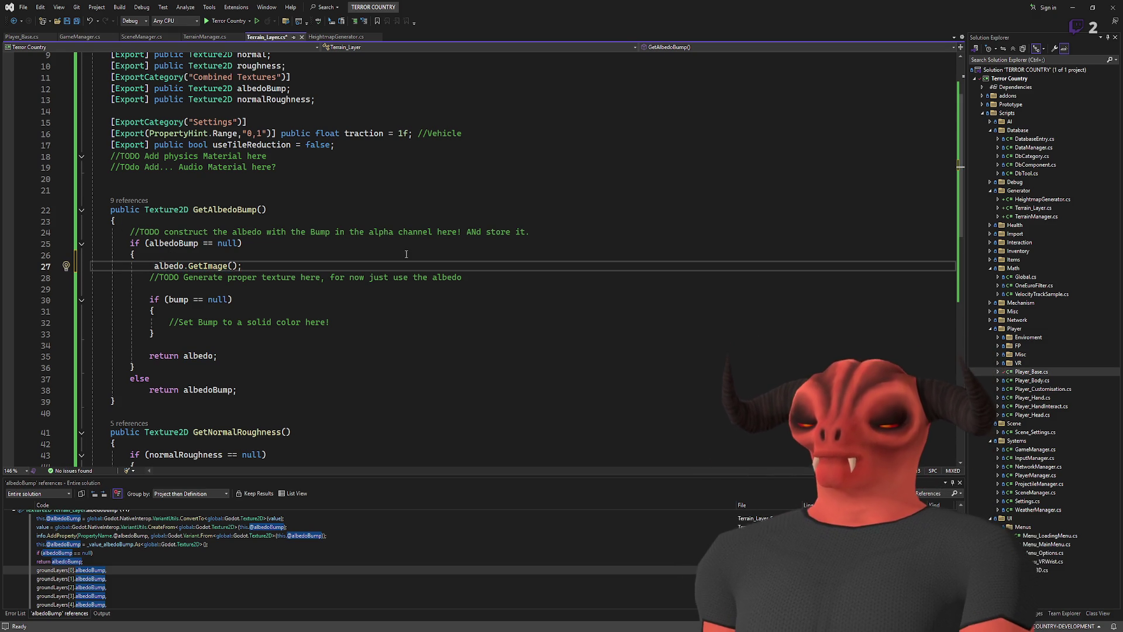
text(Image a)
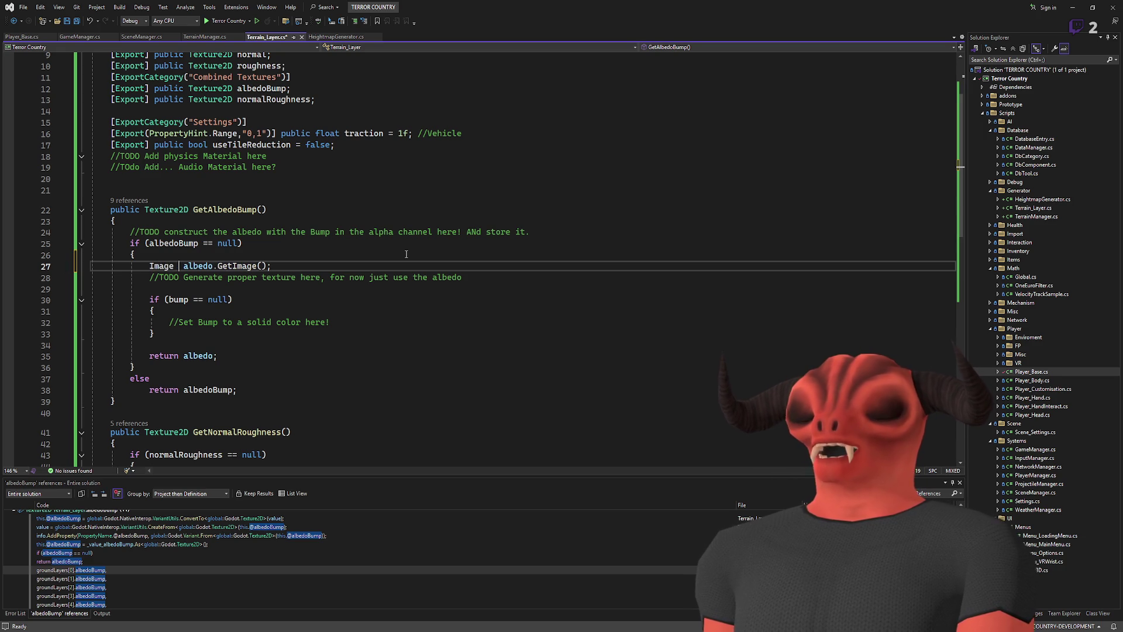
key(BackSpace)
text(Al)
key(BackSpace)
key(BackSpace)
text(alBedo)
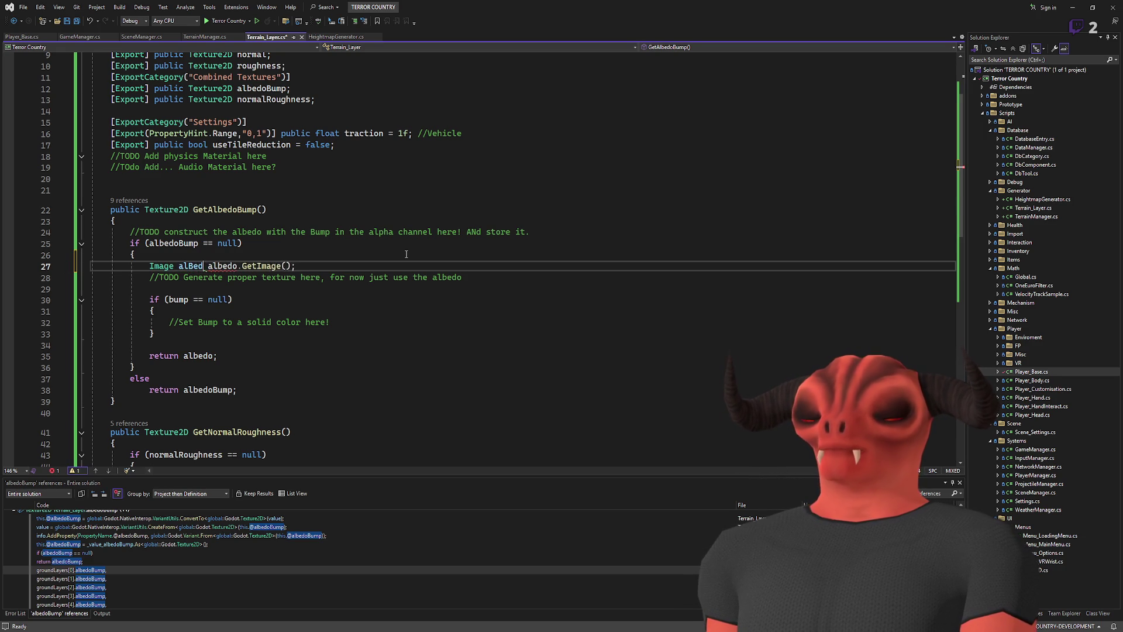
key(BackSpace)
key(BackSpace)
key(BackSpace)
text(bedo)
text(Bump)
key(BackSpace)
key(BackSpace)
key(BackSpace)
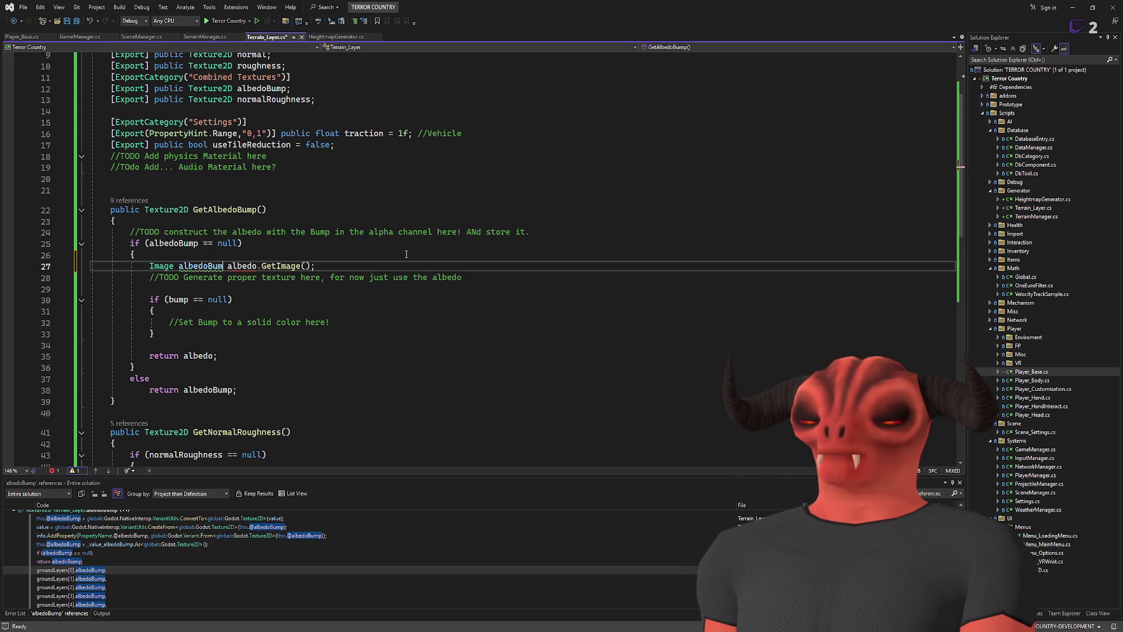
text(AlbedoBump =)
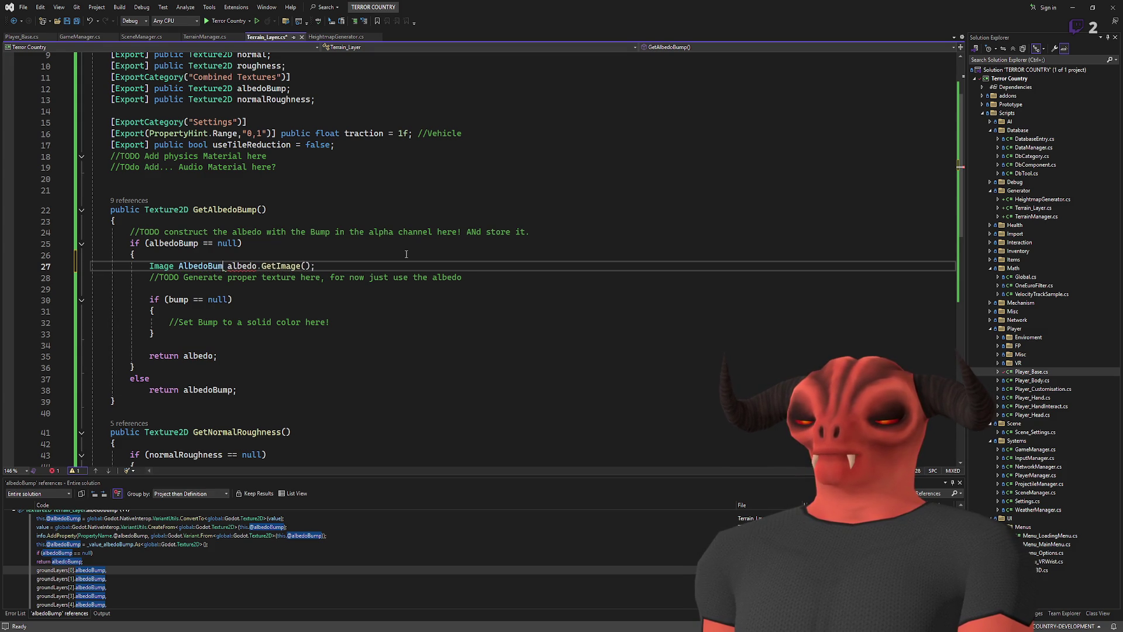
key(Return)
key(Return)
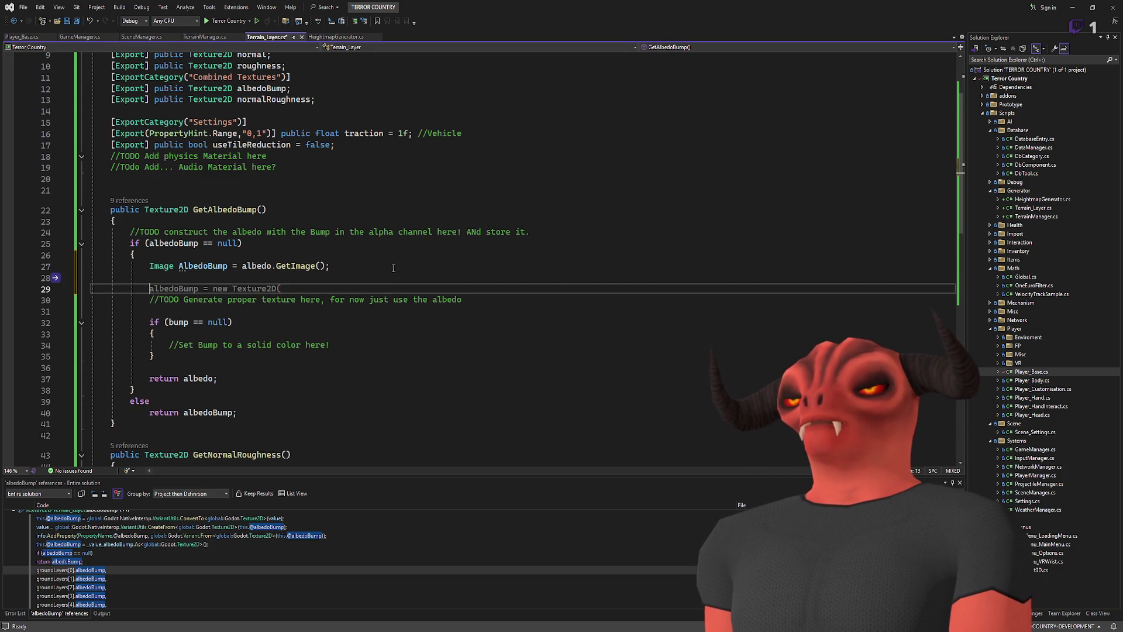
- Rename the AlbedoBump variable to image
click(217, 264)
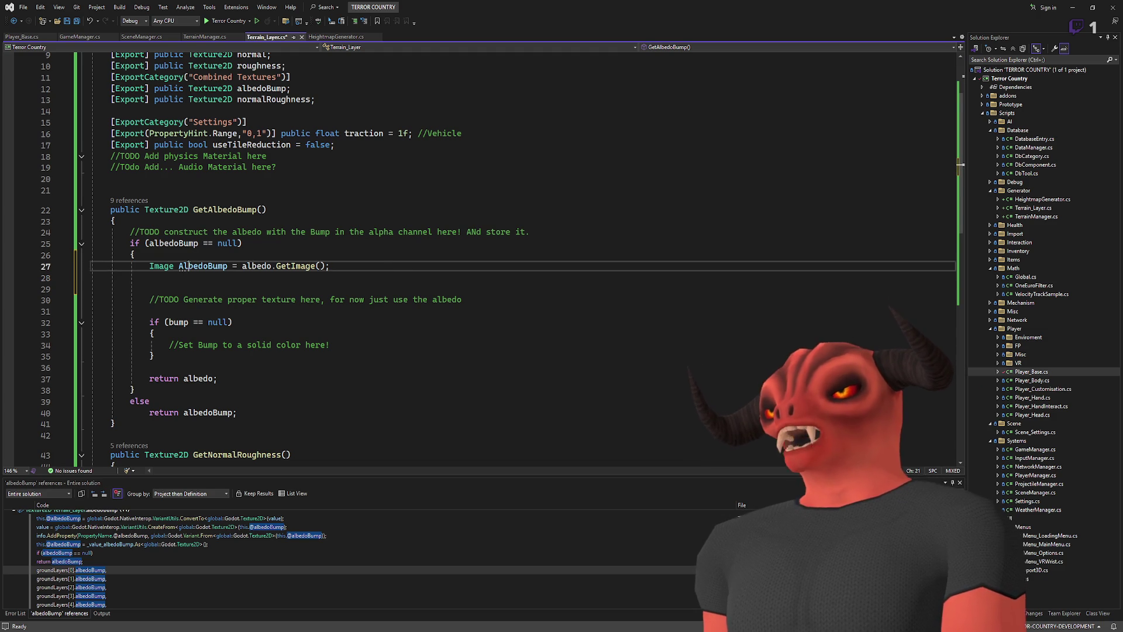
key(ctrl+r)
key(ctrl+r)
text(image)
key(Return)
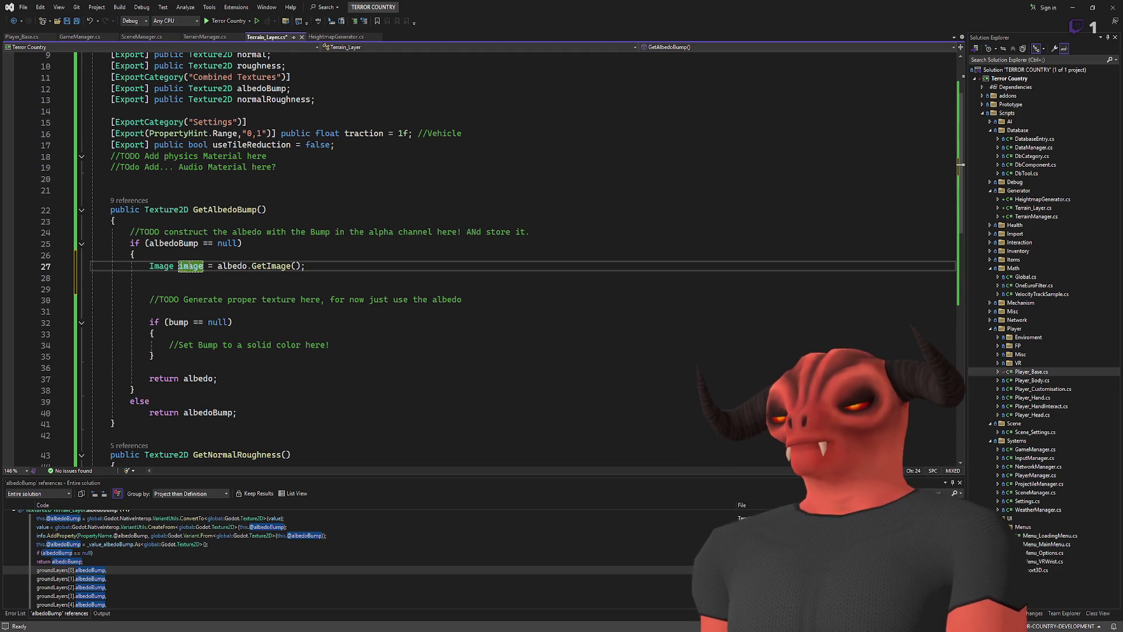
- Erase the unfinished 'image.setpix' call and delete the extra blank lines below the image line
click(317, 278)
text(image.setpixe)
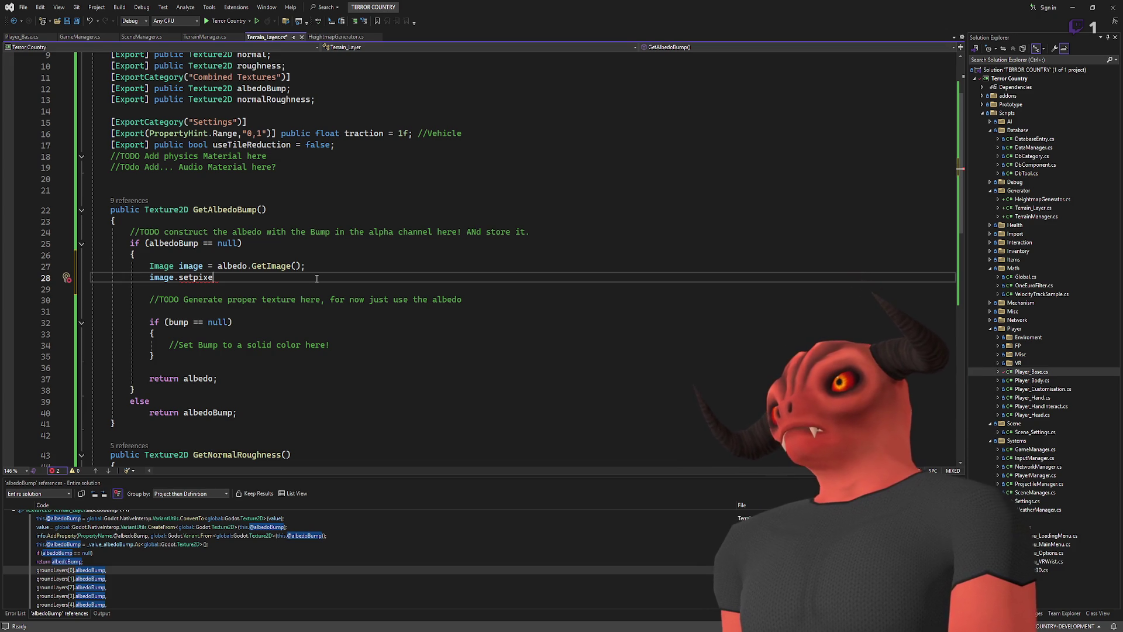
key(shift+Home)
key(BackSpace)
key(Return)
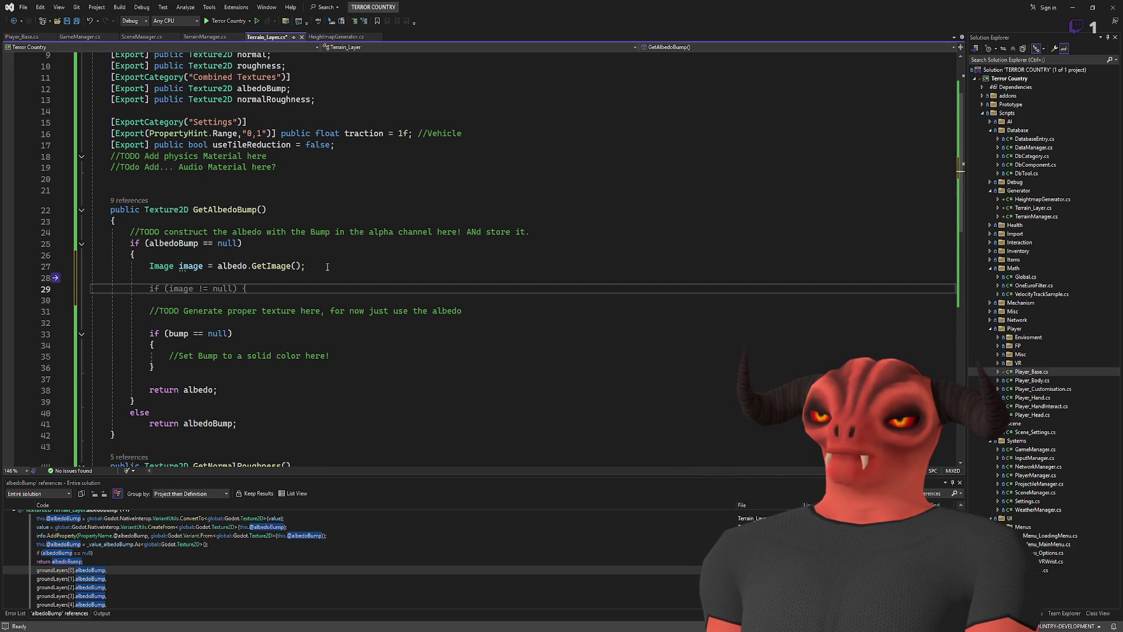
key(Up)
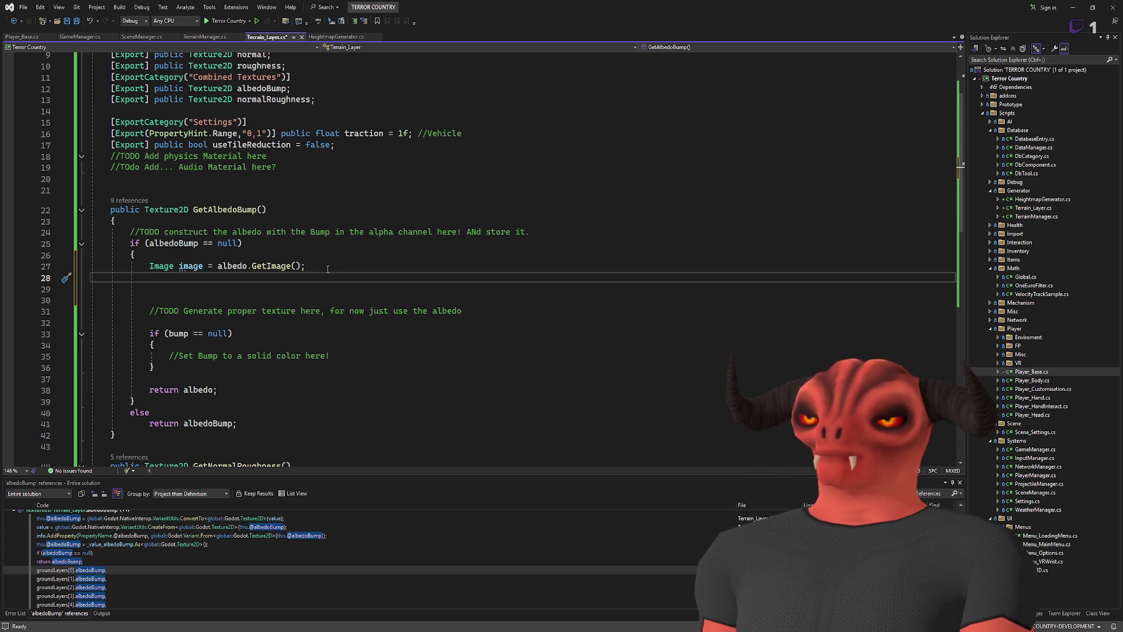
drag(411, 316, 423, 264)
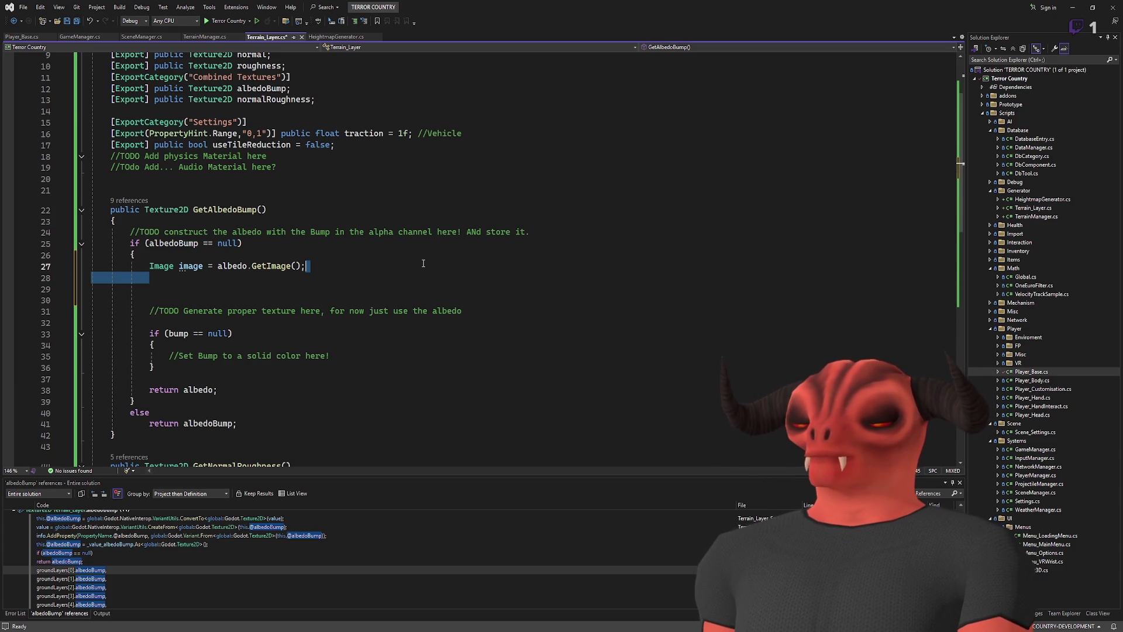
key(Delete)
key(Delete)
key(Delete)
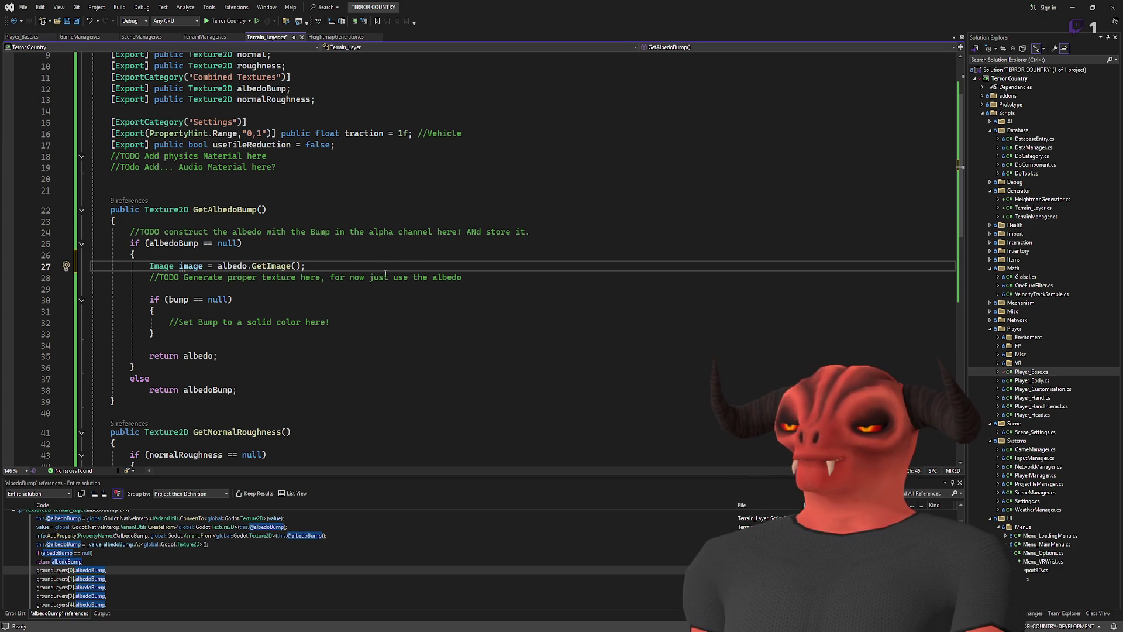
- Delete the 'Image image = albedo.GetImage();' line from the albedoBump null-check block
click(249, 351)
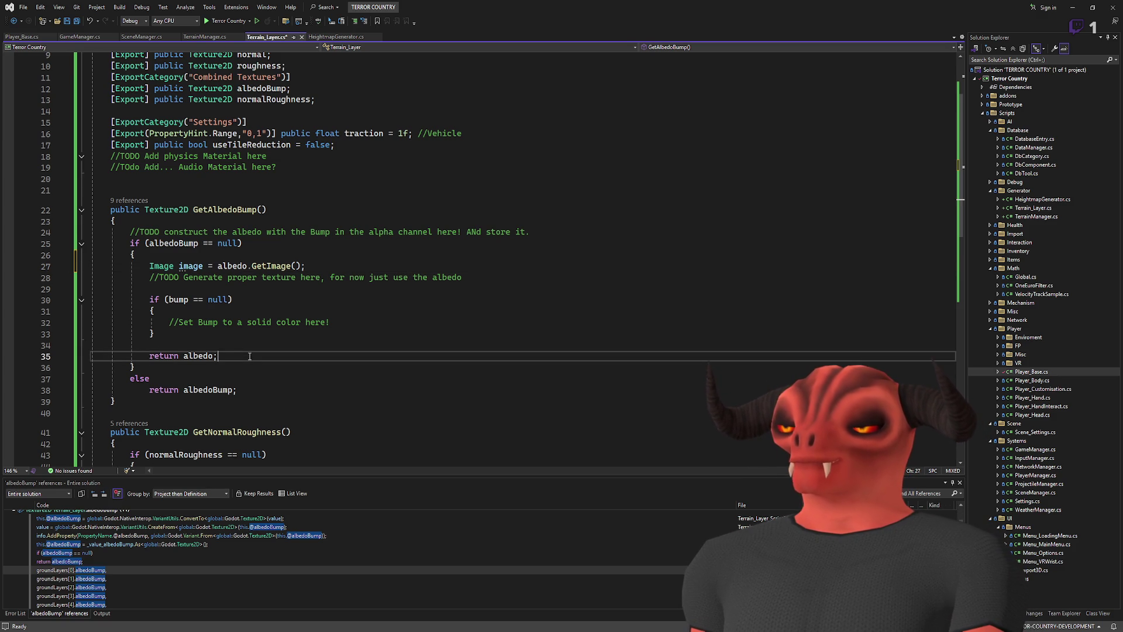
click(318, 265)
key(shift+Up)
key(BackSpace)
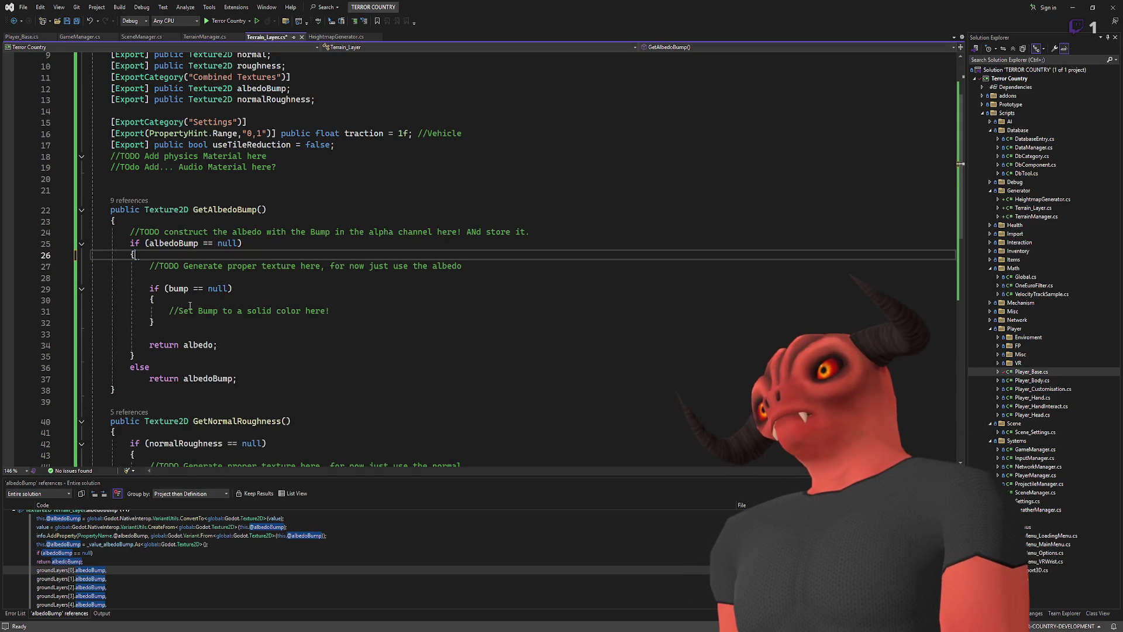
- Move 'Image image = albedo.GetImage();' inside the bump == null block
click(203, 289)
key(Return)
key(ctrl+z)
key(Down)
key(End)
key(Return)
key(Return)
key(Return)
key(Up)
text(Image image = albedo.GetImage();)
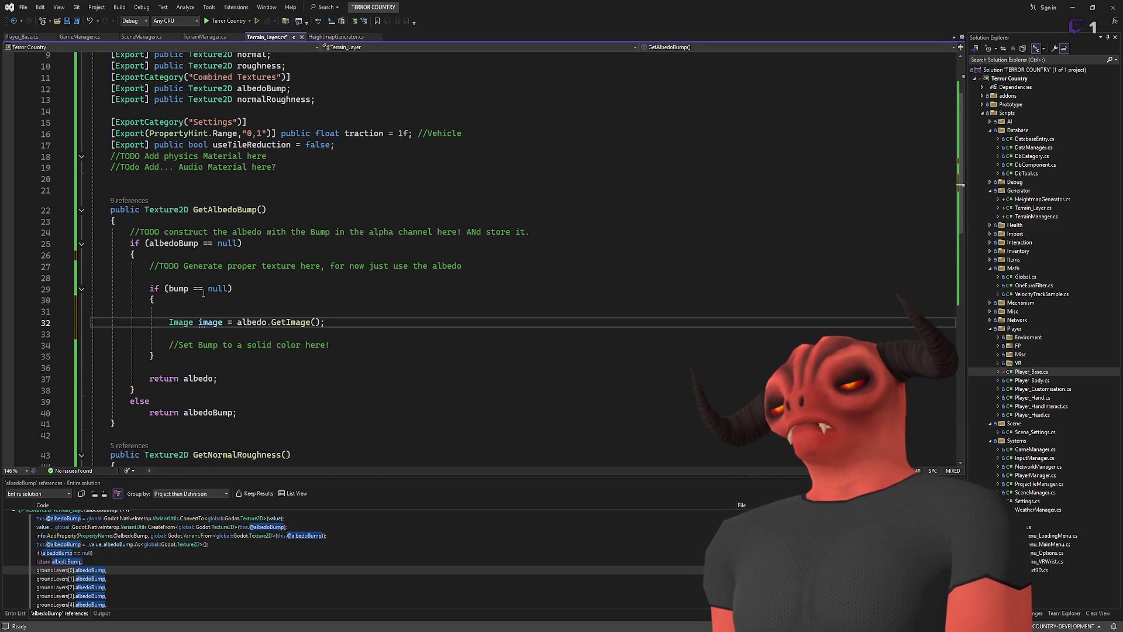
click(204, 296)
key(shift+Down)
key(Delete)
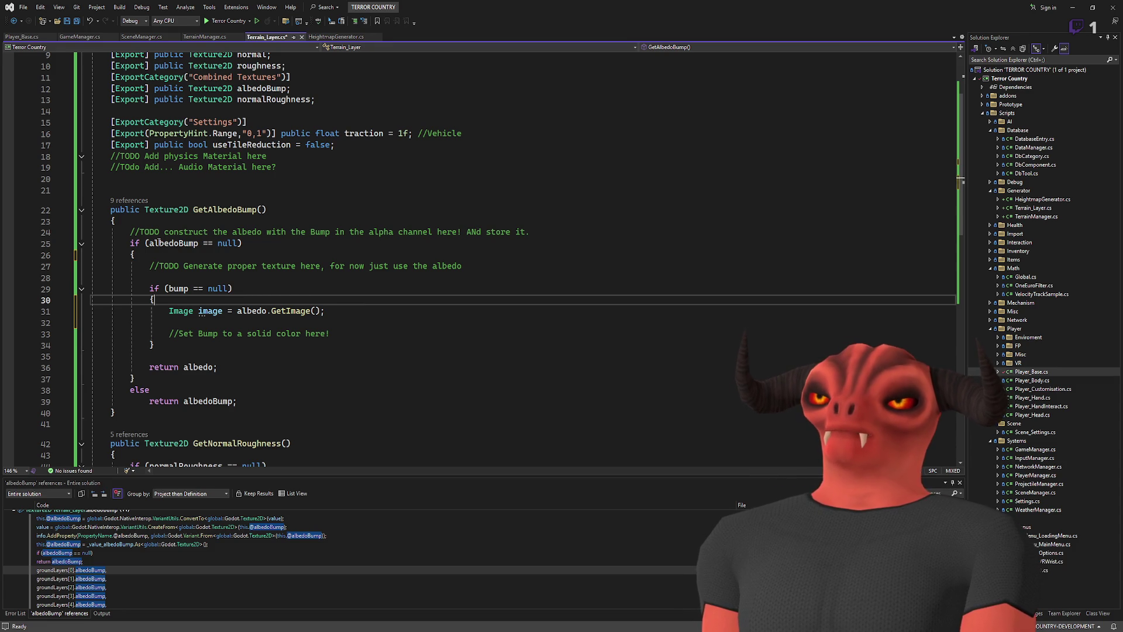
- Review the uses of albedoBump and bump and the GetAlbedoBump signature
double_click(197, 243)
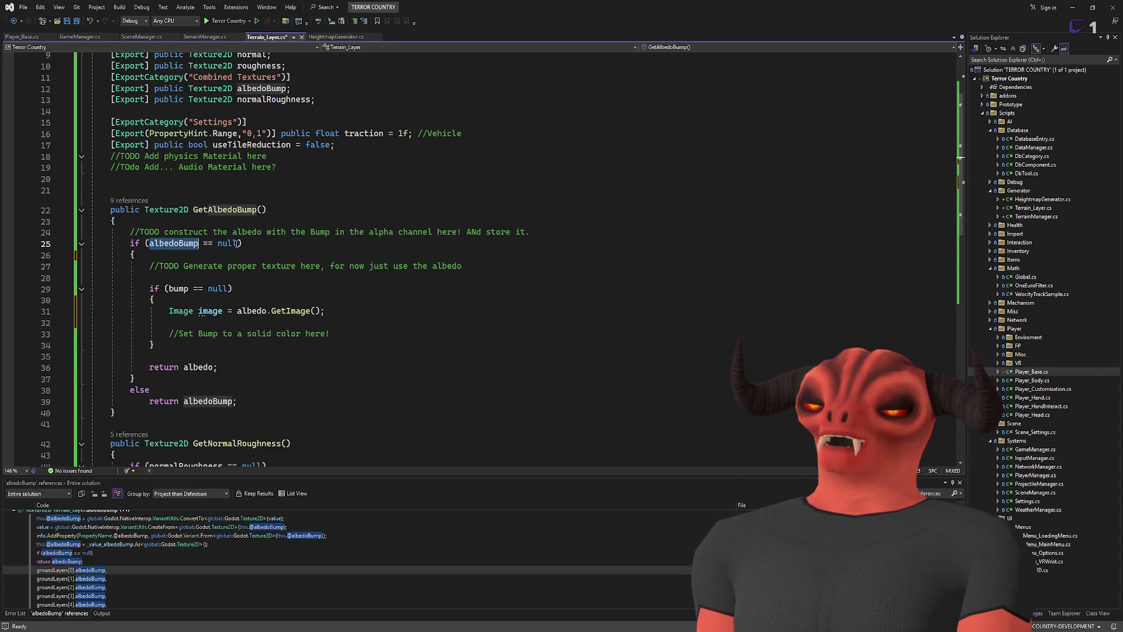
click(164, 400)
key(Up)
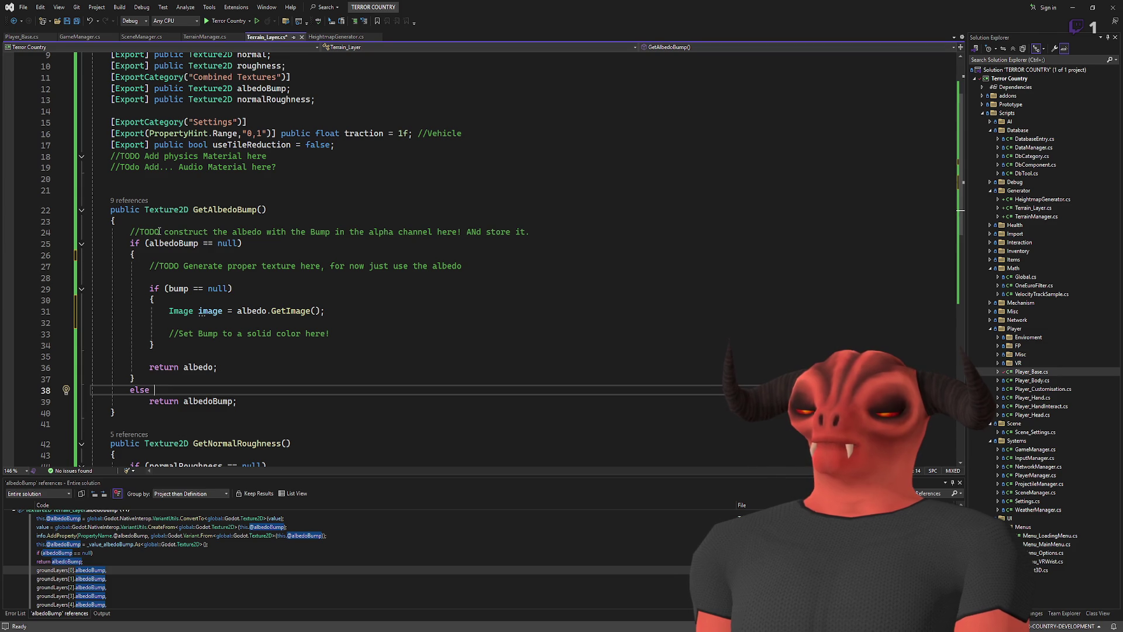
click(274, 210)
key(ctrl+shift+Left)
key(ctrl+shift+Left)
key(ctrl+shift+Left)
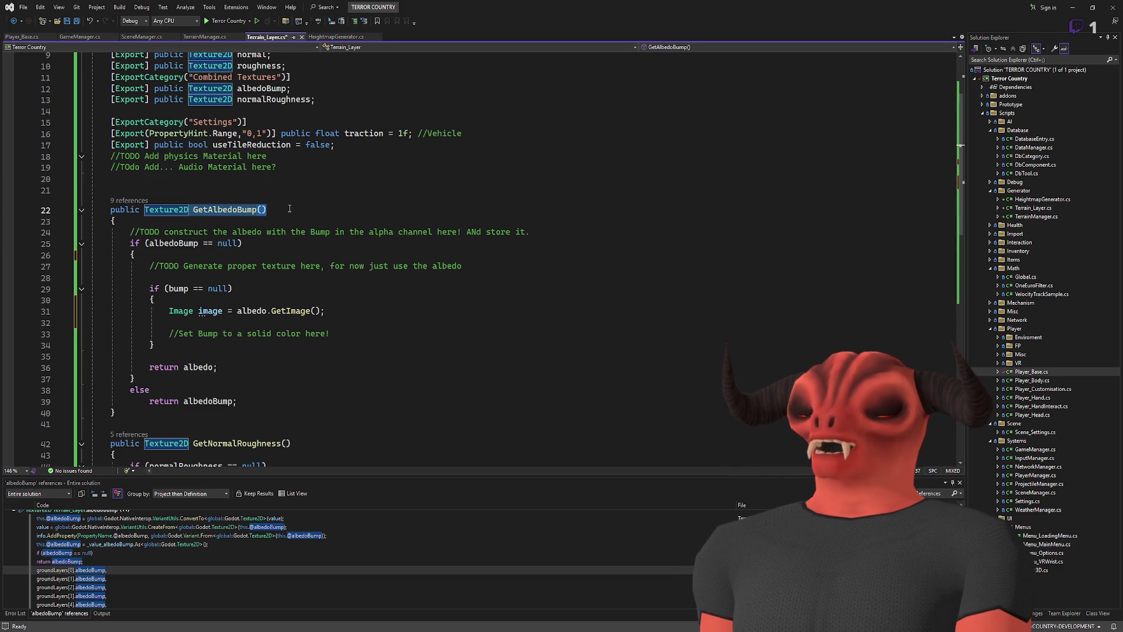
double_click(202, 212)
scroll(256, 252, up, 3)
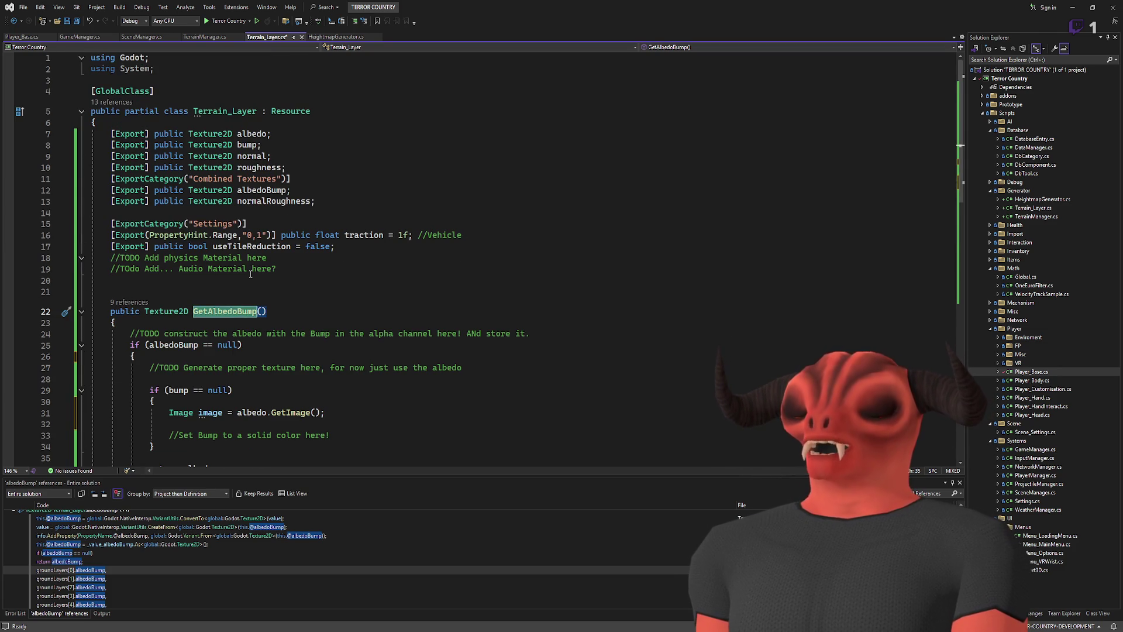
scroll(250, 275, down, 4)
click(194, 300)
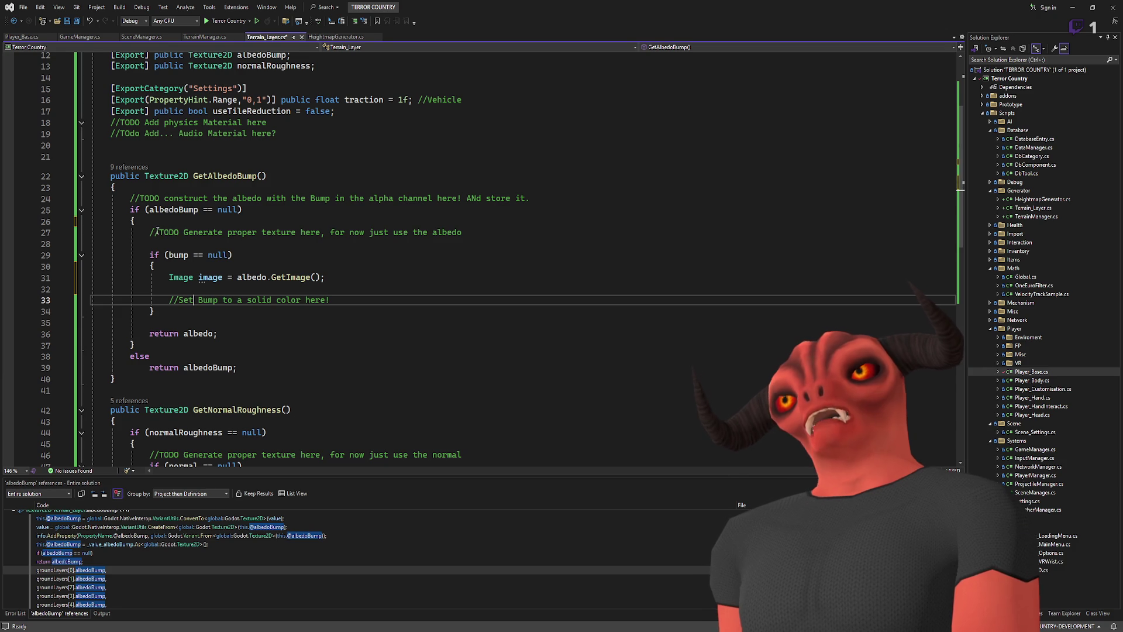
double_click(179, 255)
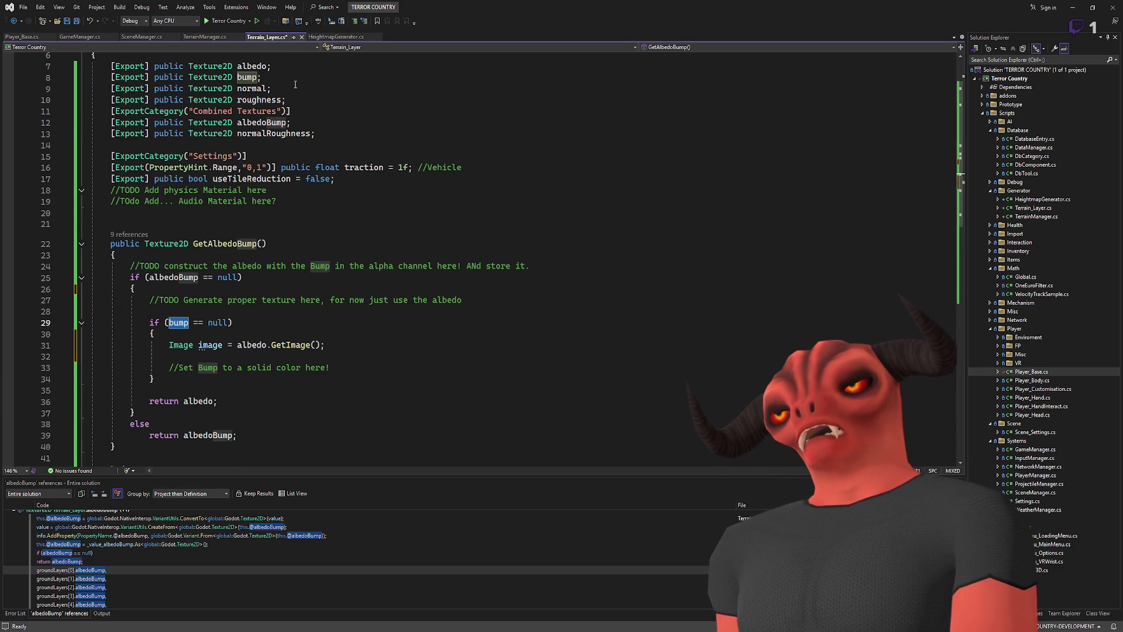
scroll(258, 294, up, 1)
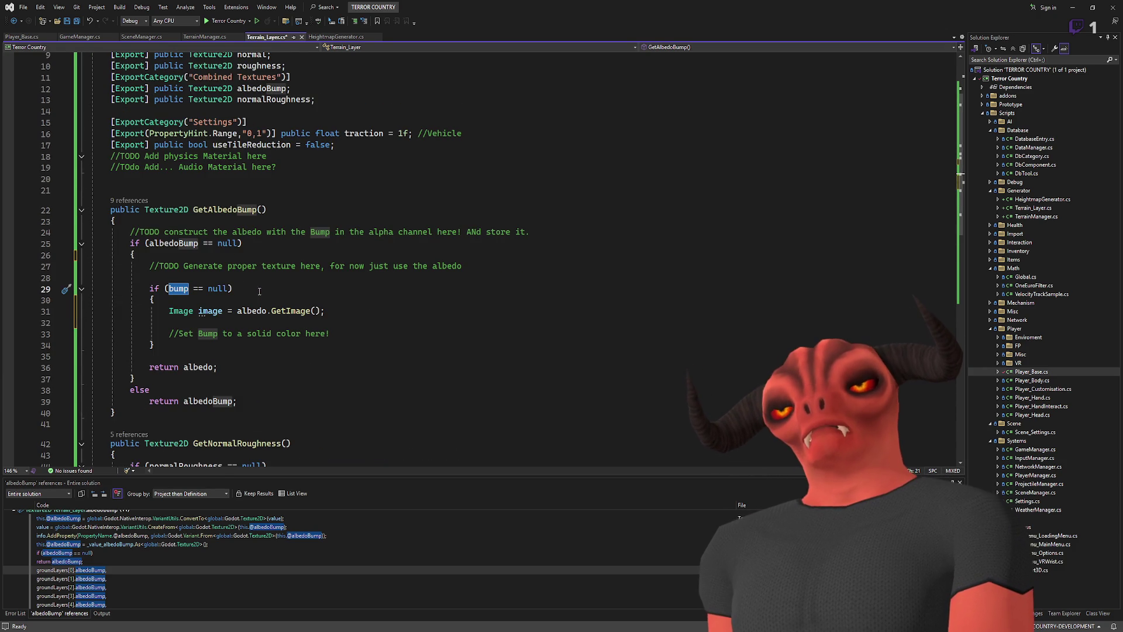
- Add a for loop over x up to image.GetWidth() below the image line, then switch to Godot
click(344, 314)
key(Return)
key(Return)
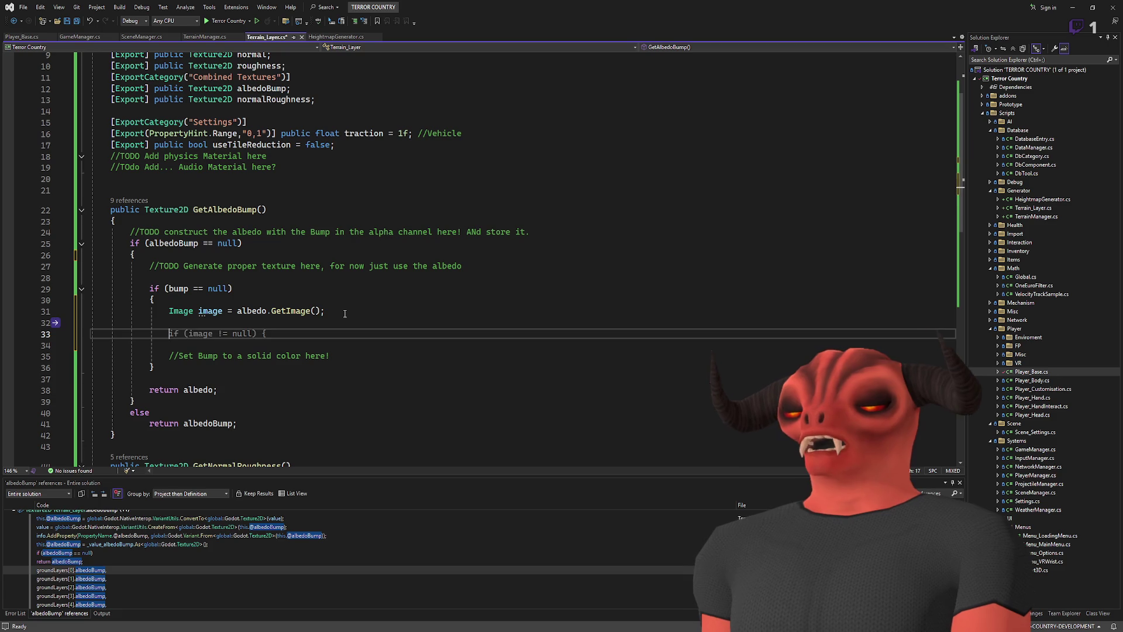
text(for)
key(Tab)
key(Tab)
text(x)
key(Tab)
text(image.GetWidth)
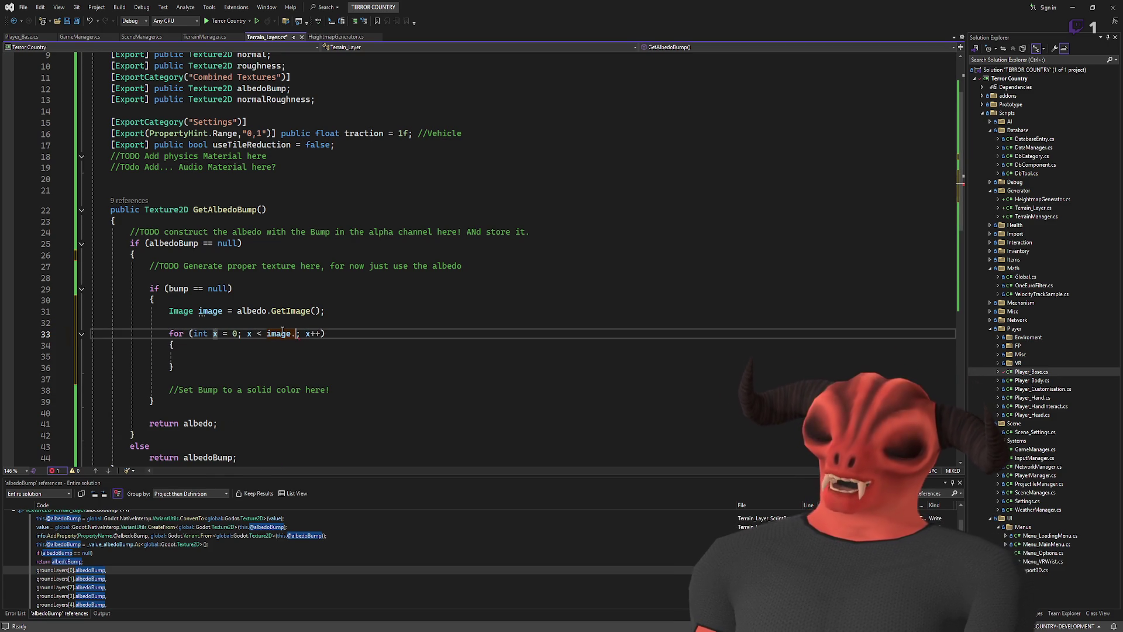
text(())
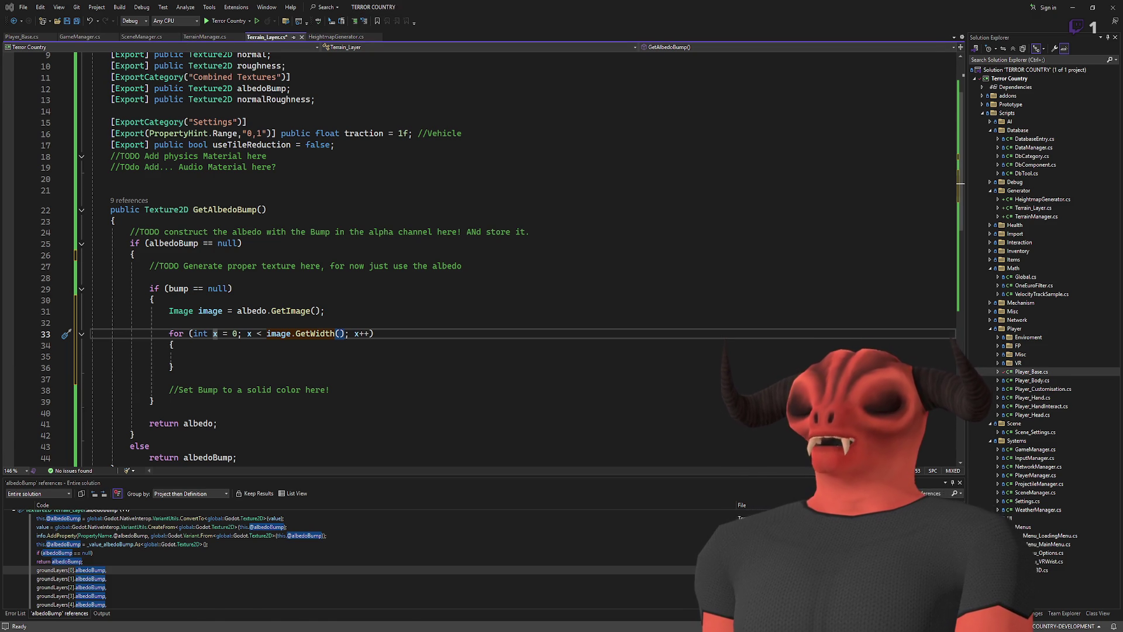
key(alt+Tab)
click(546, 8)
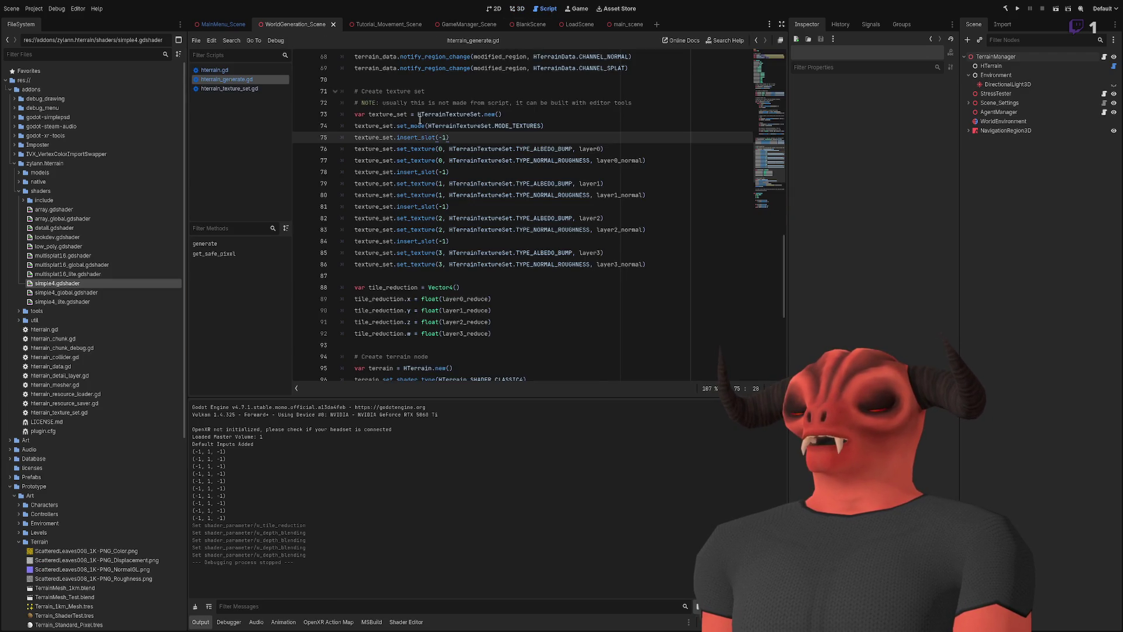
- Check the height and width pixel loops in hterrain_generate.gd, then return to the outer loop in Visual Studio
scroll(528, 201, up, 10)
scroll(527, 201, down, 4)
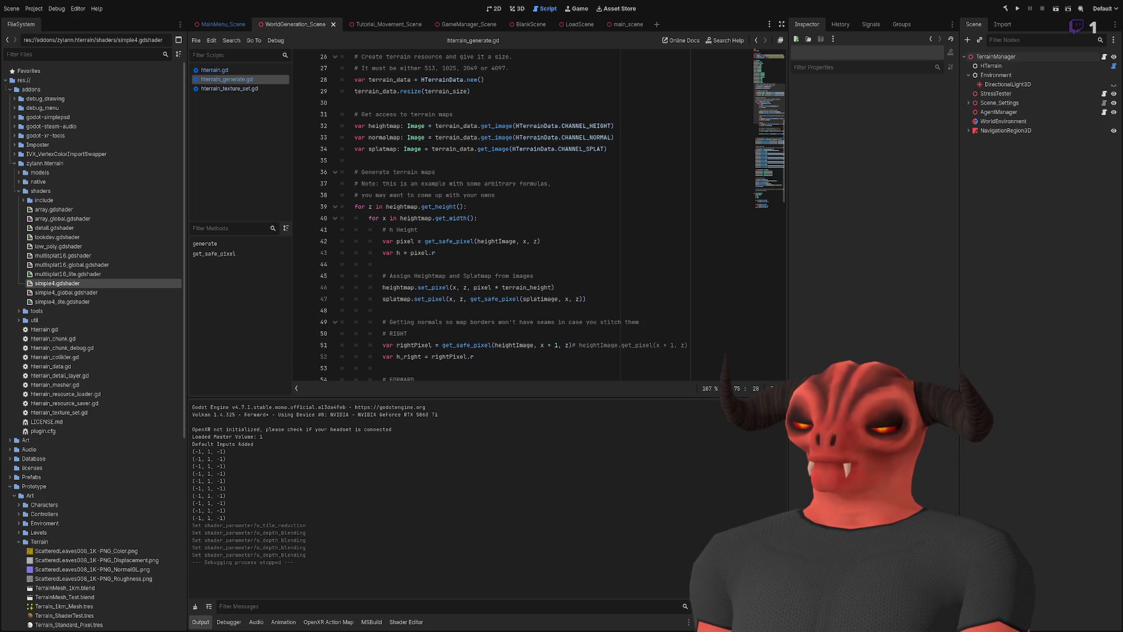
key(alt+Tab)
click(377, 351)
- Nest an inner x loop bounded by image.GetWidth() inside the outer loop, checking Godot briefly
text(for)
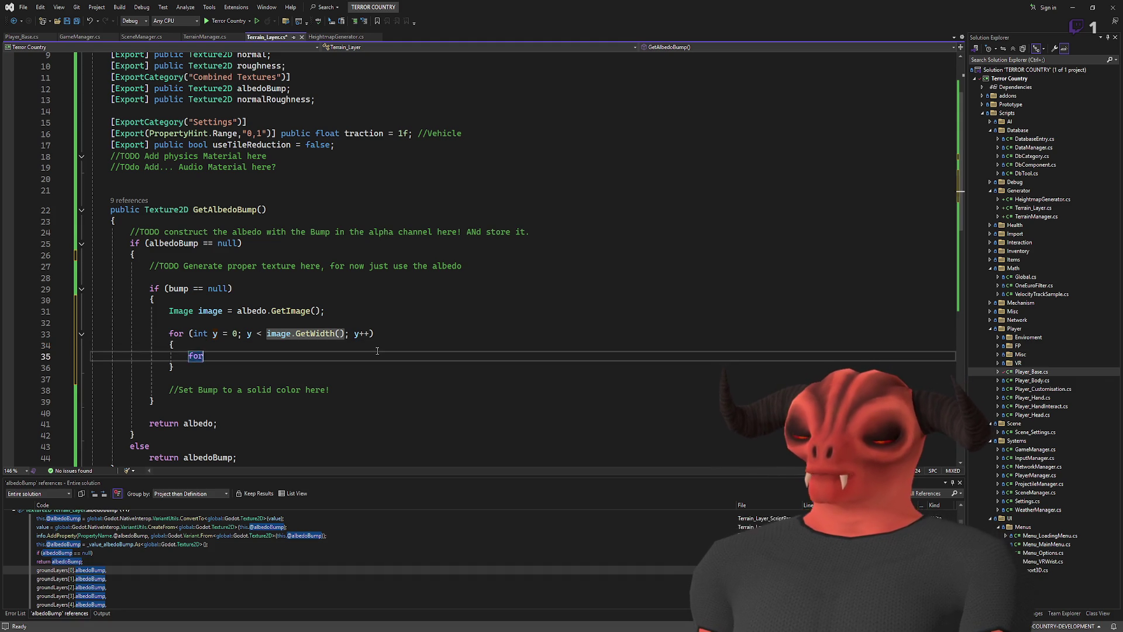
key(Tab)
key(Tab)
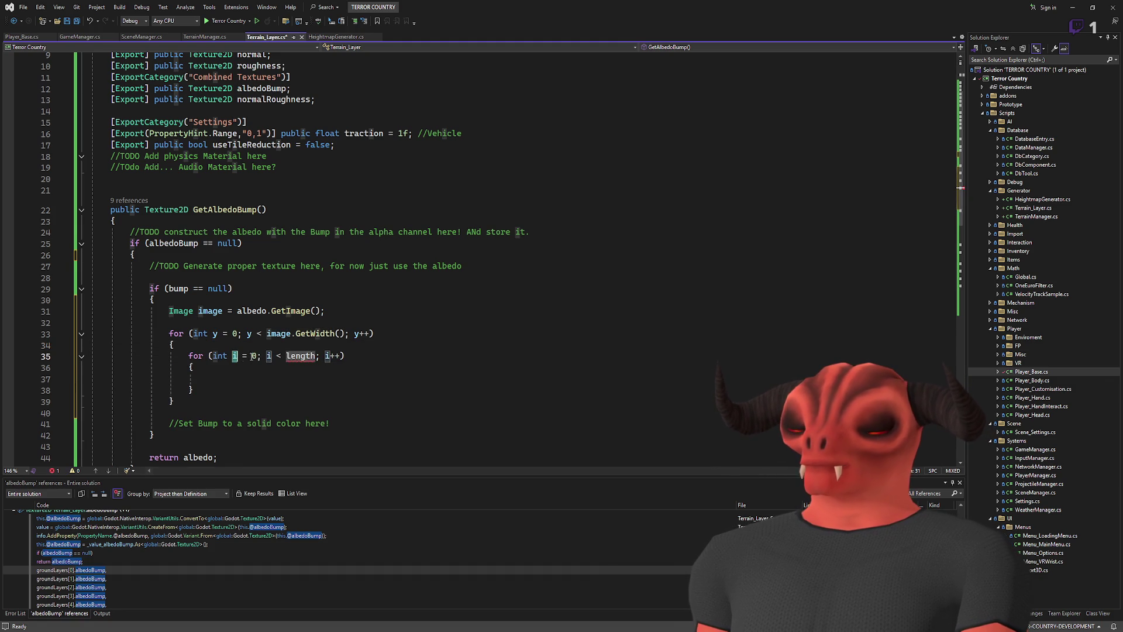
text(x)
key(Return)
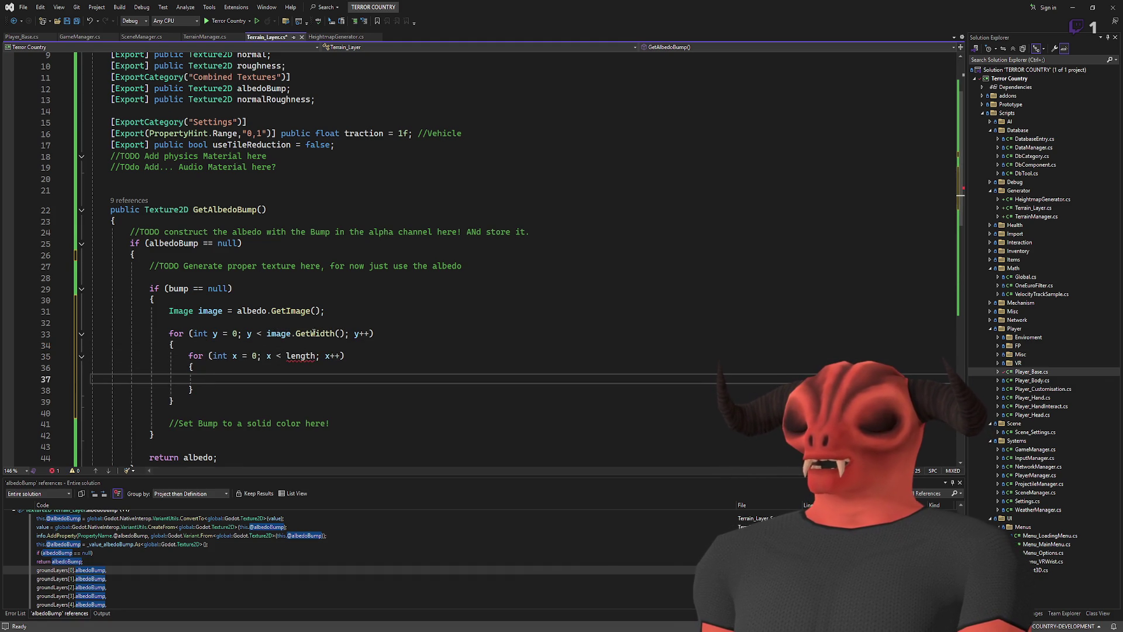
drag(257, 333, 346, 334)
key(ctrl+c)
double_click(301, 355)
key(ctrl+v)
key(alt+Tab)
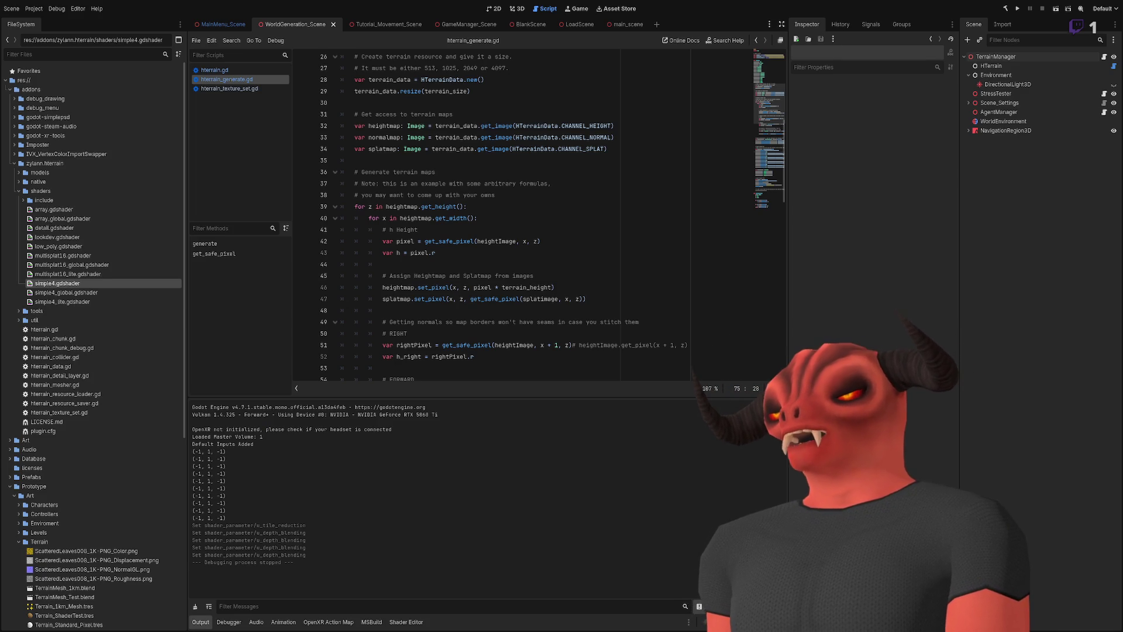
key(alt+Tab)
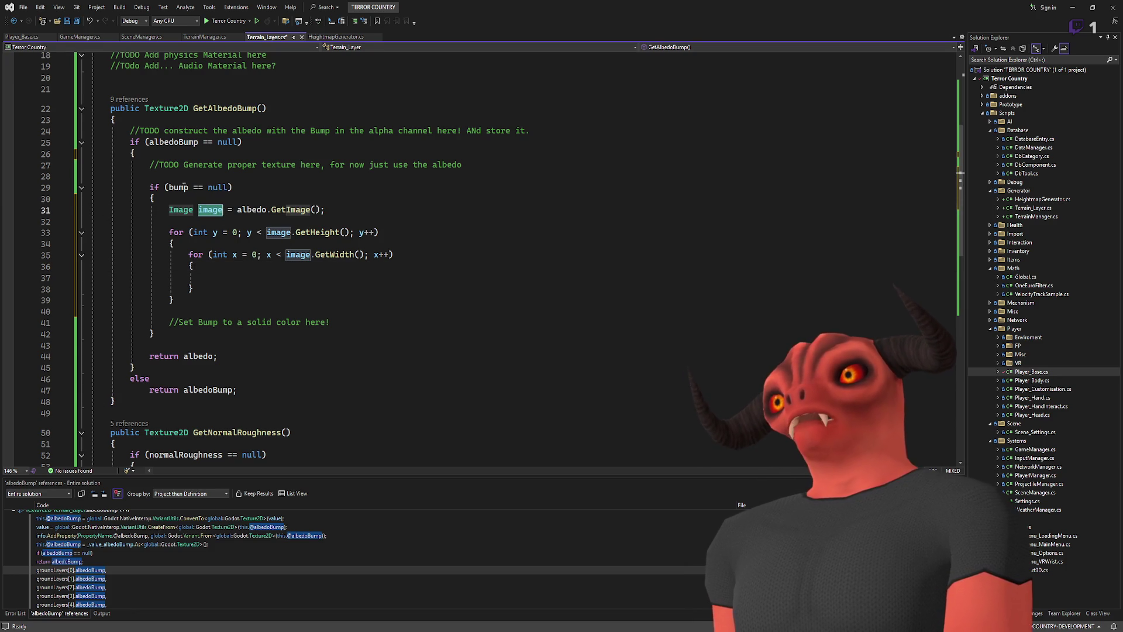
- Change the bump check from bump == null to bump != null
click(189, 184)
key(Right)
key(Delete)
text(!)
key(End)
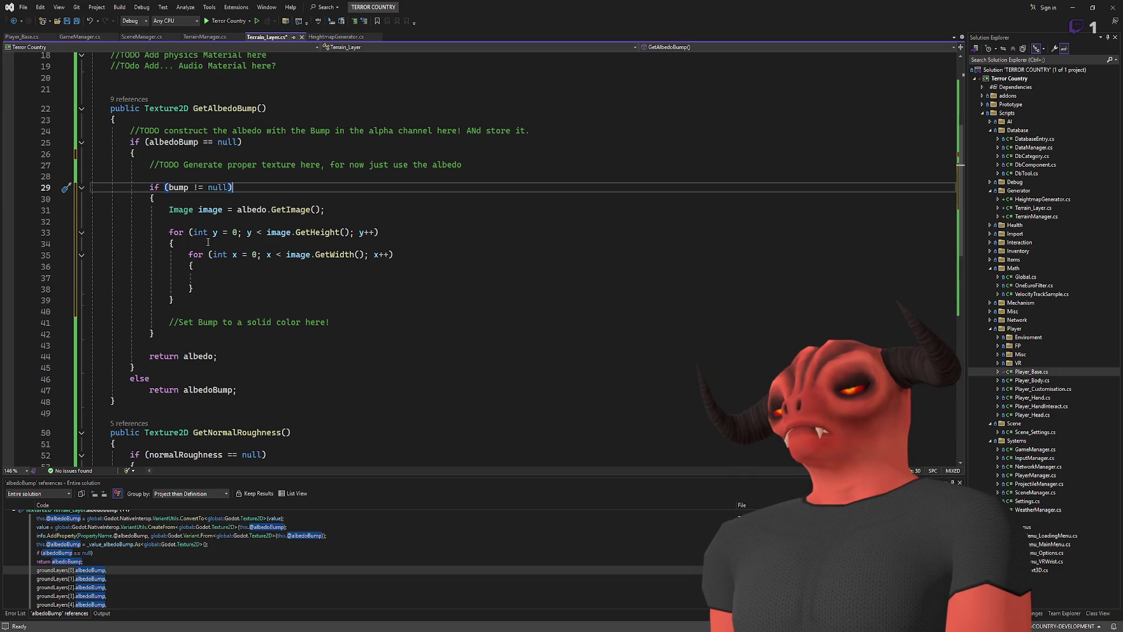
scroll(212, 238, up, 1)
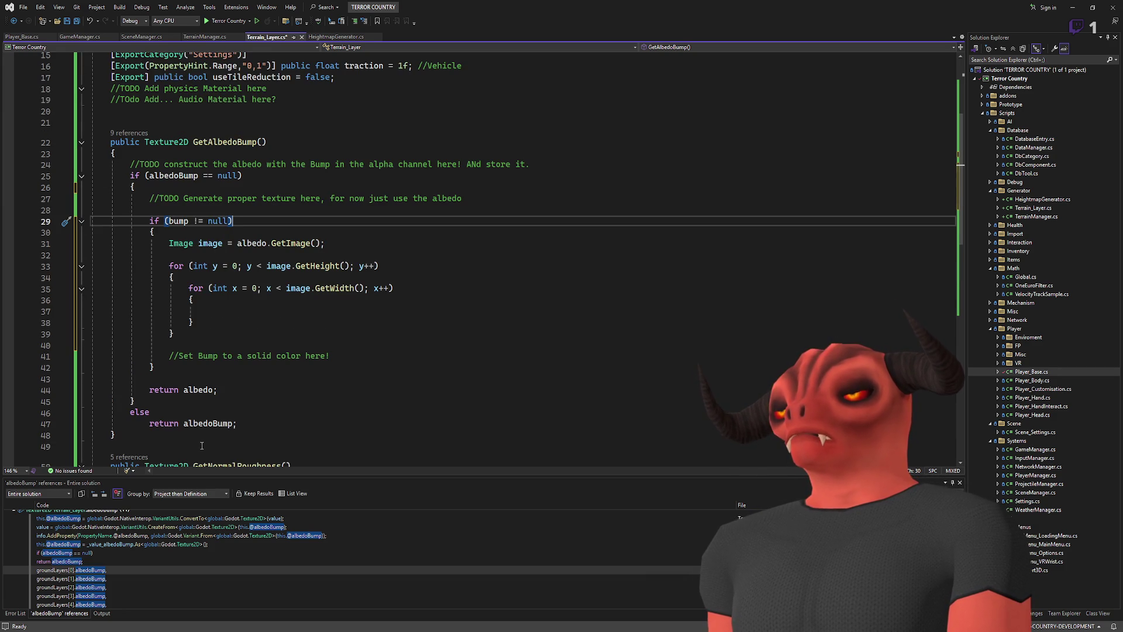
- Replace the '//Set Bump to a solid color here!' comment with 'return albedoBump;'
click(211, 348)
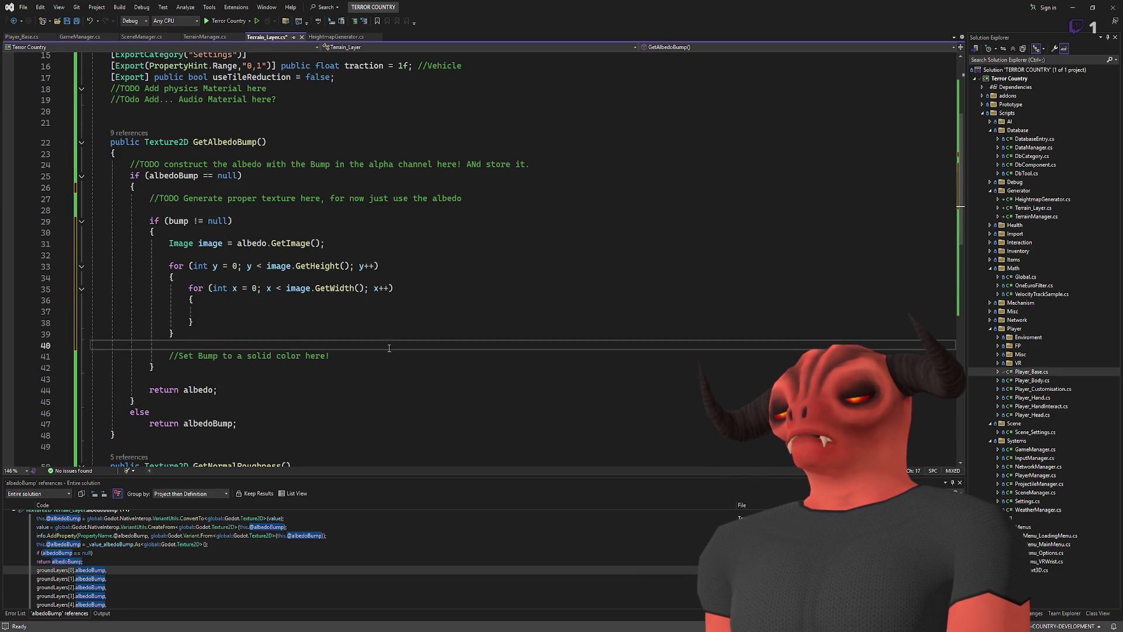
drag(387, 356, 387, 343)
key(Return)
text(return)
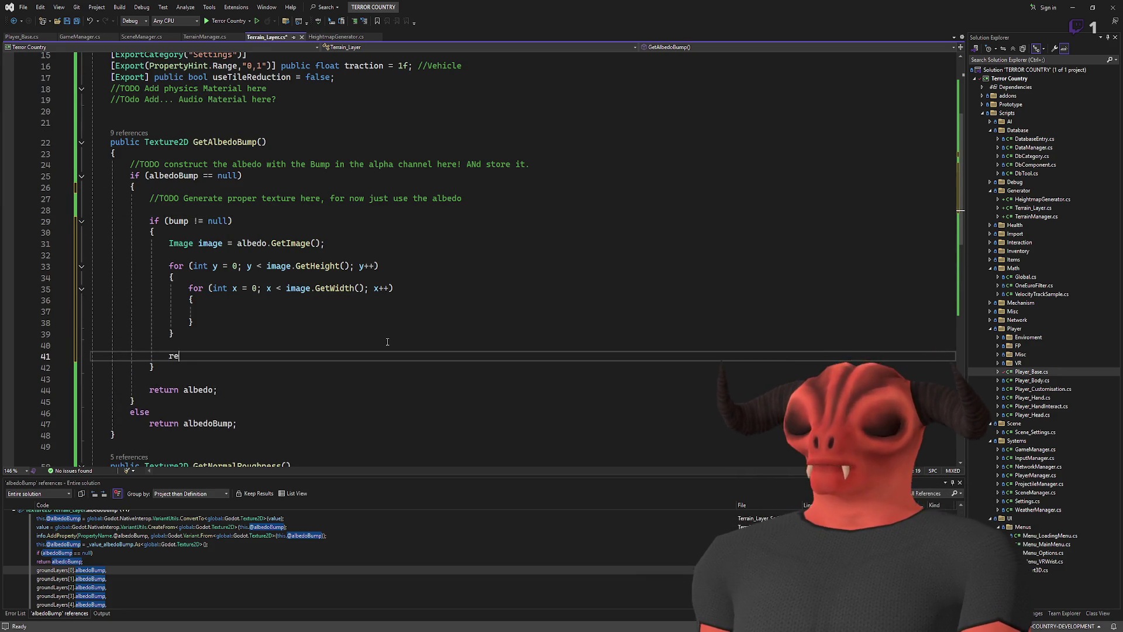
key(Tab)
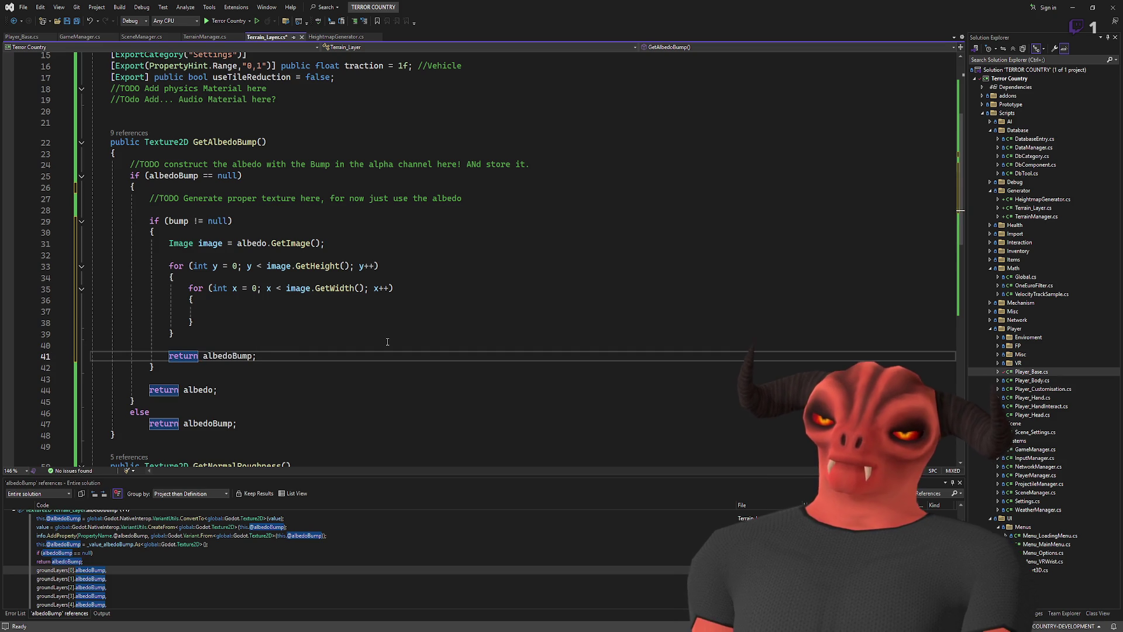
click(215, 350)
drag(215, 350, 146, 462)
click(152, 373)
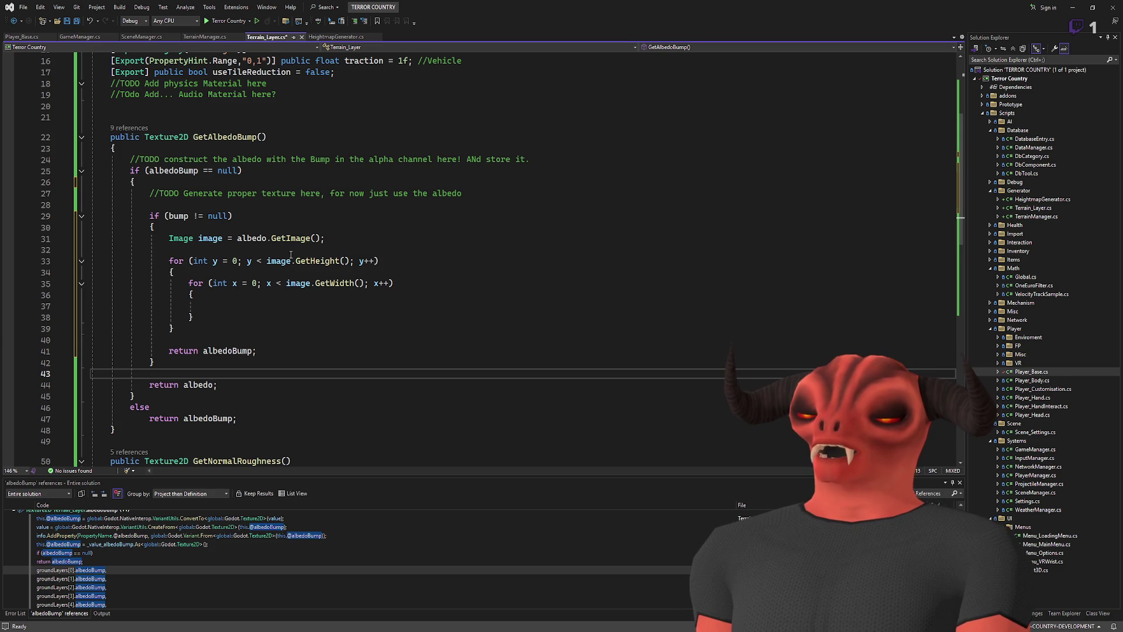
double_click(210, 238)
- Add an image.SetPixel(x, y, new Color()) call in the inner loop
key(ctrl+c)
click(243, 305)
key(ctrl+v)
text(.set)
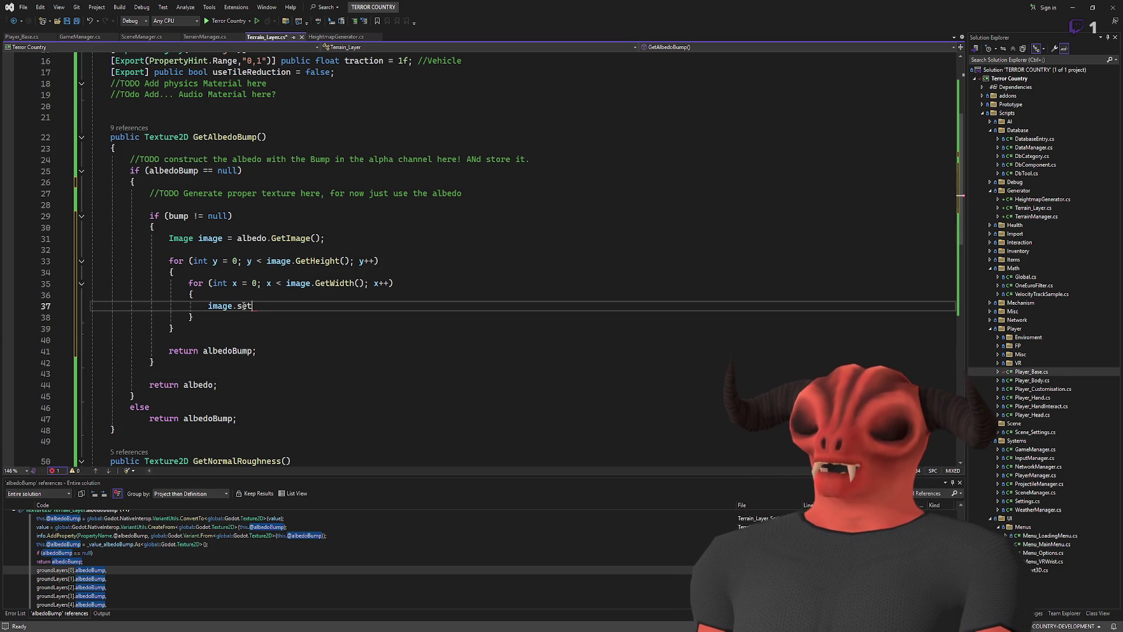
text(Pixel();)
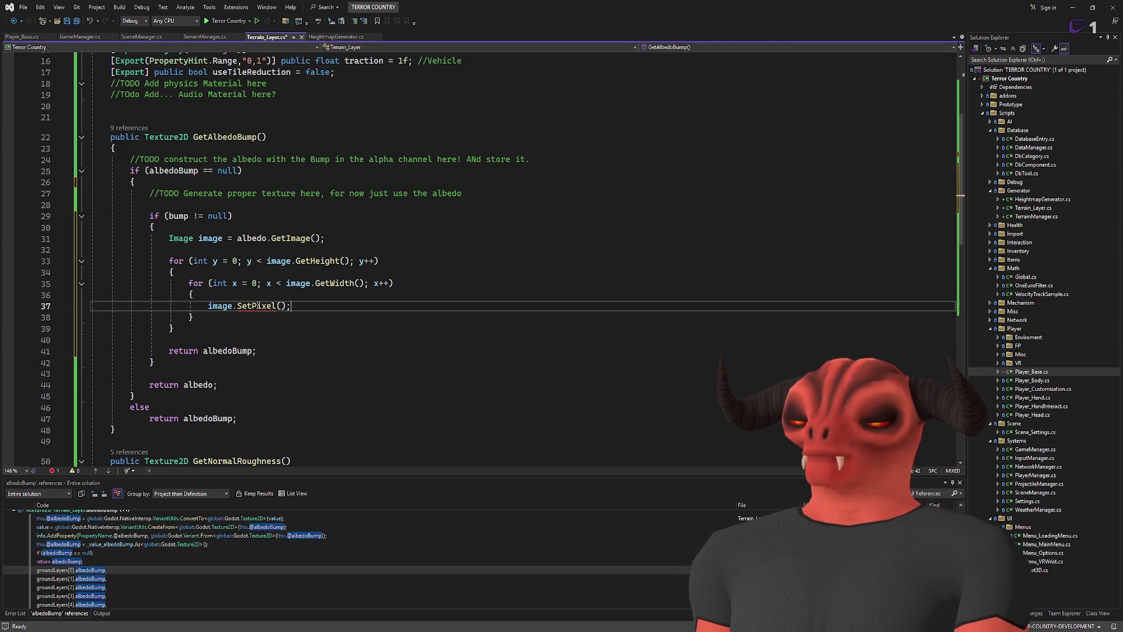
key(Left)
key(Left)
text(x, )
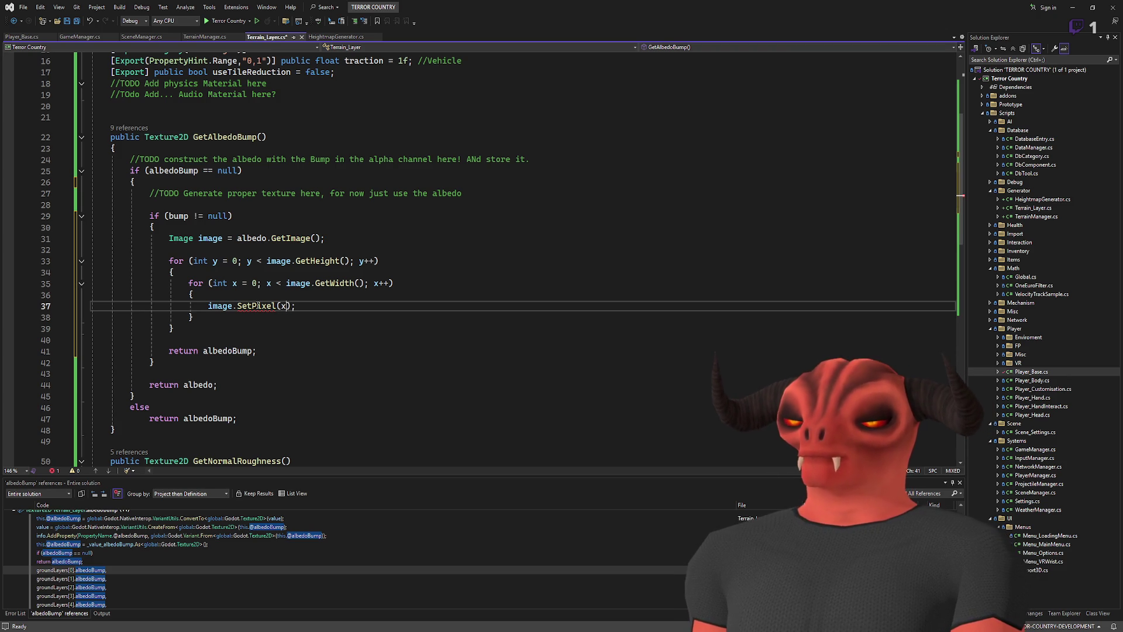
text(y, )
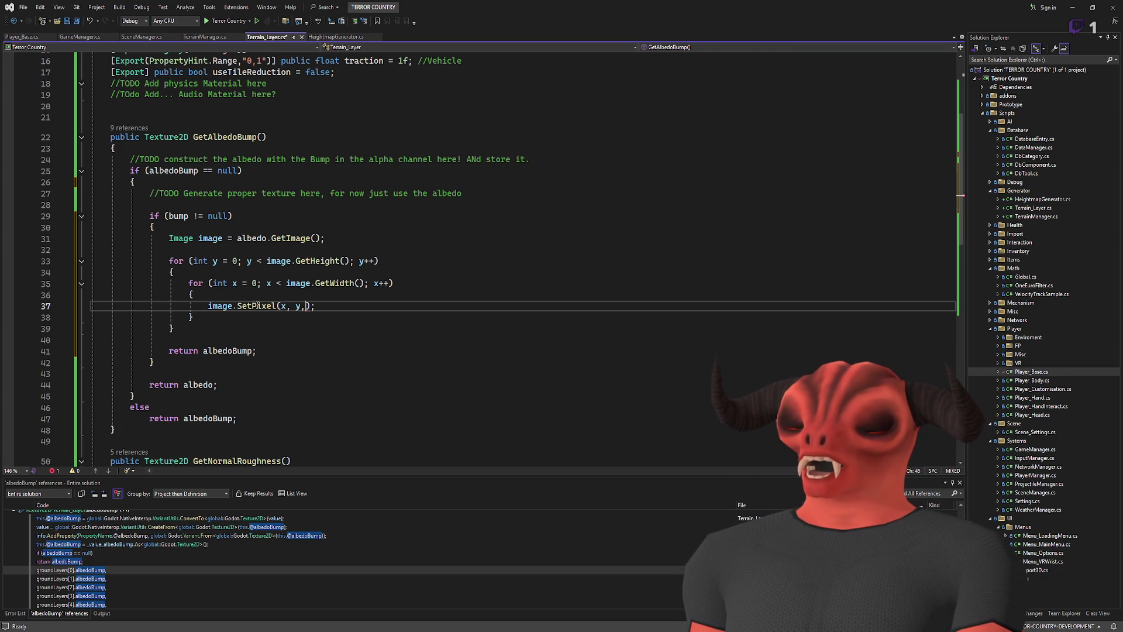
text(new Color()
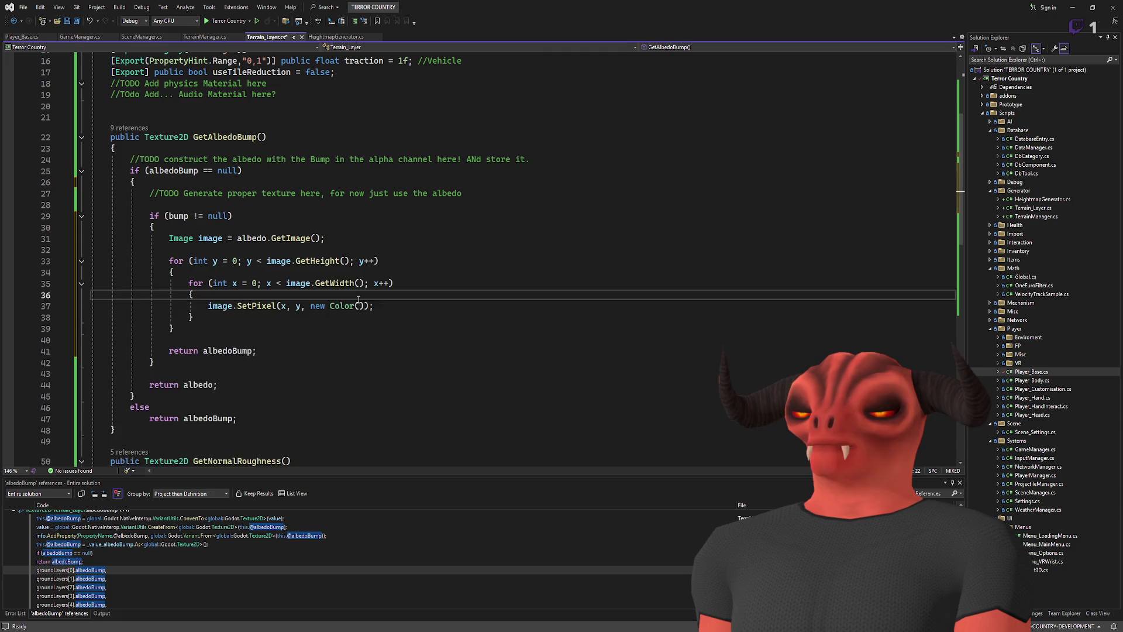
- Read the pixel into 'Color newColor = image.GetPixel(x, y)' and pass newColor to SetPixel
key(ctrl+Return)
text(Col)
key(BackSpace)
key(BackSpace)
text(or newColor = )
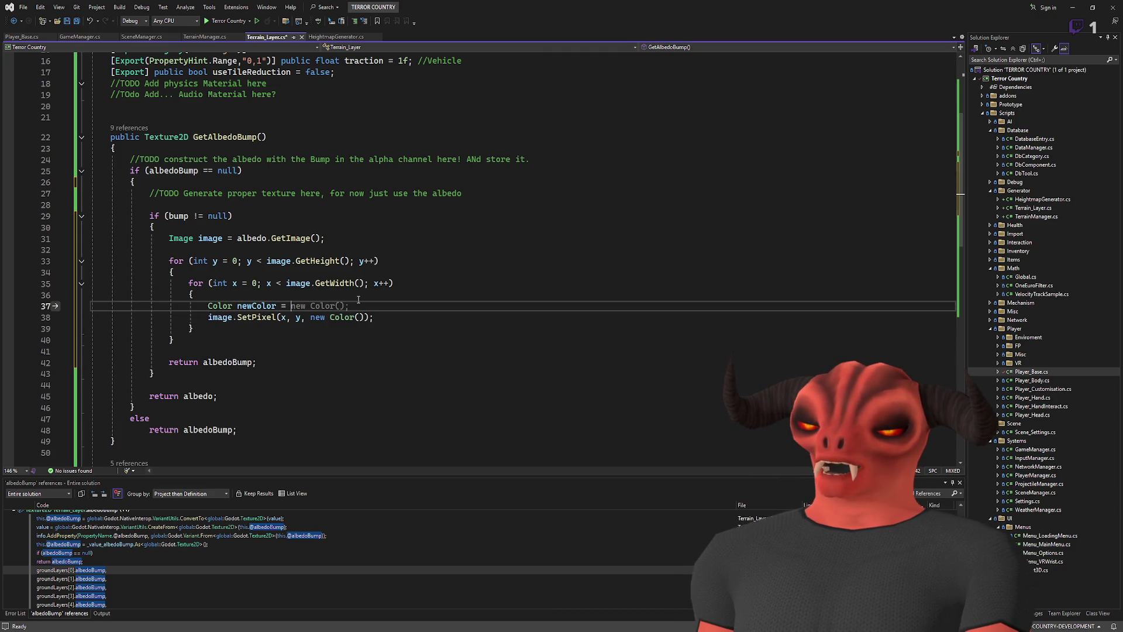
text(image.GetPixel)
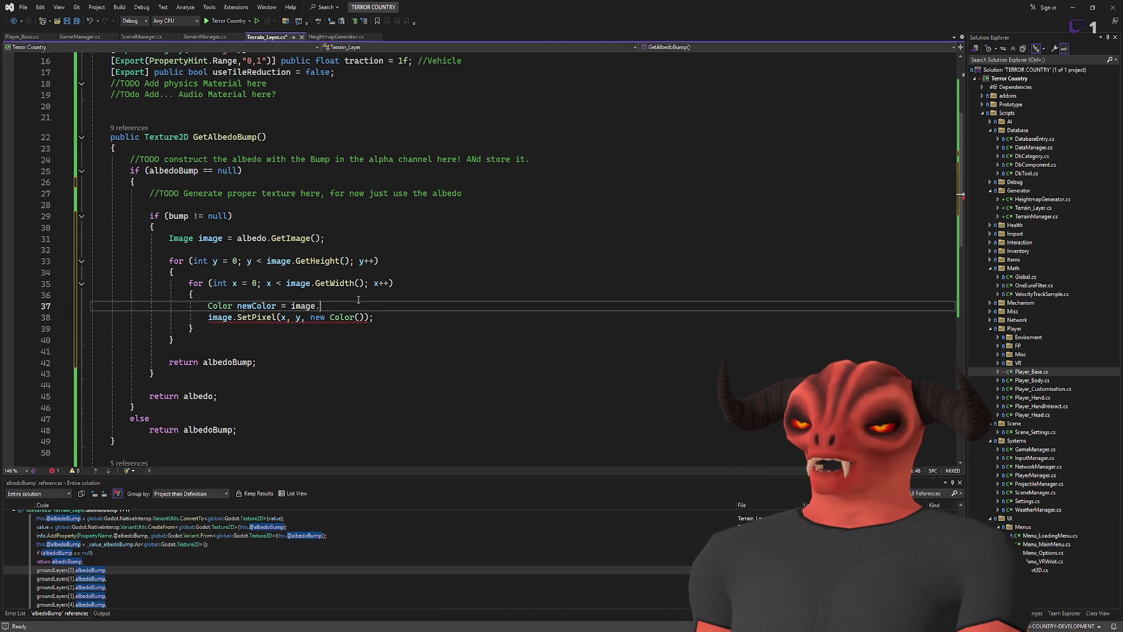
key(Tab)
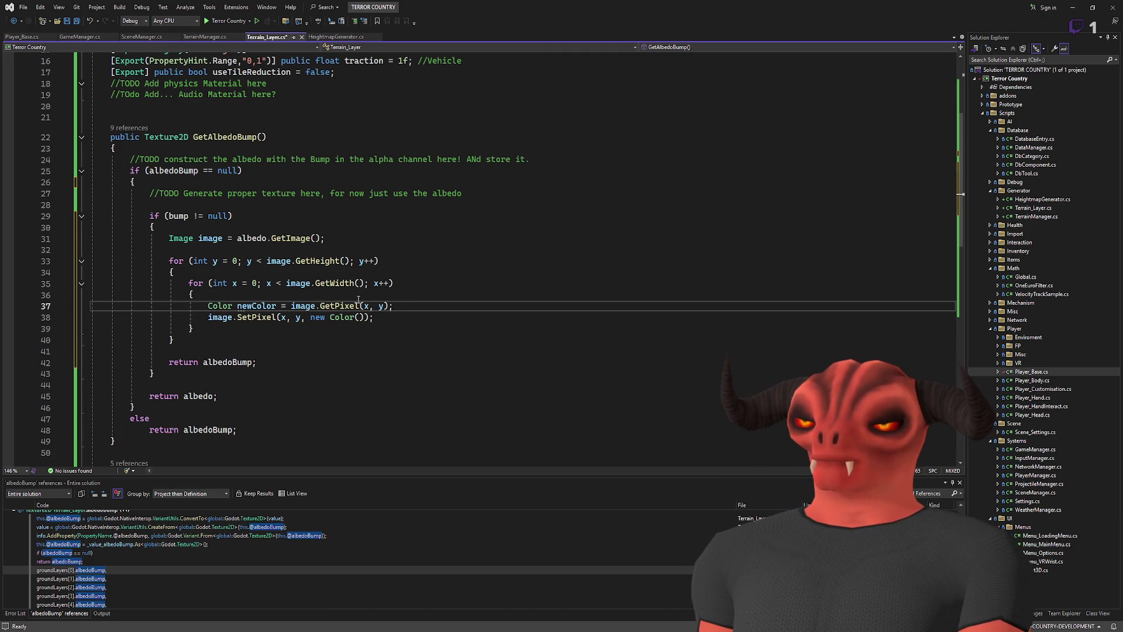
double_click(255, 305)
drag(310, 317, 365, 317)
text(newColor)
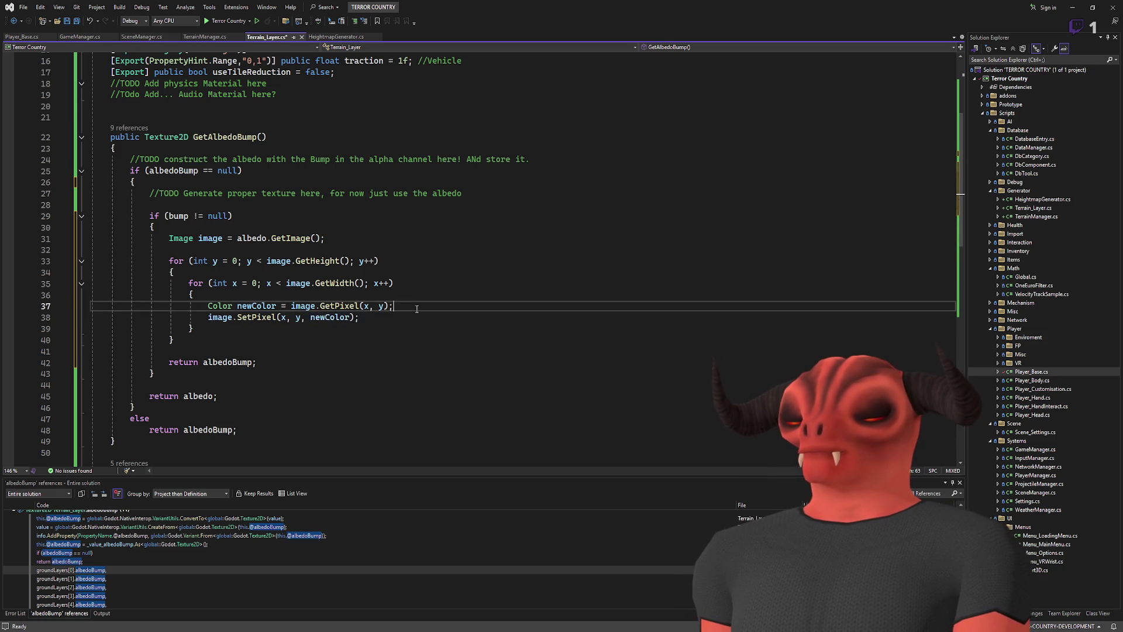
- Begin a 'newColor.A = bump' line above the SetPixel call
key(ctrl+Return)
text(newColor.)
key(BackSpace)
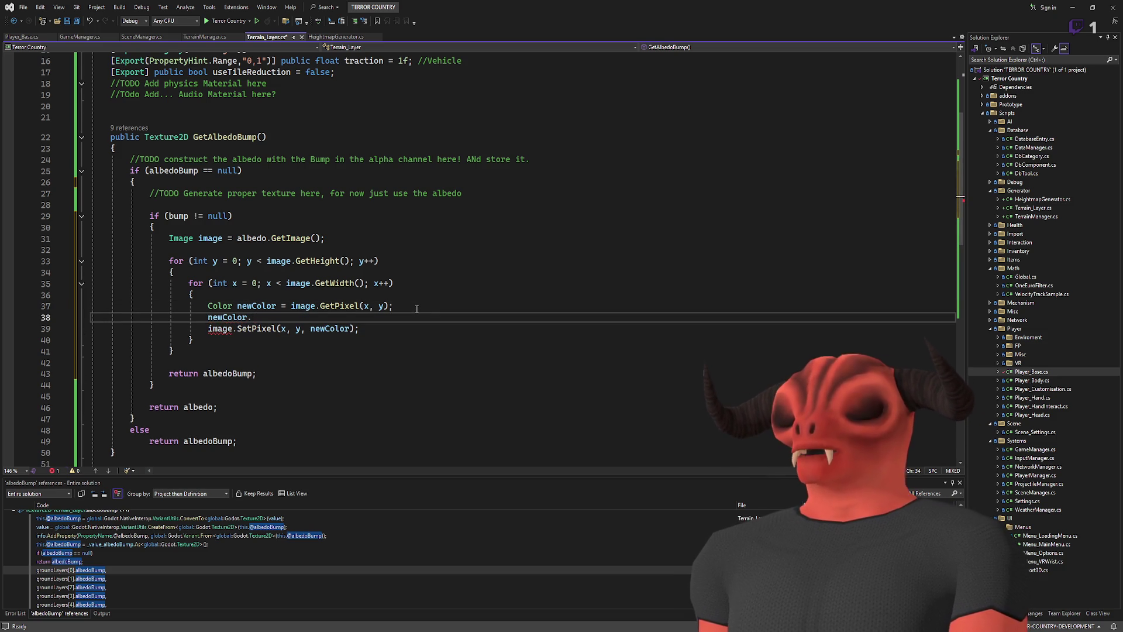
text(A )
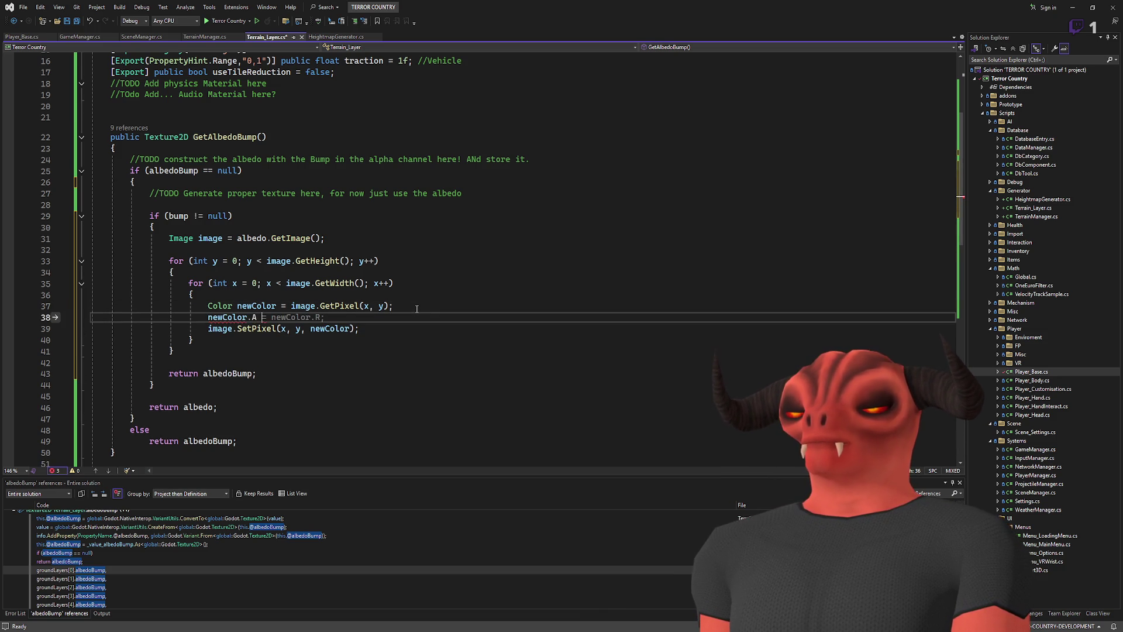
text(= bump)
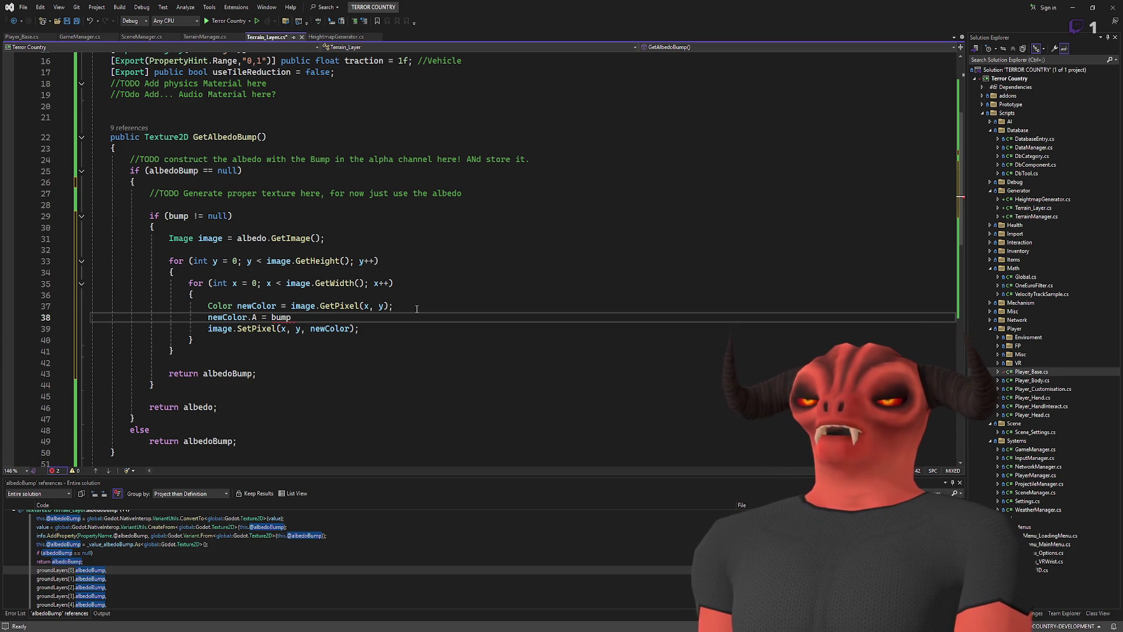
- Declare 'Image bumpImage = bump.GetImage();' below the albedo image line
click(364, 236)
key(Return)
text(image bu)
key(BackSpace)
key(BackSpace)
key(BackSpace)
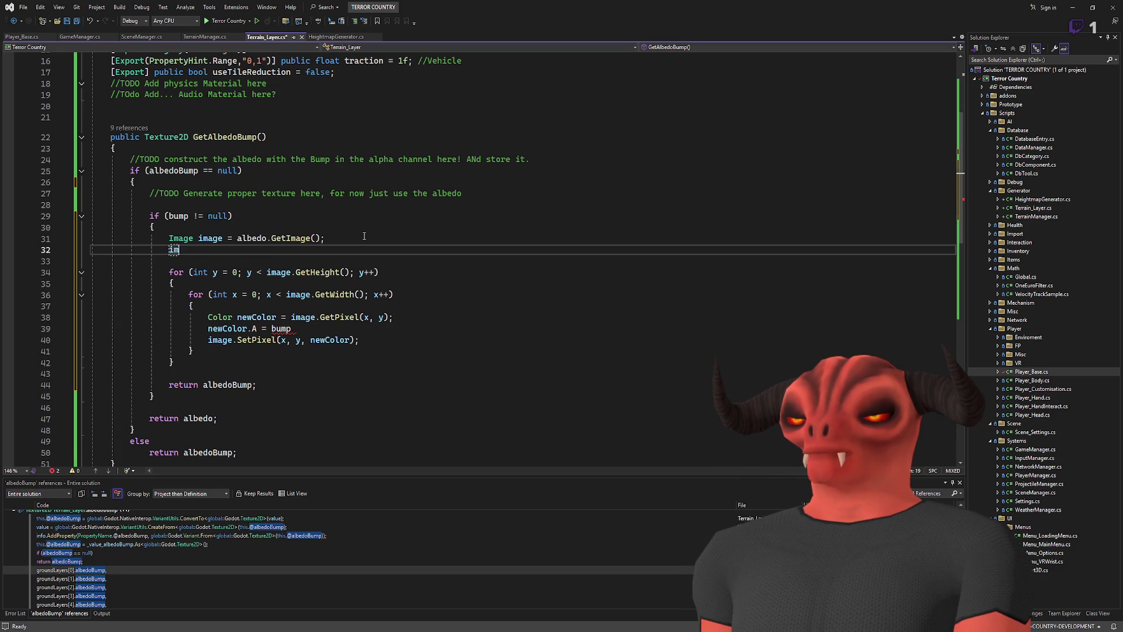
text(Immage bumpIU)
key(BackSpace)
text(mage = bump.GetImage();)
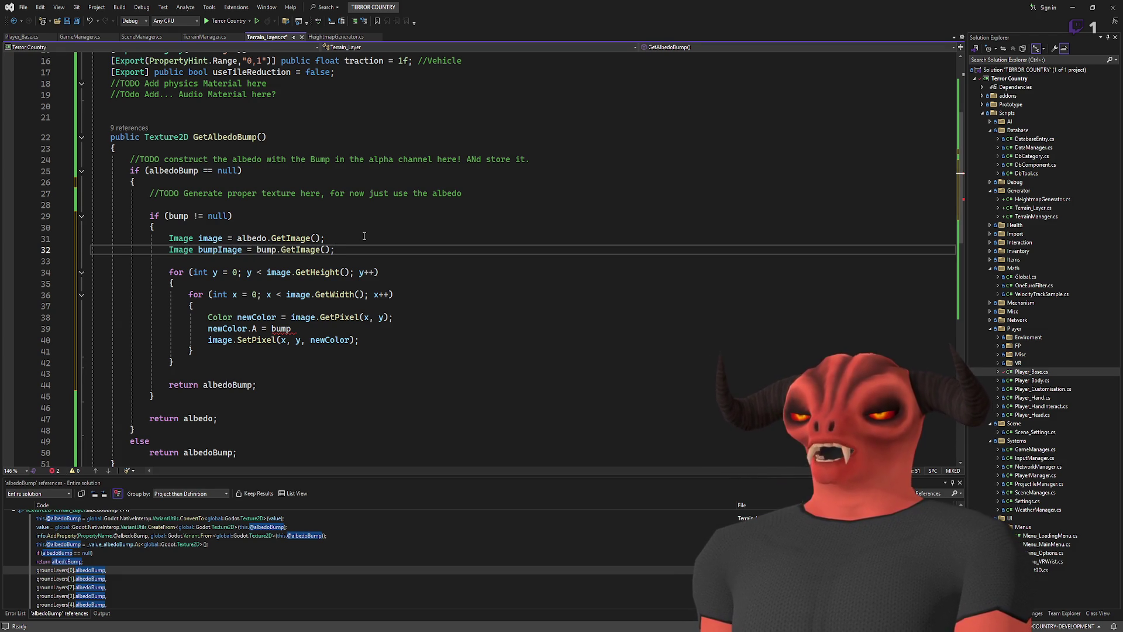
- Complete the alpha line as 'newColor.A = bumpImage.GetPixel(x, y).R;' and review the loop
click(415, 327)
text(Image)
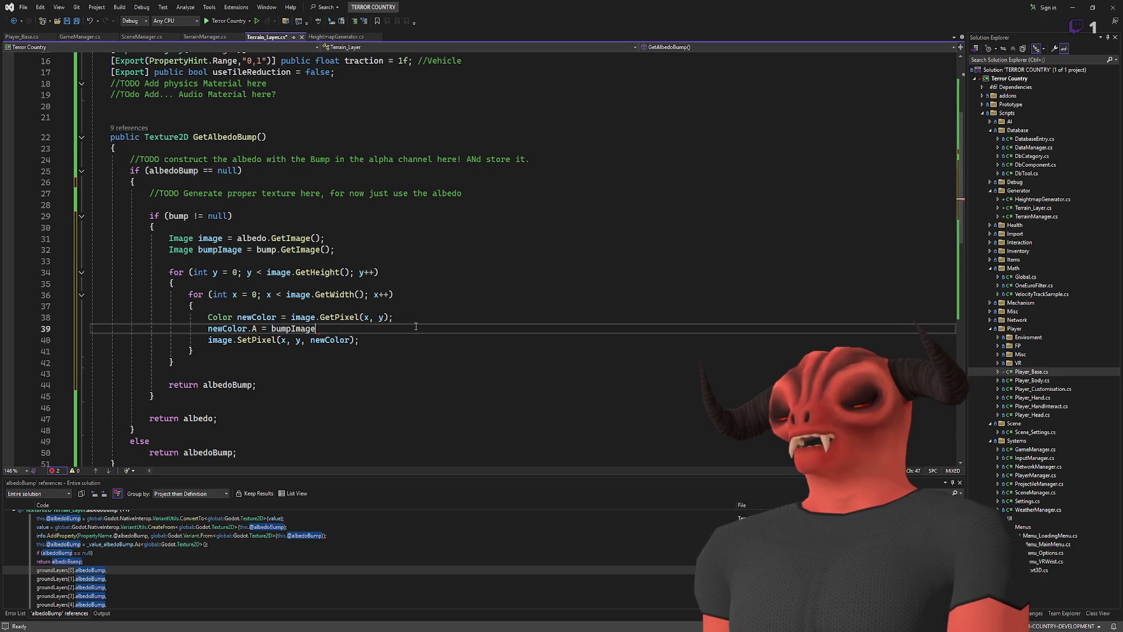
text(.GetPixel()
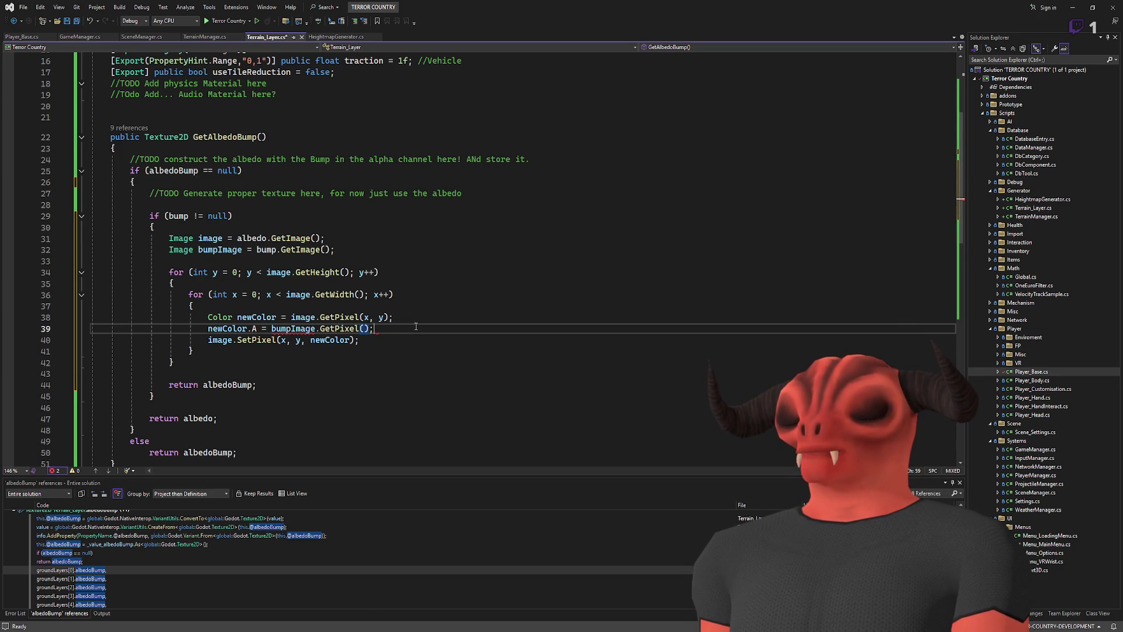
text(x, y)
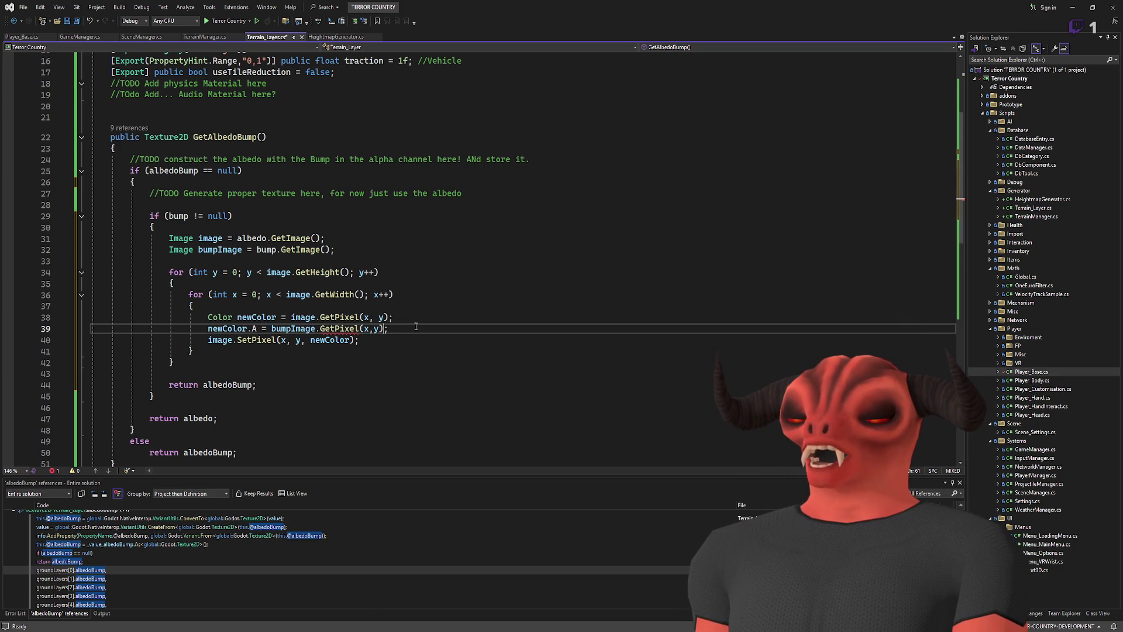
text().R)
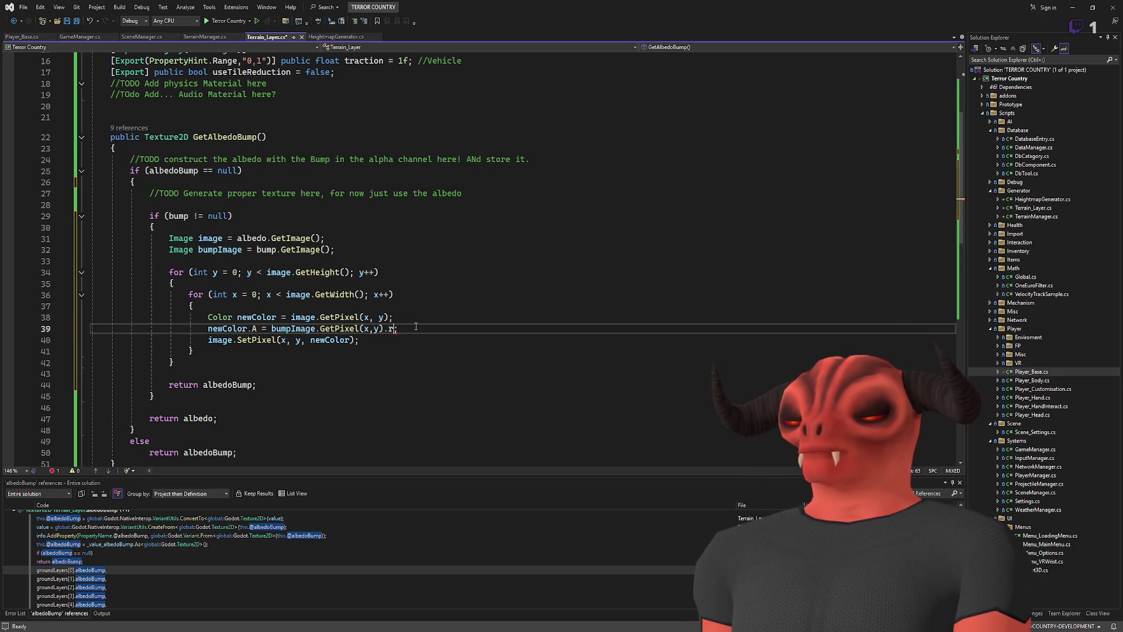
text(;)
click(424, 316)
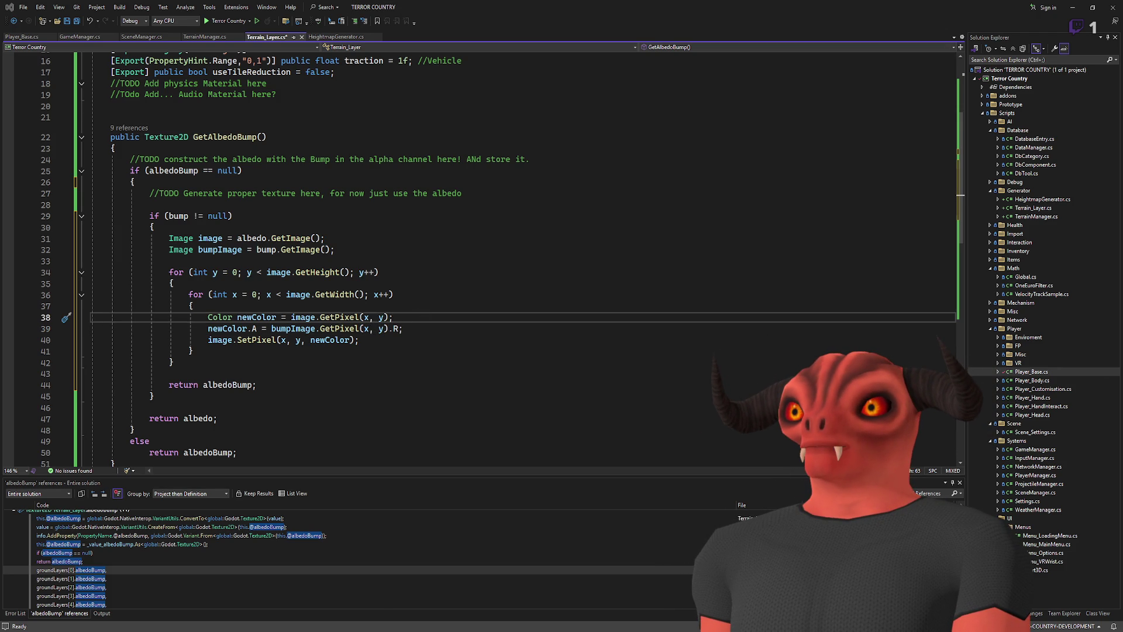
click(390, 319)
click(417, 321)
click(257, 322)
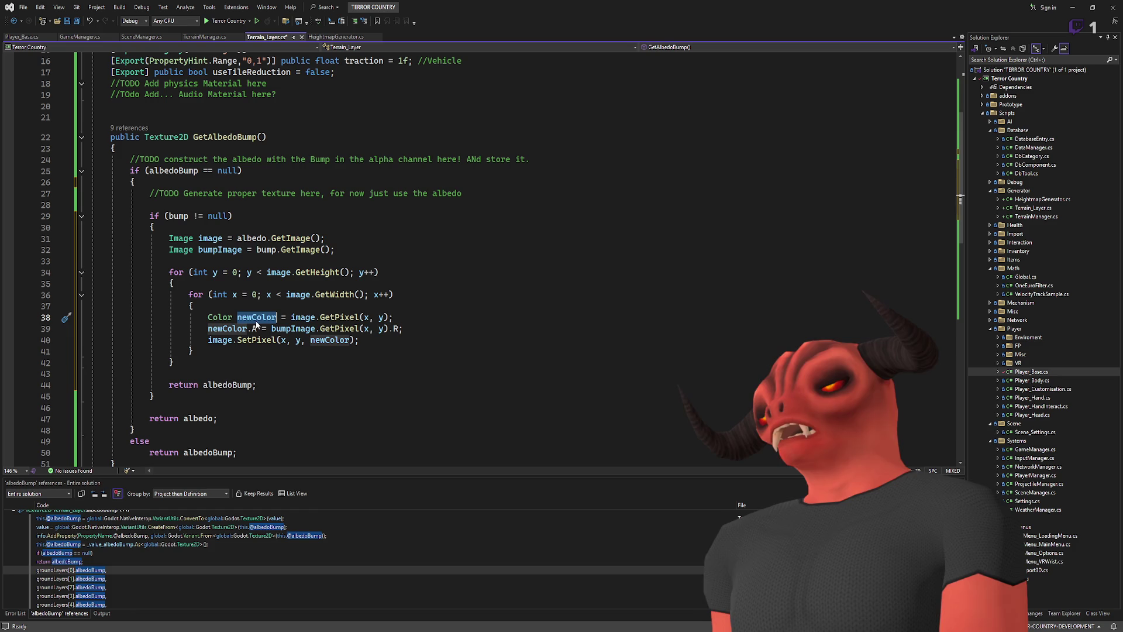
mouse_move(393, 317)
mouse_down()
mouse_move(196, 317)
mouse_move(358, 339)
mouse_up()
click(236, 339)
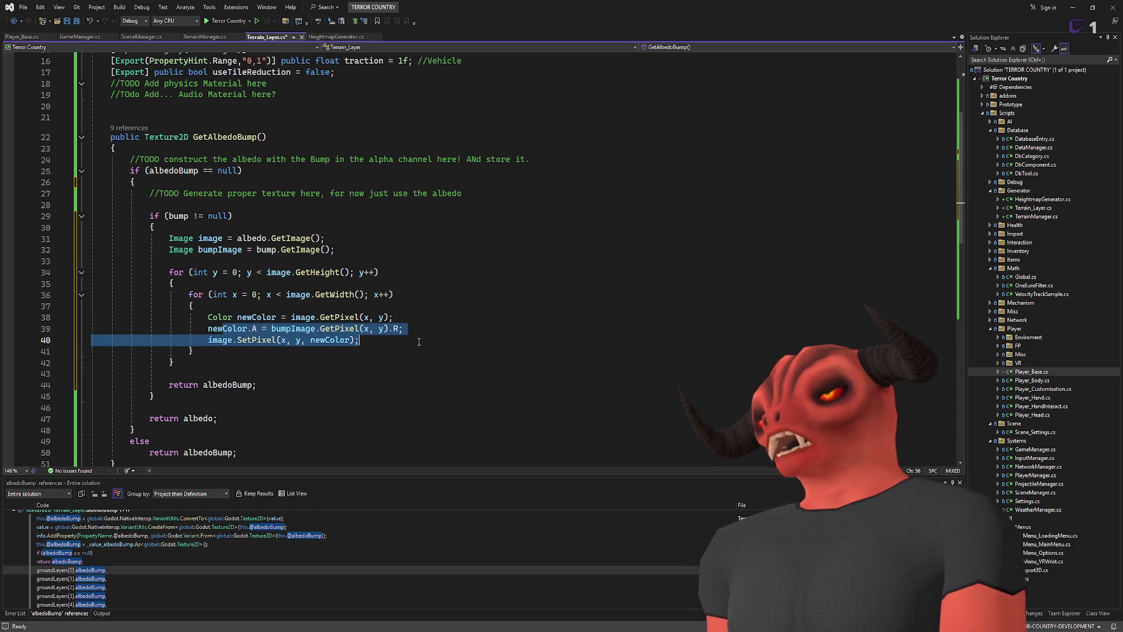
click(403, 328)
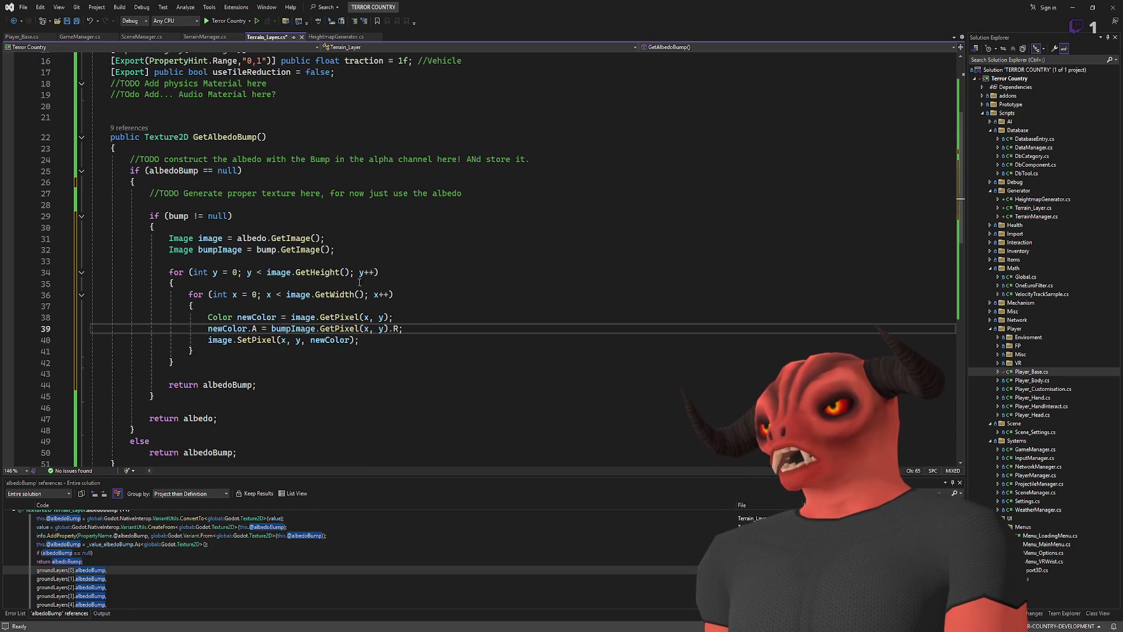
drag(222, 239, 357, 342)
click(357, 351)
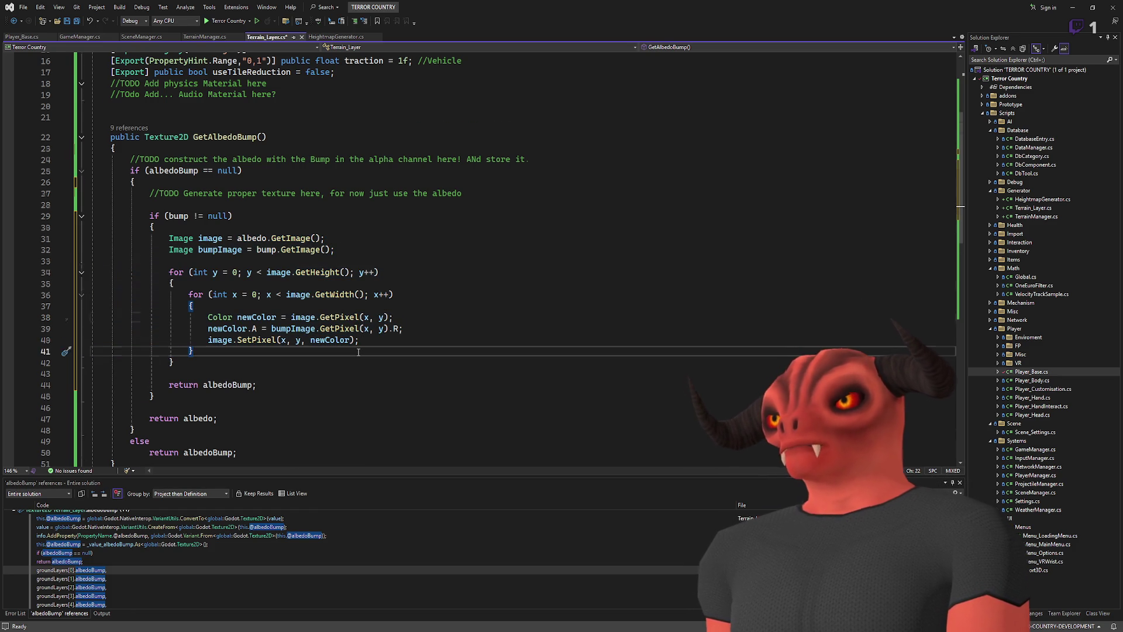
scroll(357, 351, down, 4)
scroll(357, 351, up, 5)
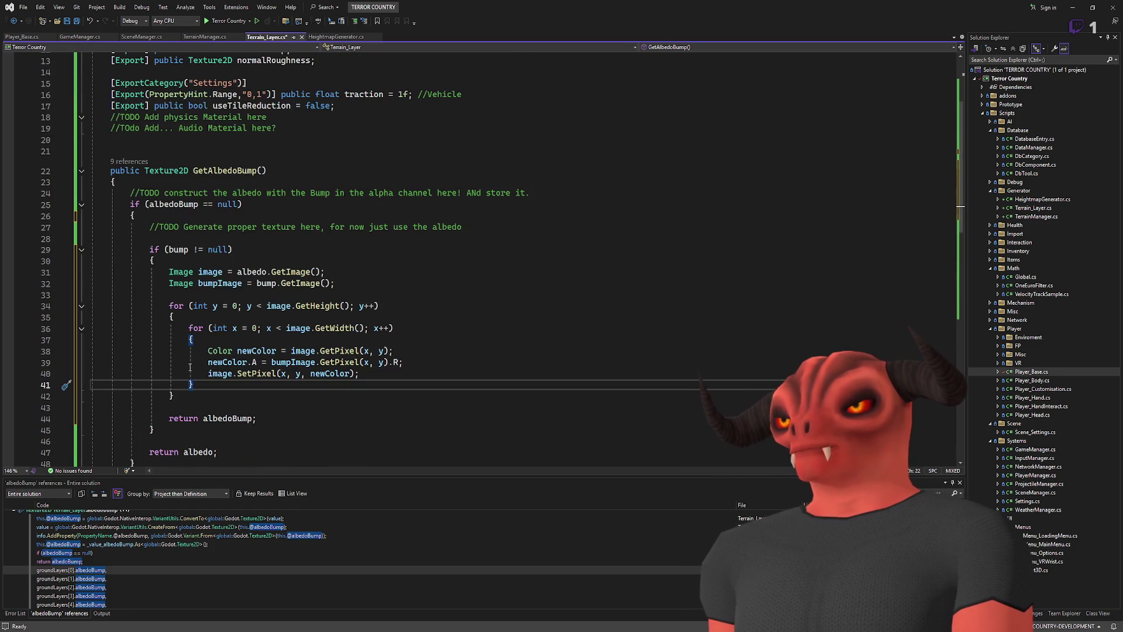
scroll(190, 366, down, 10)
click(340, 361)
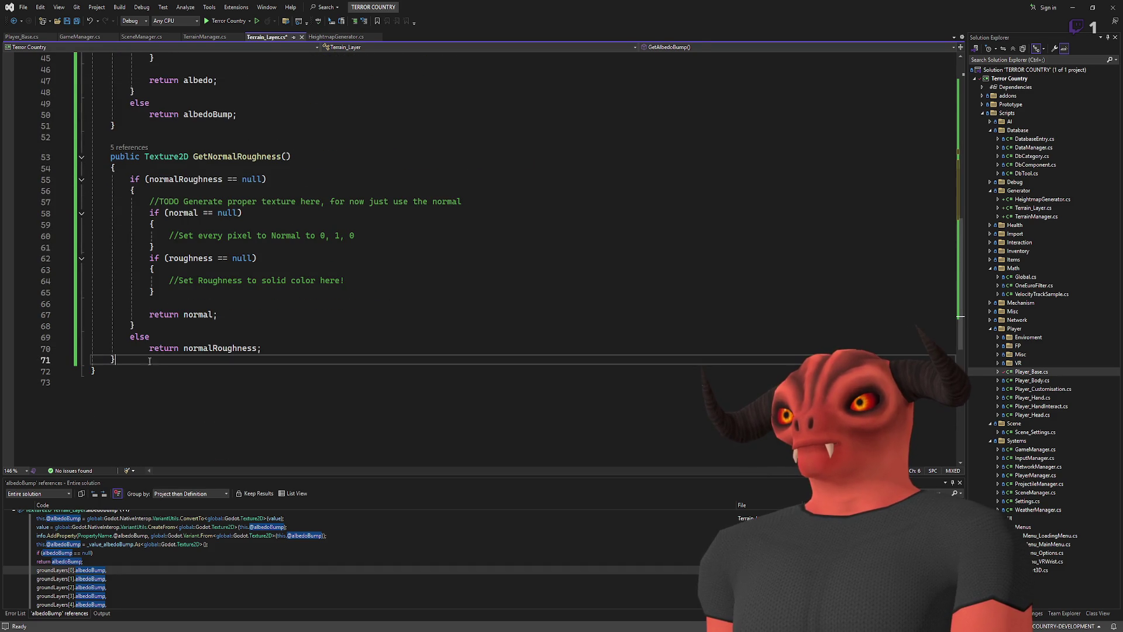
- Add an empty 'Color AddImageToAlpha()' method below GetNormalRoughness
key(Return)
key(Return)
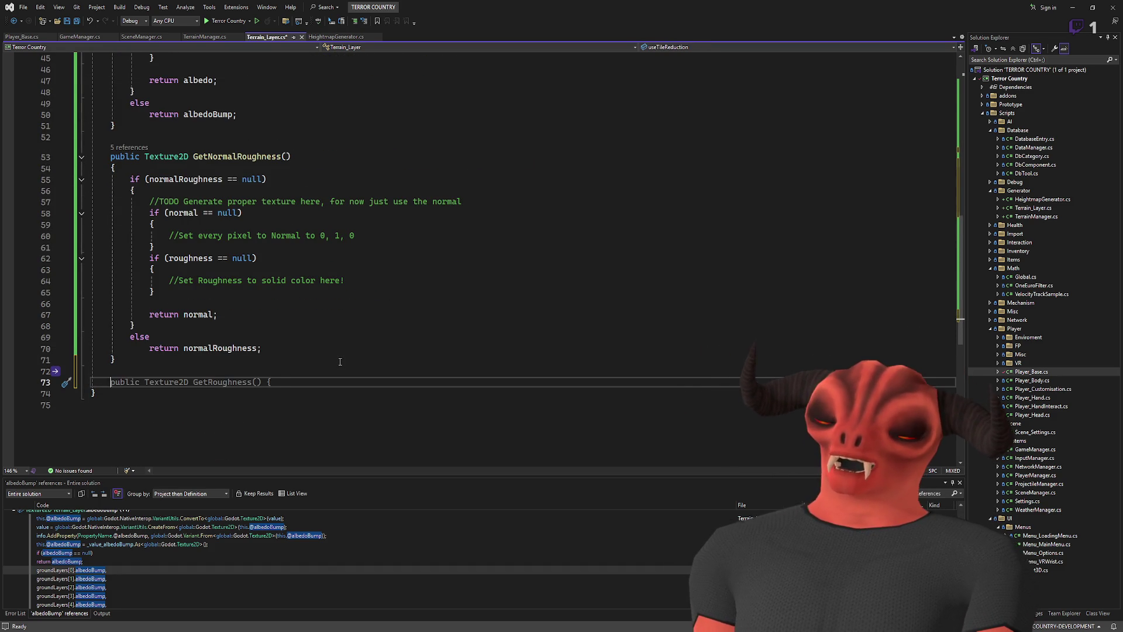
text(Co)
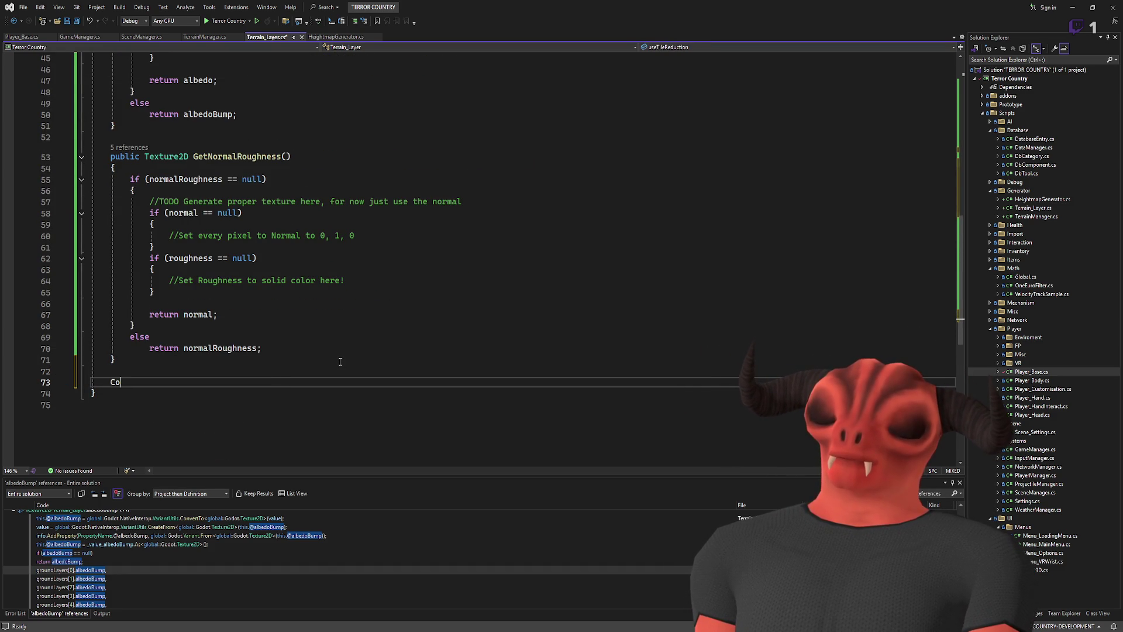
text(lor Add)
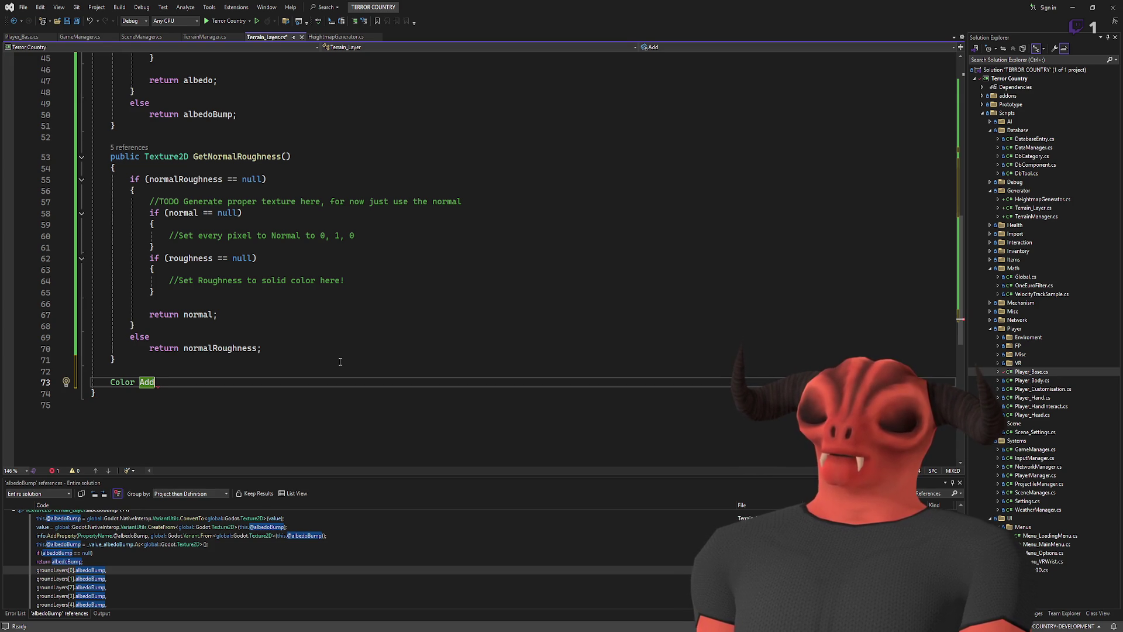
text(ImageT)
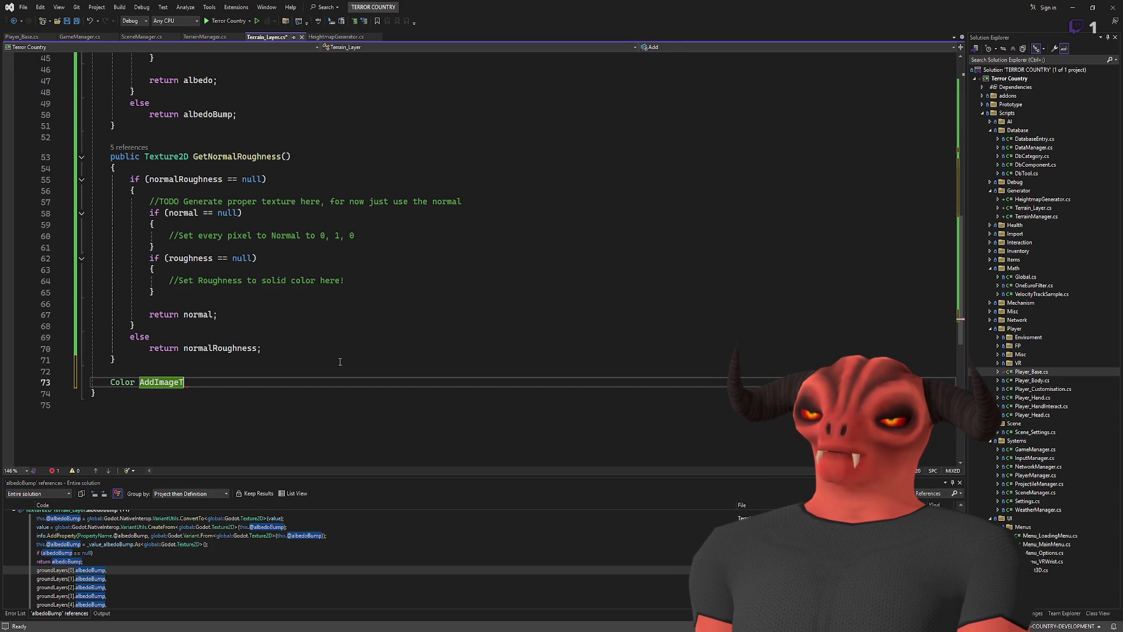
text(oAlpha())
key(Return)
text({ })
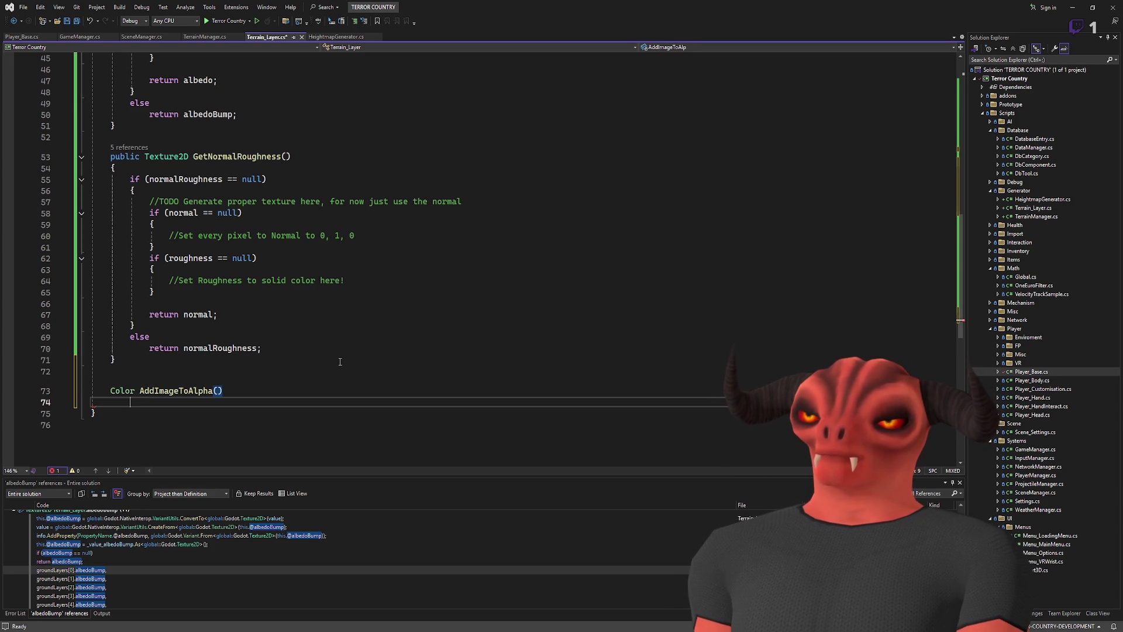
- Copy the pixel-combining loop lines from GetAlbedoBump into AddImageToAlpha
scroll(344, 197, up, 6)
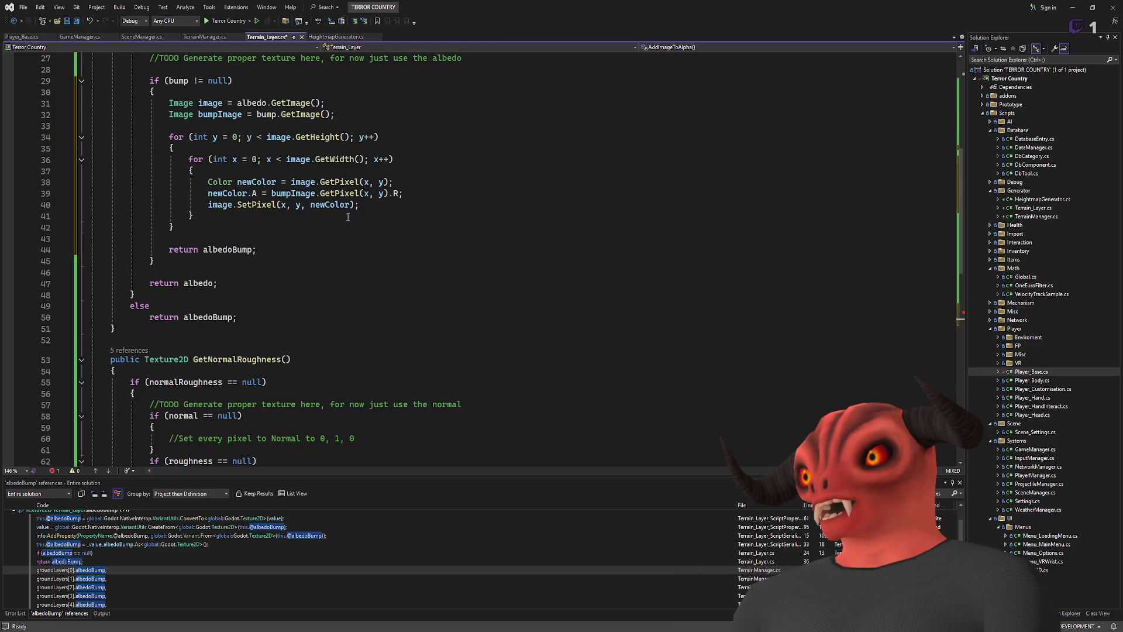
drag(359, 204, 195, 170)
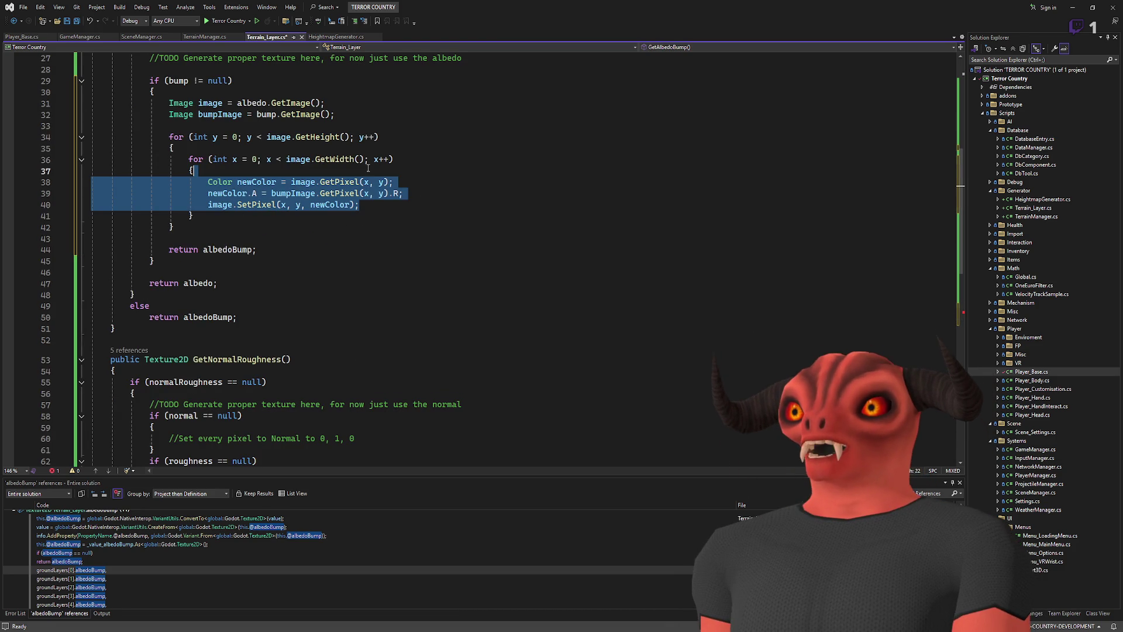
key(ctrl+c)
key(ctrl+minus)
key(ctrl+v)
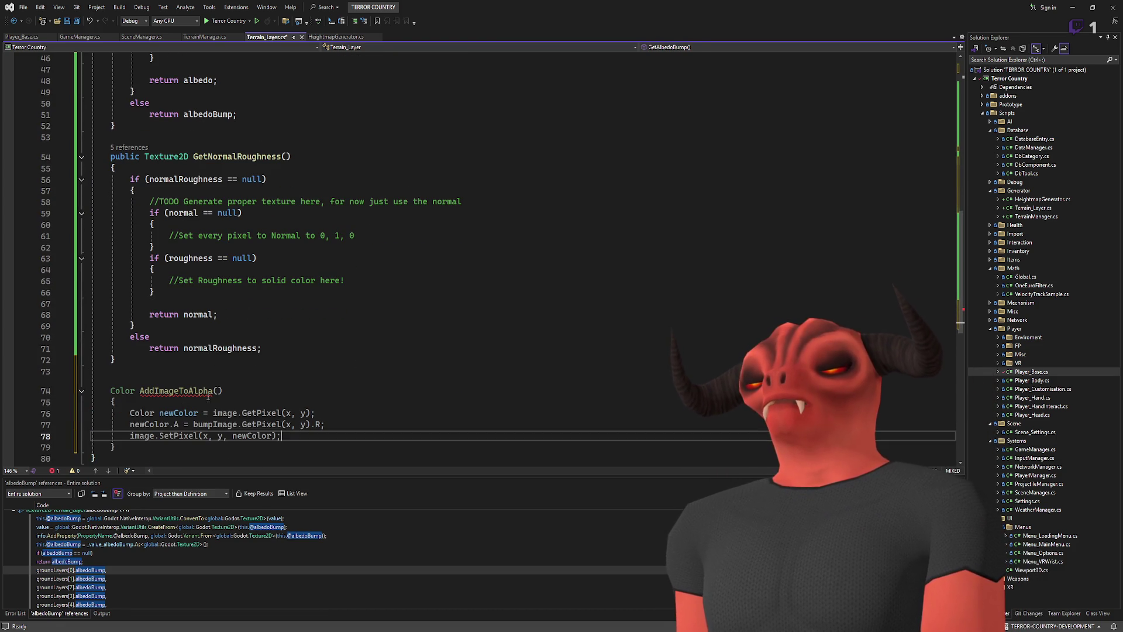
scroll(351, 234, up, 8)
click(222, 171)
click(320, 215)
scroll(321, 214, down, 9)
- Give the method two Image parameters and rename them to rgb and alpha
click(217, 357)
text(Image image)
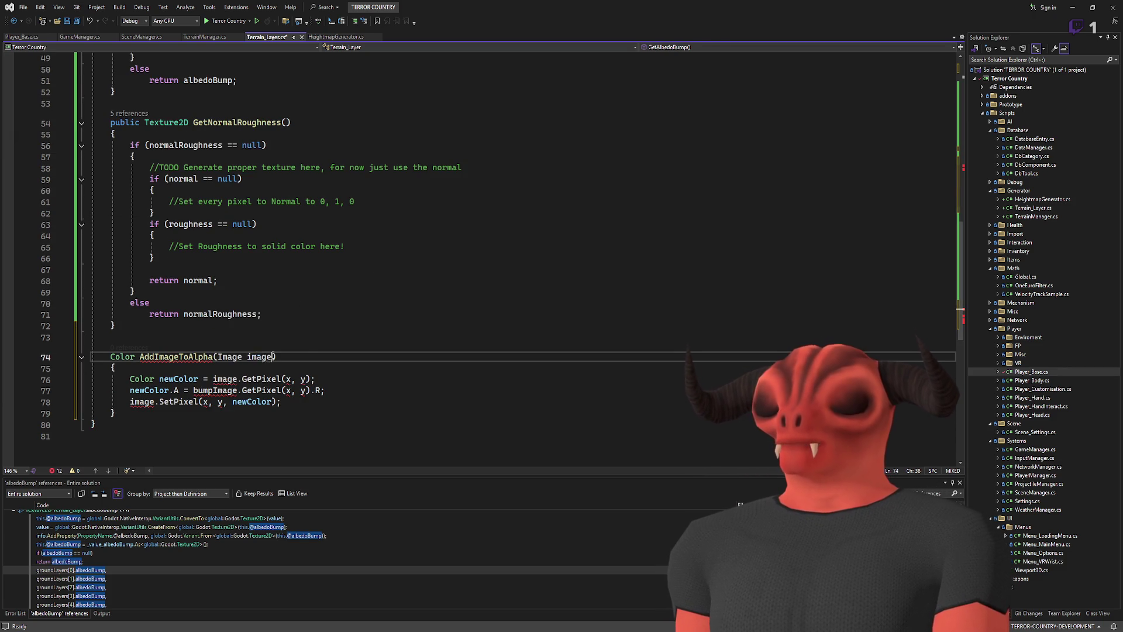
text(, Image image)
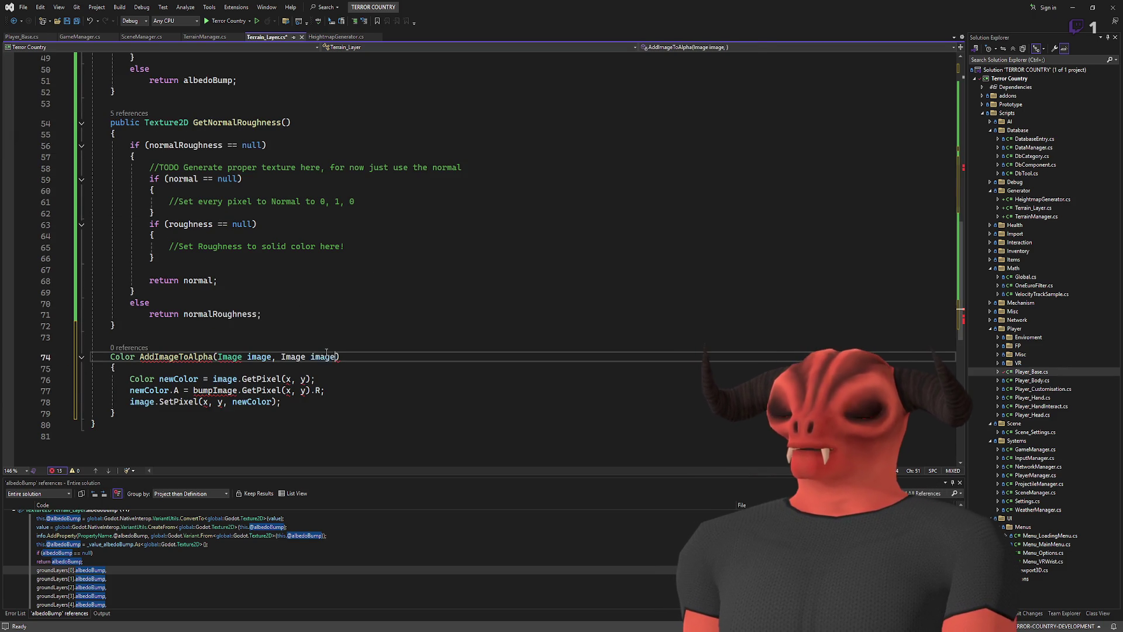
double_click(253, 356)
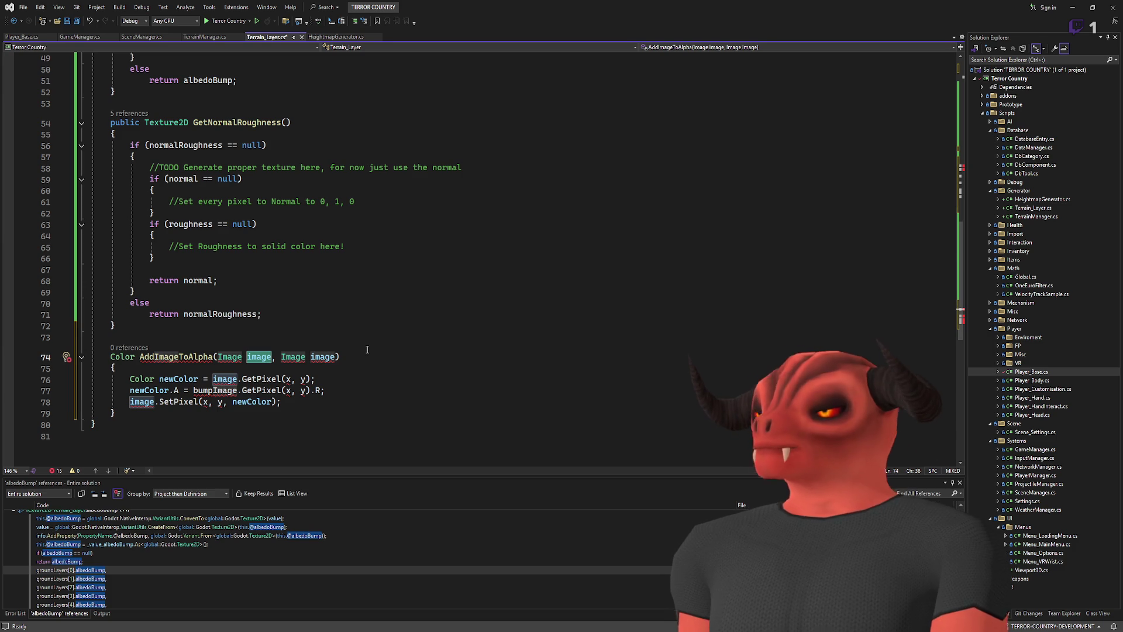
key(ctrl+r)
key(ctrl+r)
text(primary)
key(Return)
double_click(331, 356)
key(ctrl+r)
key(ctrl+r)
text(alpha)
key(Return)
double_click(263, 356)
key(ctrl+r)
key(ctrl+r)
text(rgb)
key(Return)
- Rename the AddImageToAlpha method to CombineImages
double_click(176, 356)
key(ctrl+r)
key(ctrl+r)
text(CombineImag)
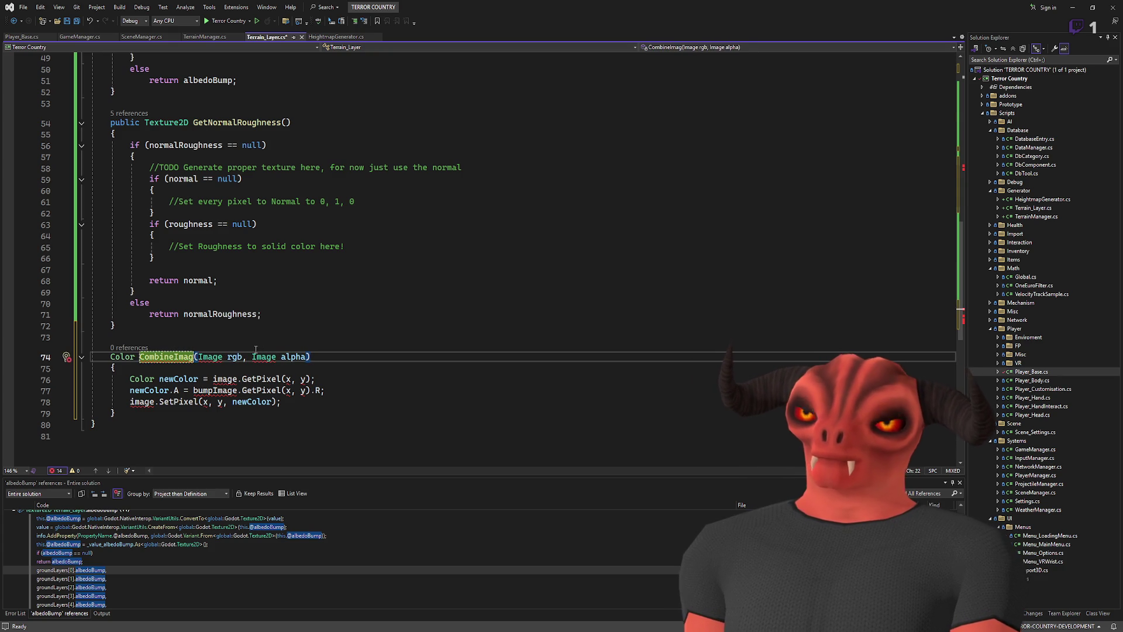
text(es)
key(Return)
click(327, 357)
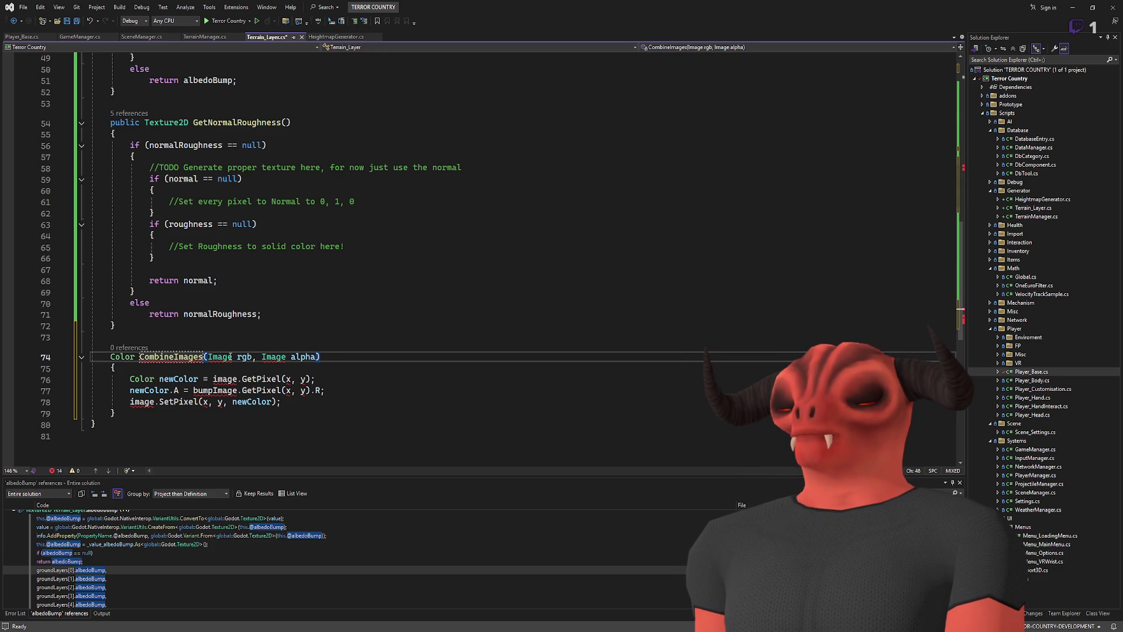
- Delete the unused 'using static System.Net.Mime.MediaTypeNames;' line and save the file
scroll(332, 348, up, 16)
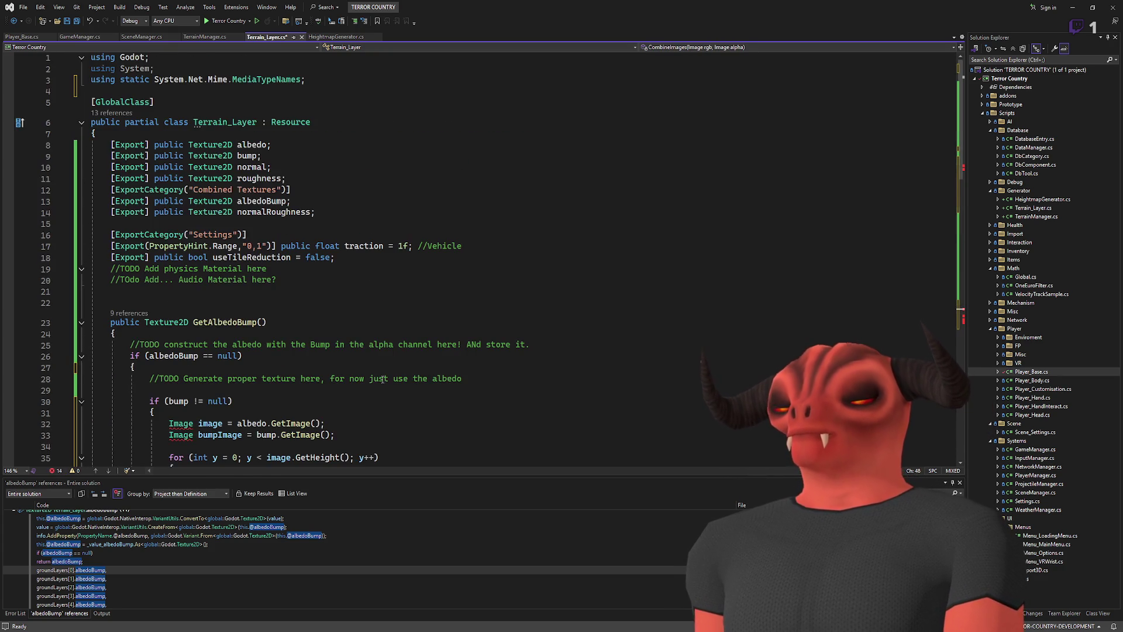
drag(330, 82, 155, 69)
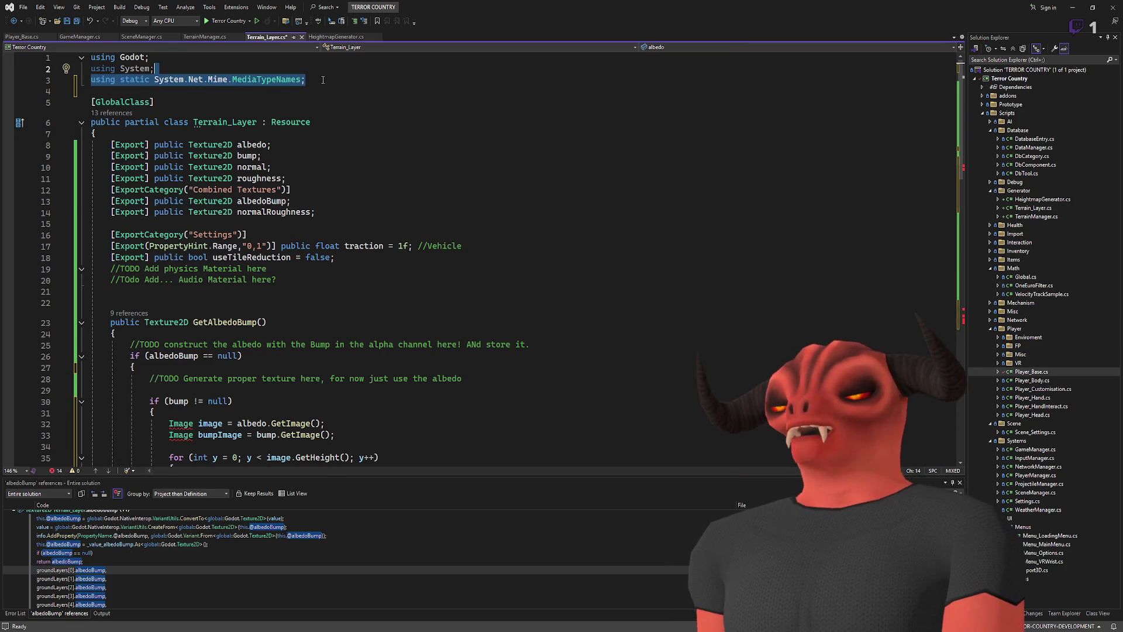
key(Delete)
key(ctrl+s)
- End CombineImages with 'return rgb;' and change its return type from Color to Image
scroll(359, 248, down, 20)
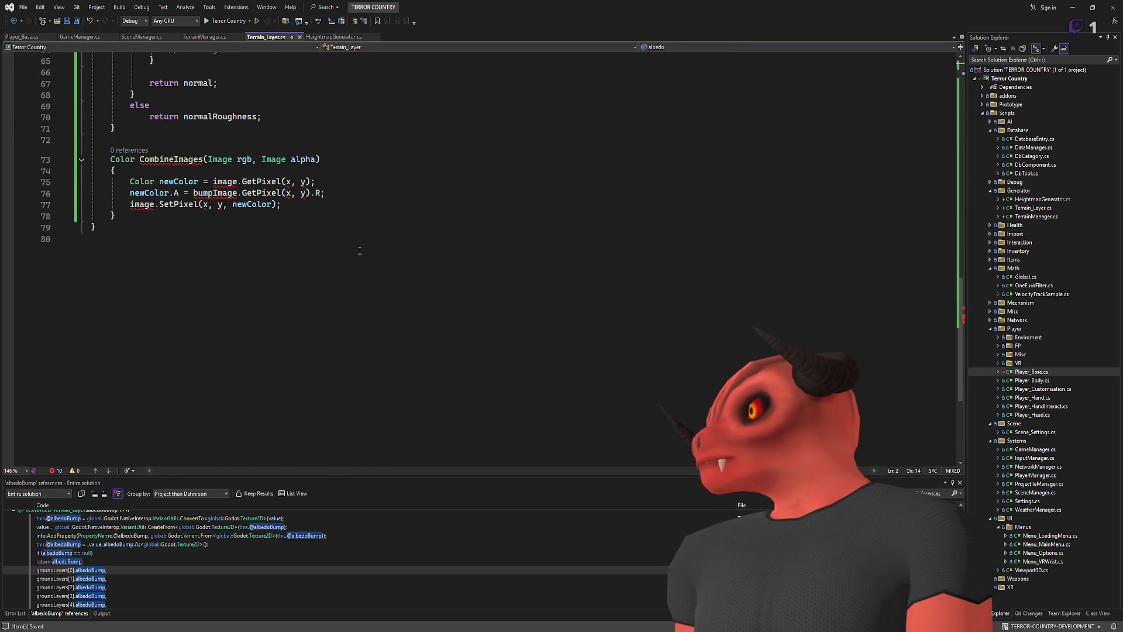
click(326, 193)
scroll(326, 229, up, 6)
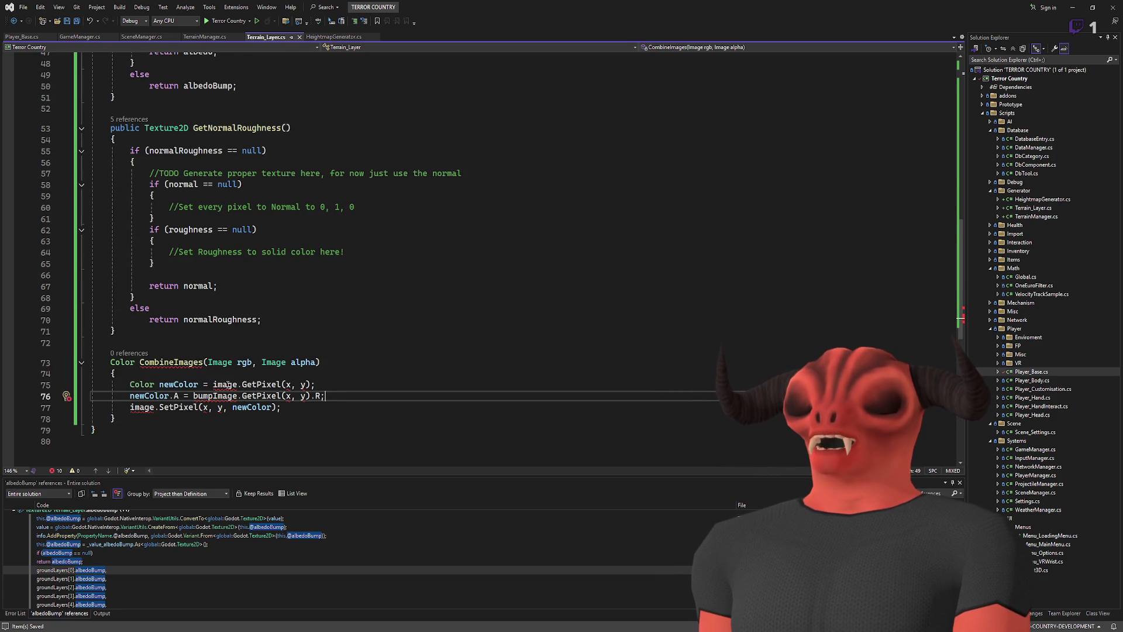
double_click(170, 362)
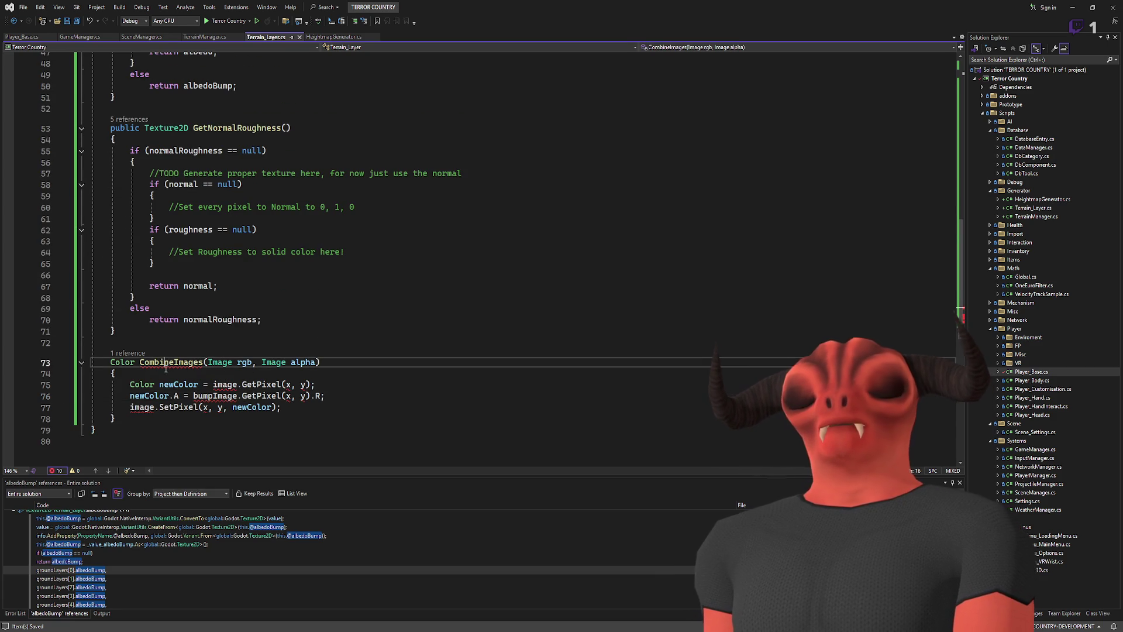
click(309, 409)
key(Return)
key(Return)
text(return rgb;)
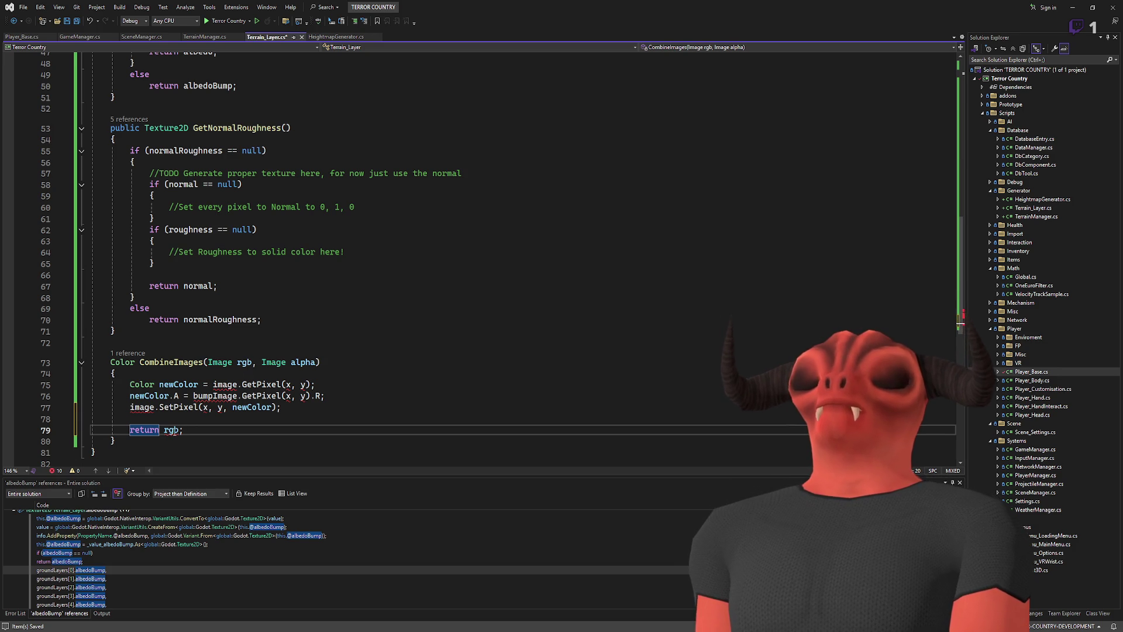
double_click(123, 363)
text(Image)
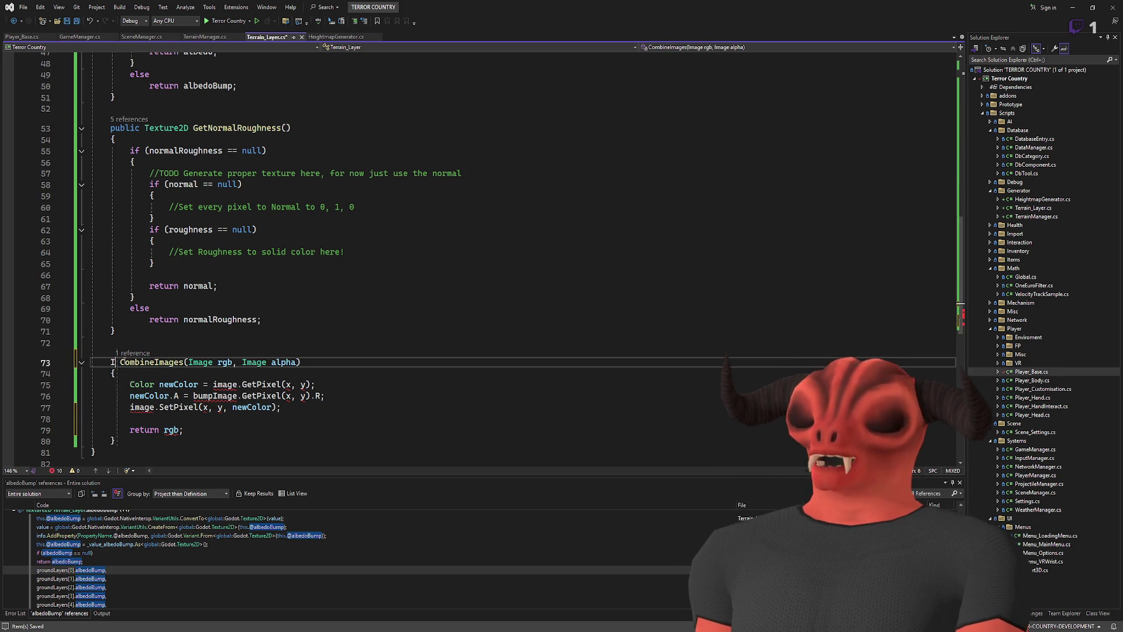
scroll(251, 320, up, 6)
scroll(251, 320, up, 6)
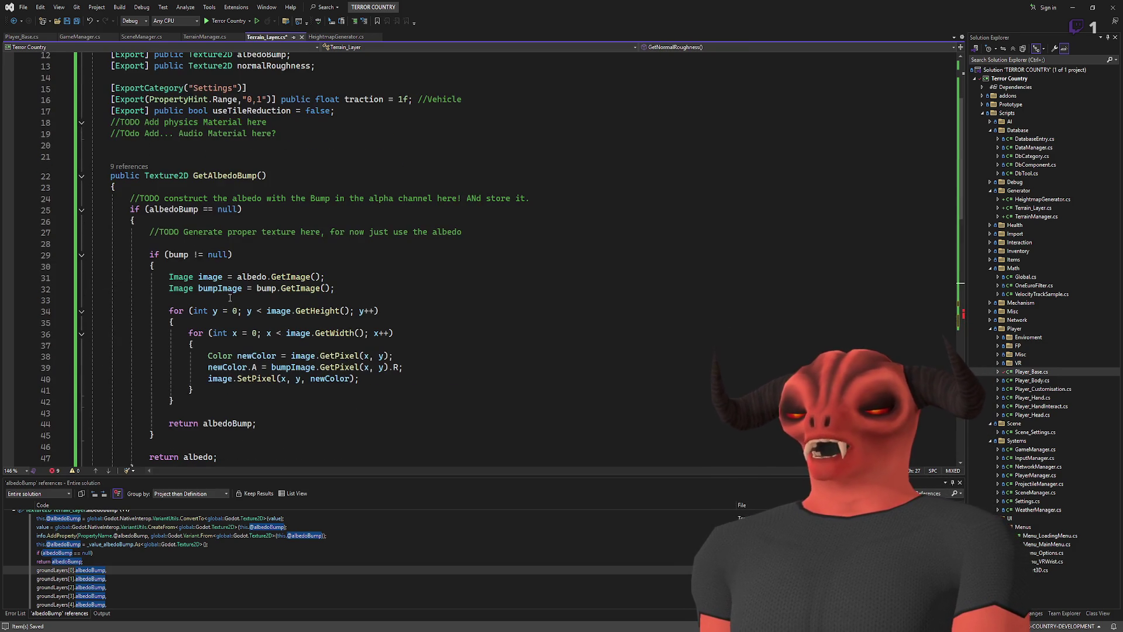
scroll(230, 297, down, 3)
mouse_move(230, 298)
mouse_down()
mouse_move(292, 202)
mouse_move(350, 162)
mouse_move(170, 210)
mouse_up()
key(ctrl+c)
scroll(302, 329, down, 10)
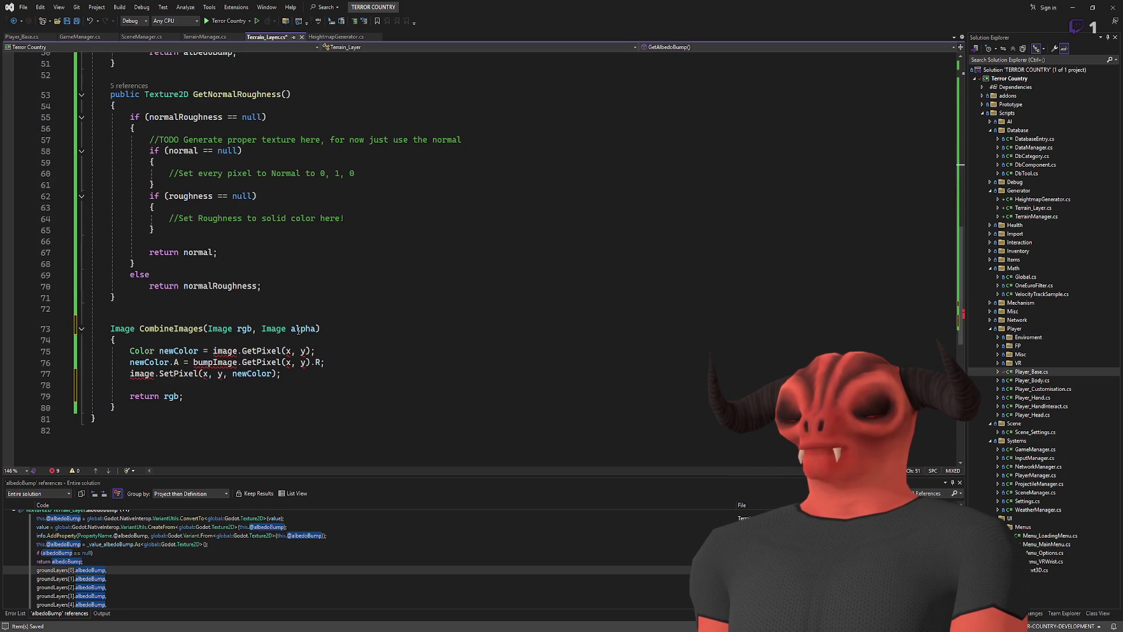
- Replace CombineImages' three pixel statements with the nested x/y loops copied from GetAlbedoBump
click(239, 341)
drag(281, 375, 341, 339)
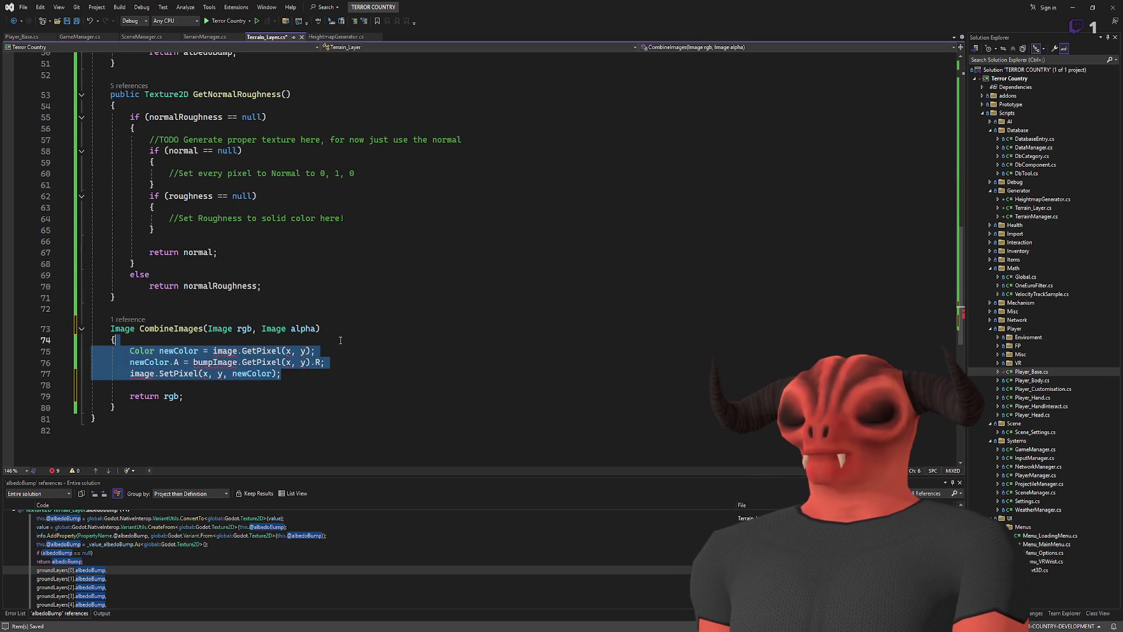
key(ctrl+v)
scroll(324, 339, down, 2)
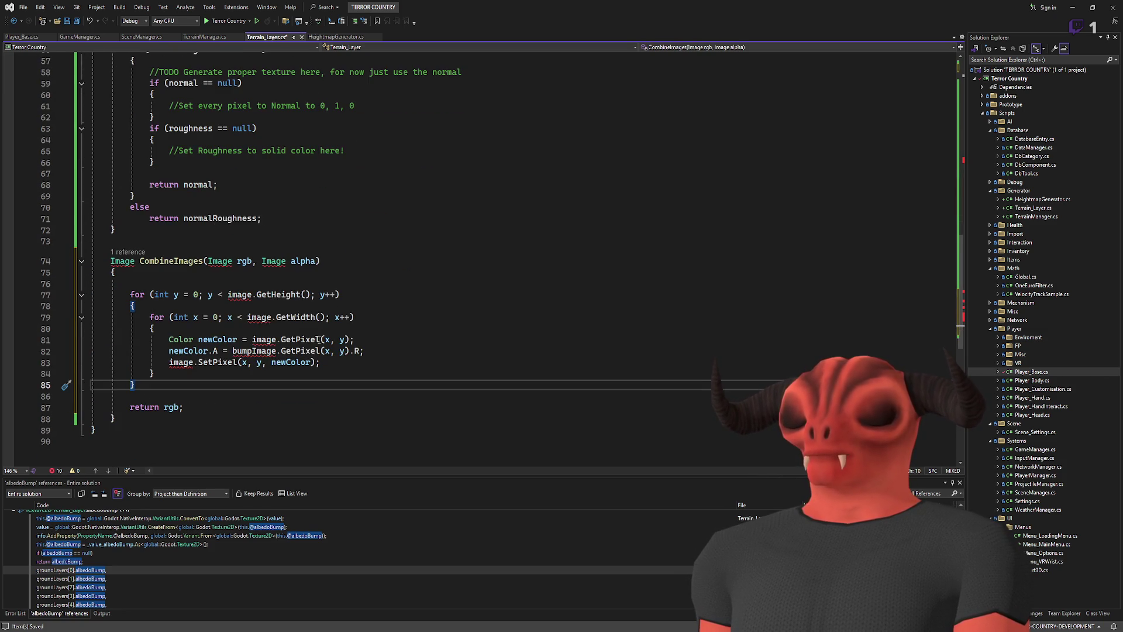
- Change image to rgb in both loop conditions and the GetPixel call
double_click(244, 261)
key(ctrl+c)
double_click(240, 294)
key(ctrl+v)
double_click(252, 317)
key(ctrl+v)
- Read the alpha value from the alpha parameter instead of bumpImage
double_click(263, 339)
key(ctrl+v)
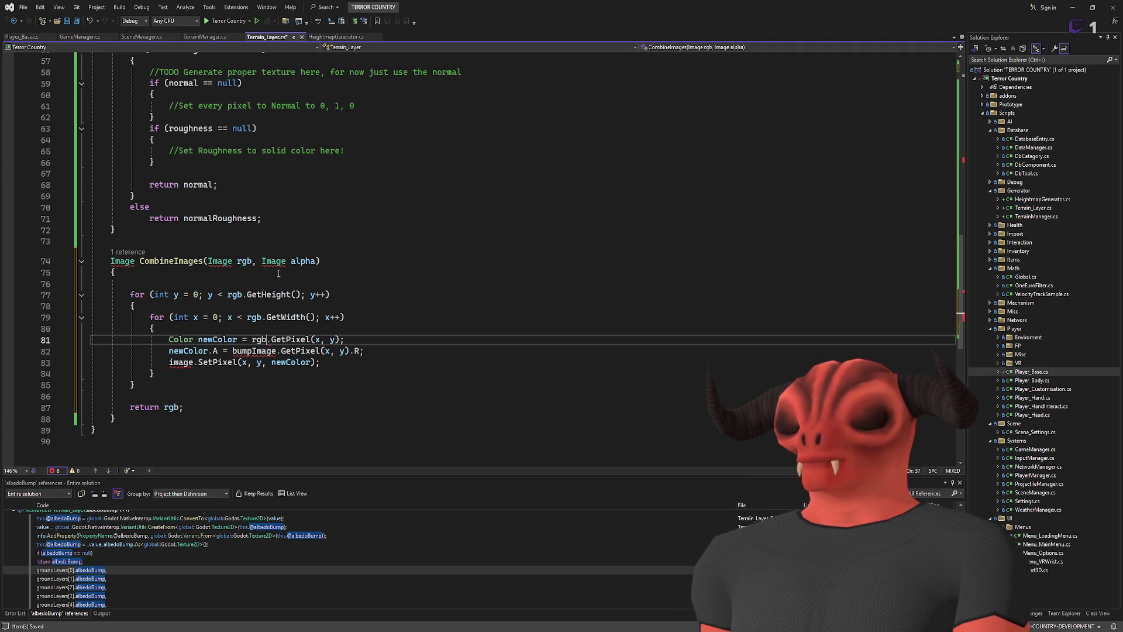
click(296, 261)
double_click(295, 261)
key(ctrl+c)
double_click(254, 351)
key(ctrl+v)
- Write results into rgb in the SetPixel call and delete the extra blank line
click(274, 319)
double_click(259, 339)
key(ctrl+c)
double_click(180, 362)
key(ctrl+v)
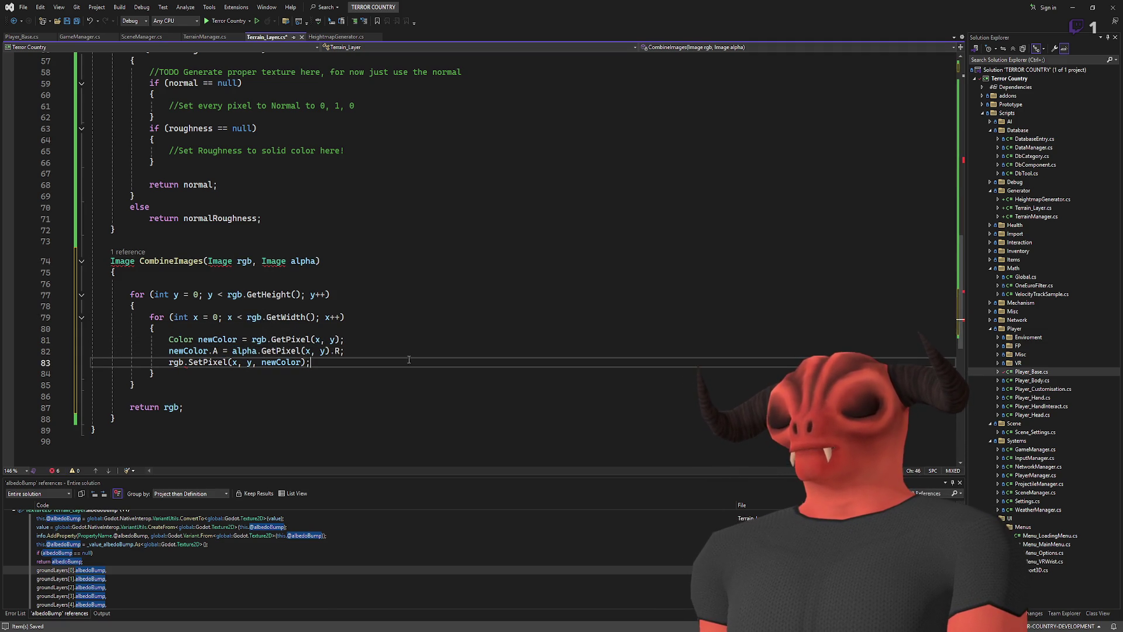
drag(202, 285, 203, 272)
key(Delete)
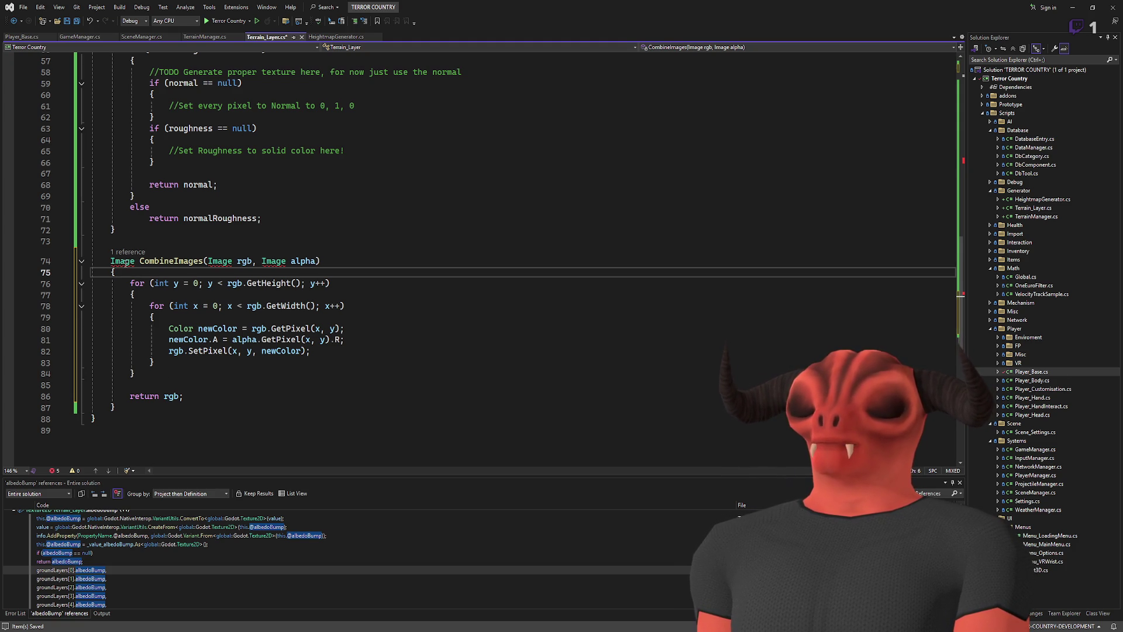
scroll(124, 262, up, 18)
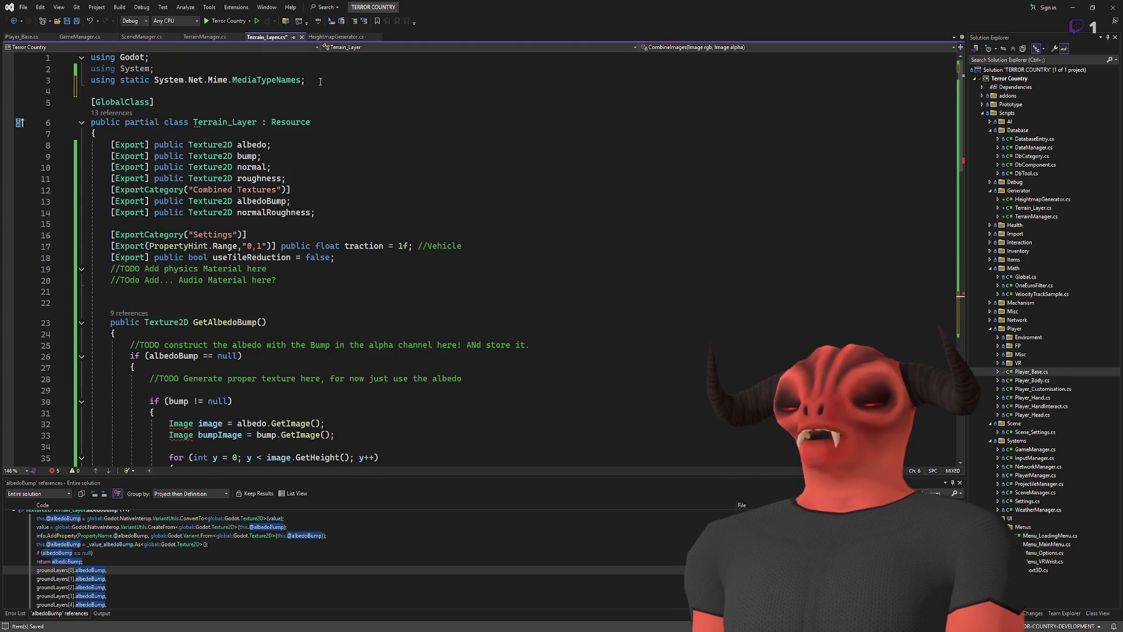
drag(320, 81, 317, 67)
key(alt+Tab)
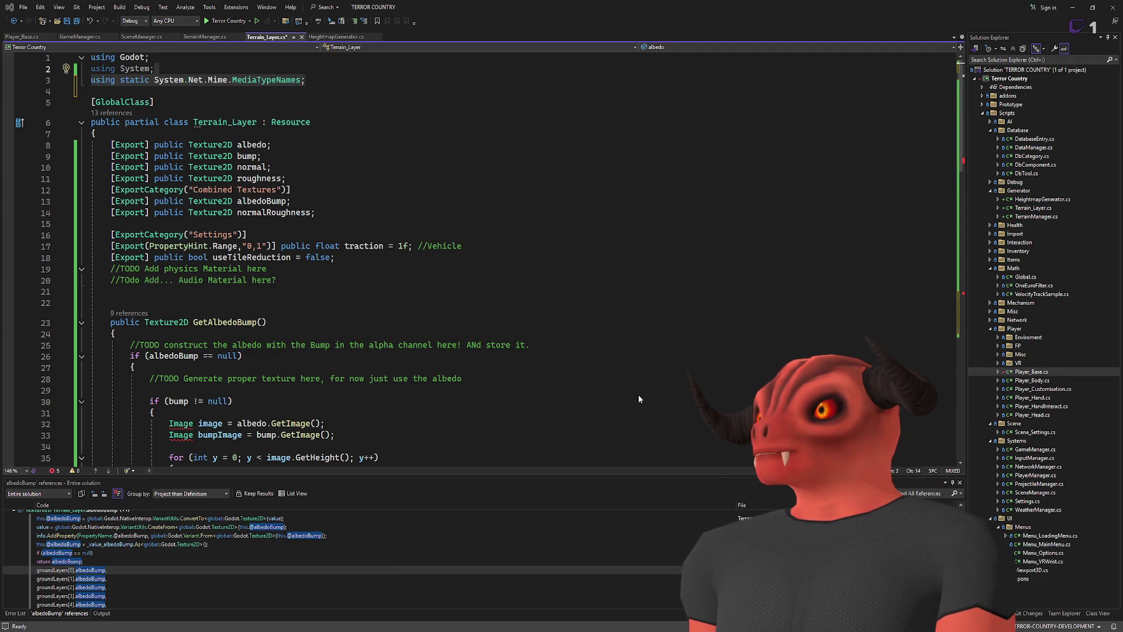
key(alt+Tab)
- Delete the unused MediaTypeNames using line at the top of Terrain_Layer.cs
click(340, 246)
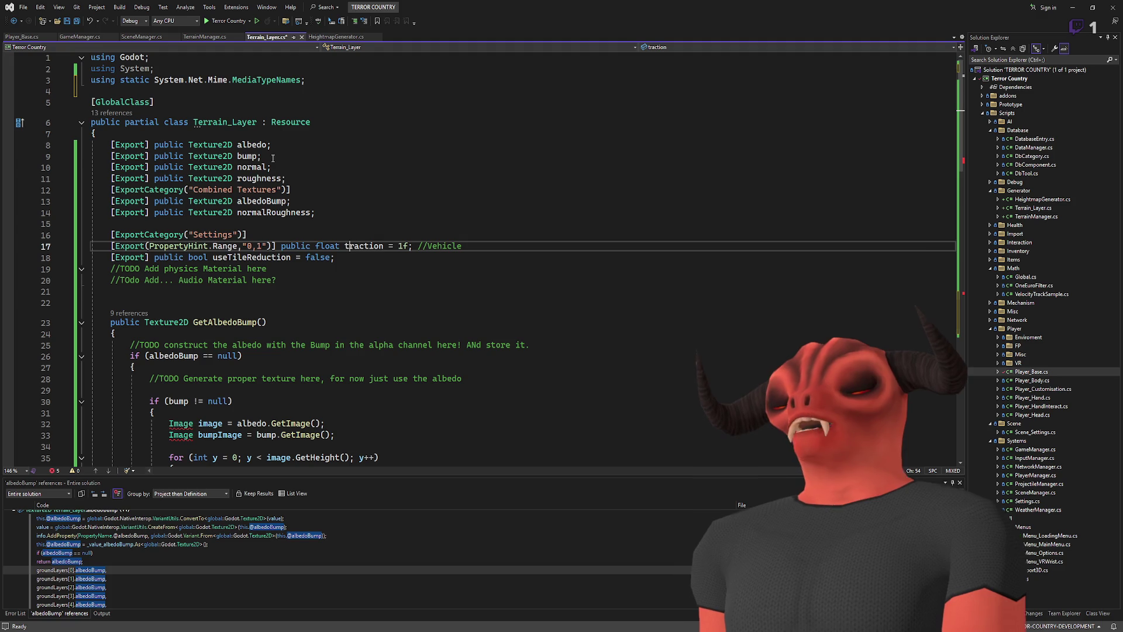
drag(154, 68, 305, 80)
key(Delete)
key(ctrl+z)
key(ctrl+z)
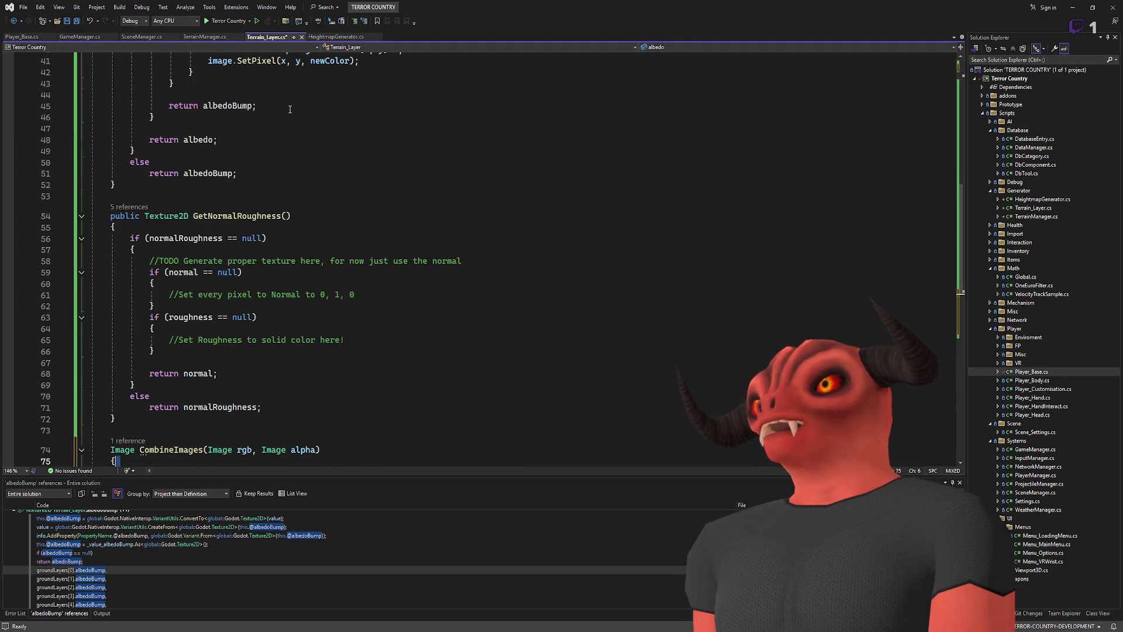
key(ctrl+y)
key(ctrl+y)
key(ctrl+z)
key(ctrl+y)
- Remove the blank line inside CombineImages' loop and save Terrain_Layer.cs
scroll(401, 209, down, 20)
click(311, 283)
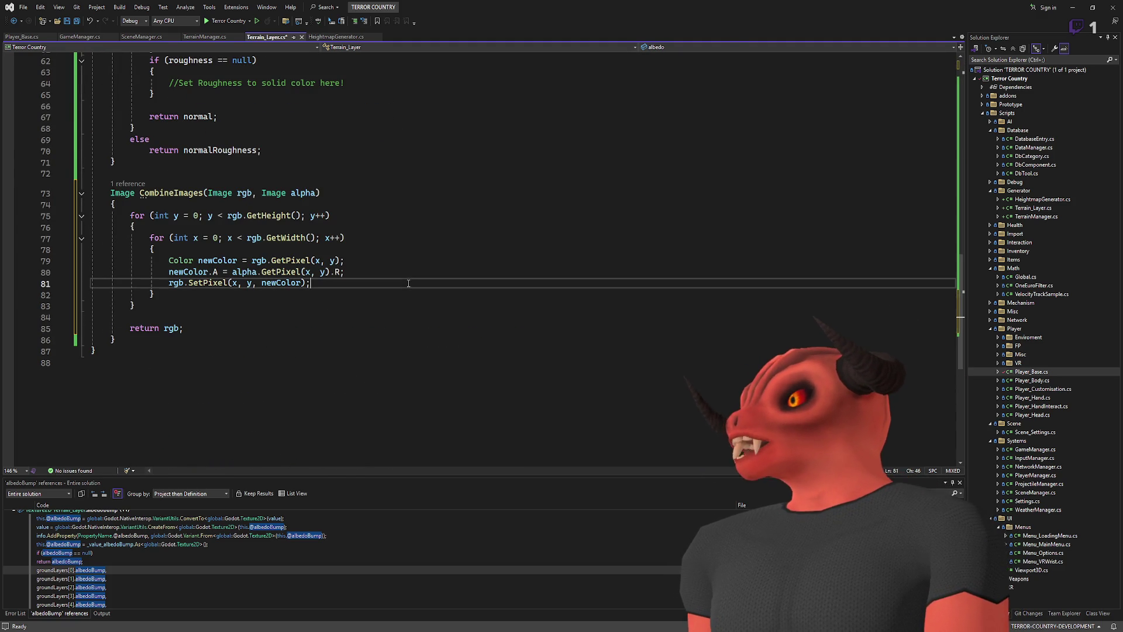
scroll(137, 309, up, 15)
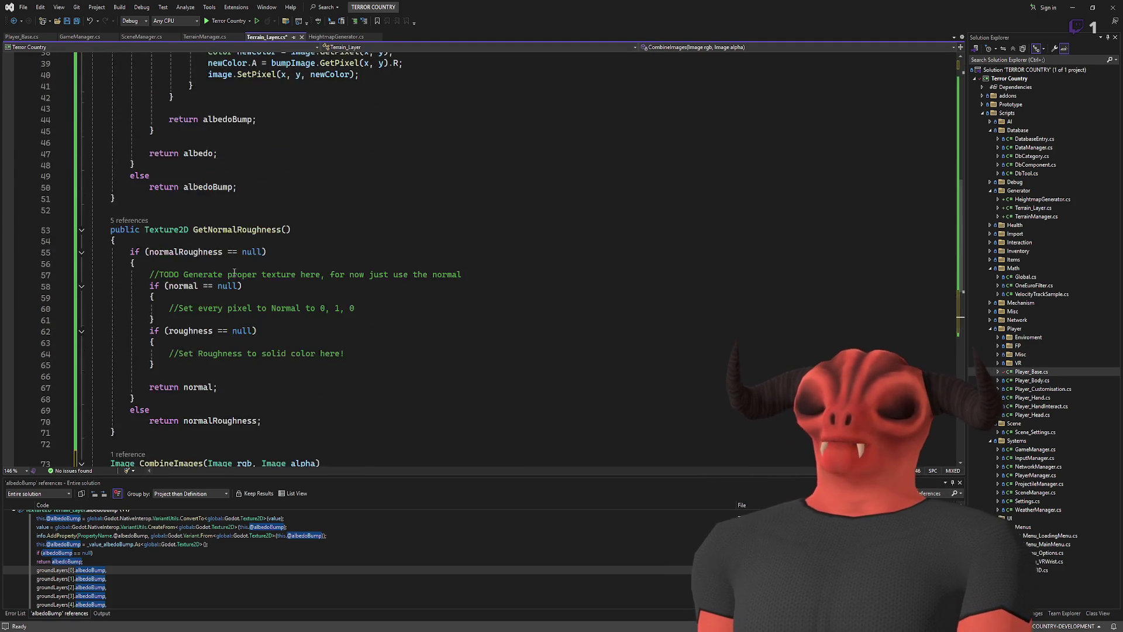
scroll(272, 275, down, 20)
scroll(273, 275, up, 3)
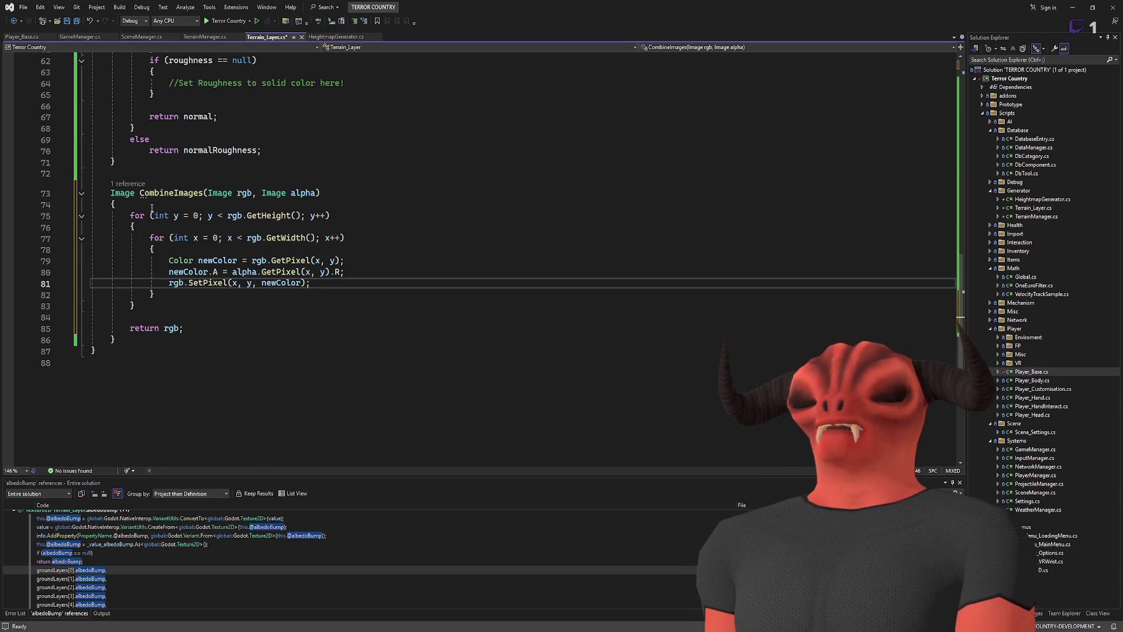
key(Down)
key(Down)
key(Delete)
click(295, 282)
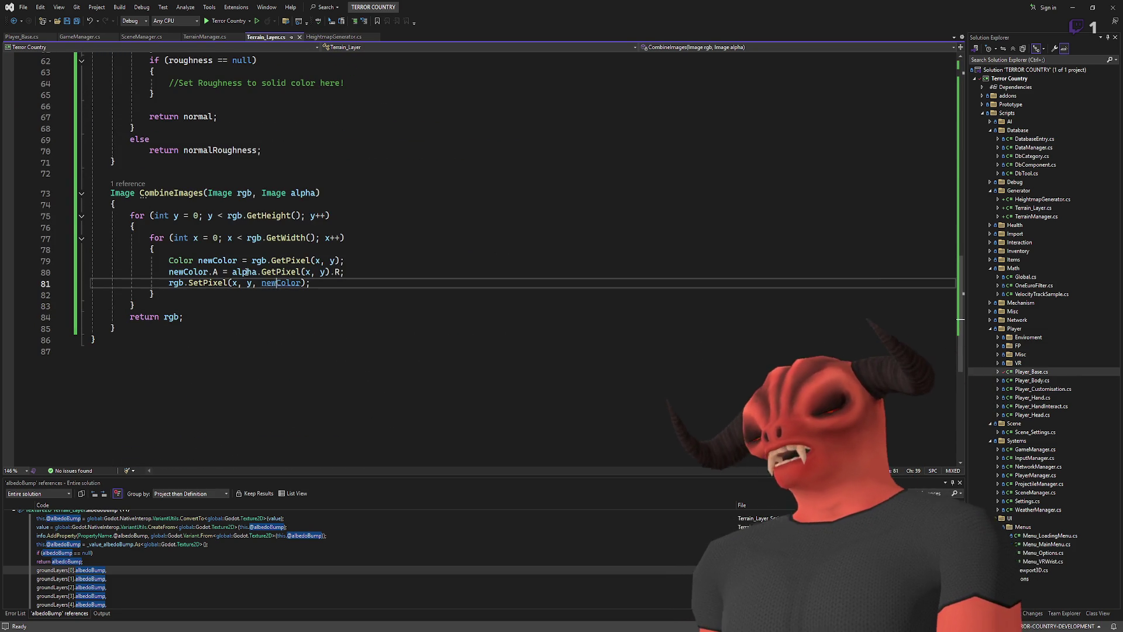
key(ctrl+s)
- Start renaming the CombineImages method by erasing its name
click(238, 192)
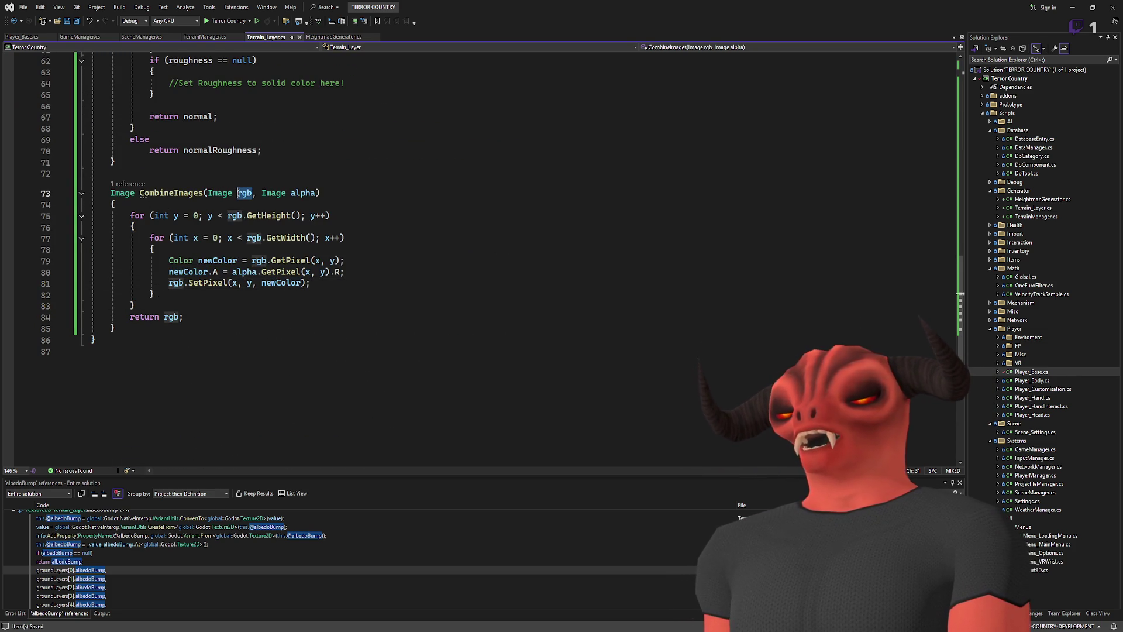
click(318, 192)
click(204, 192)
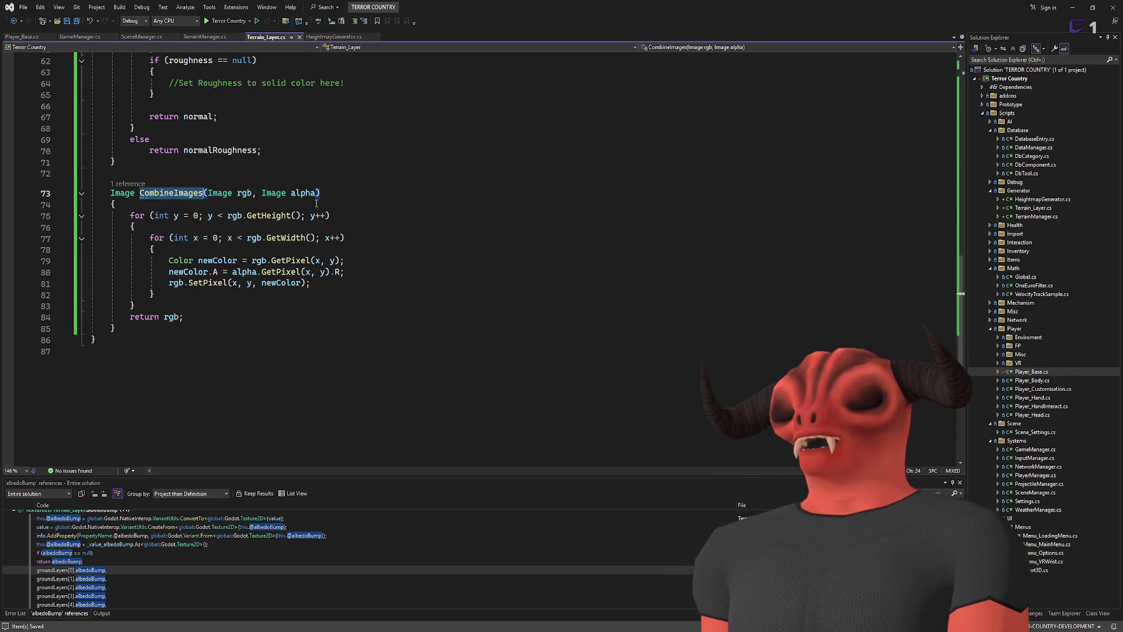
key(BackSpace)
key(BackSpace)
key(BackSpace)
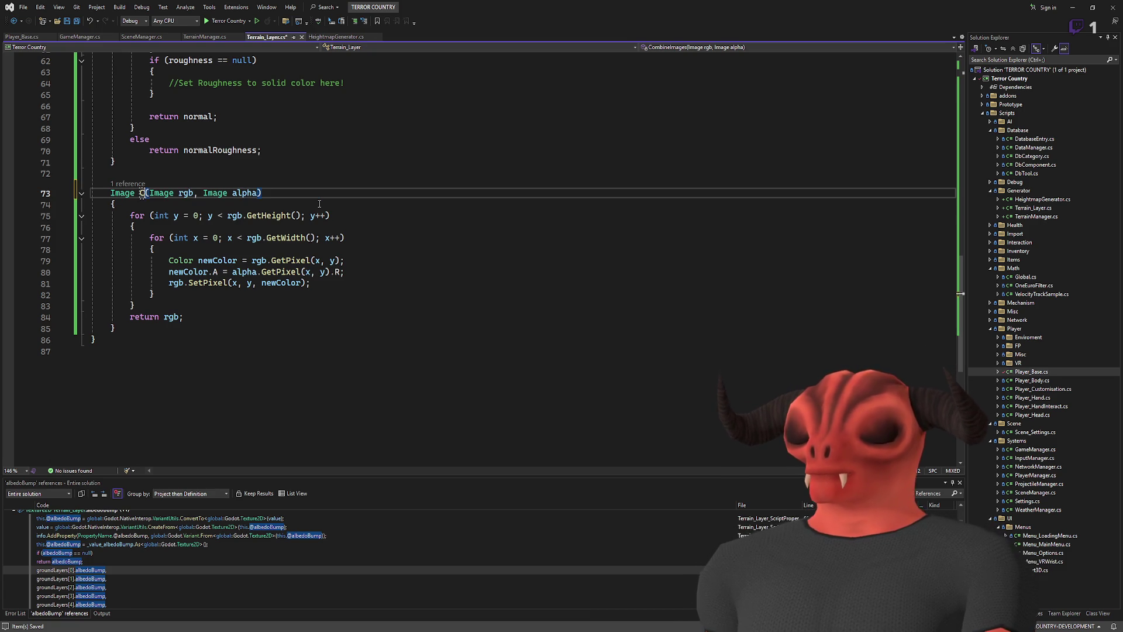
text(ombine)
- Rename the helper method to AddAlphaImage
key(BackSpace)
key(BackSpace)
key(BackSpace)
text(AddAlpha)
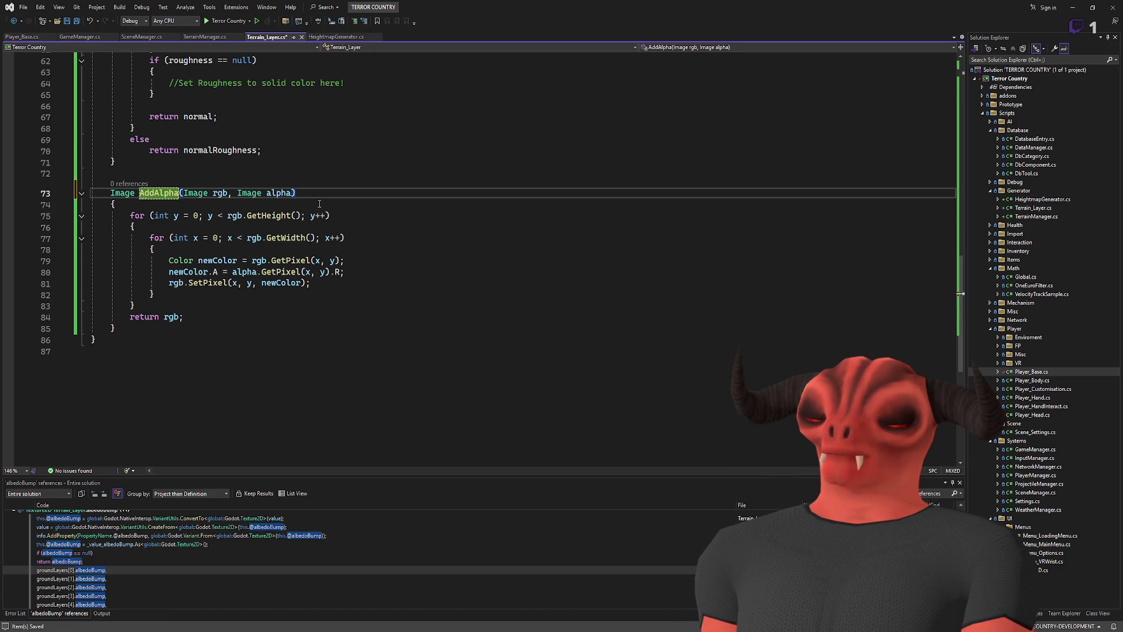
text(Image)
key(End)
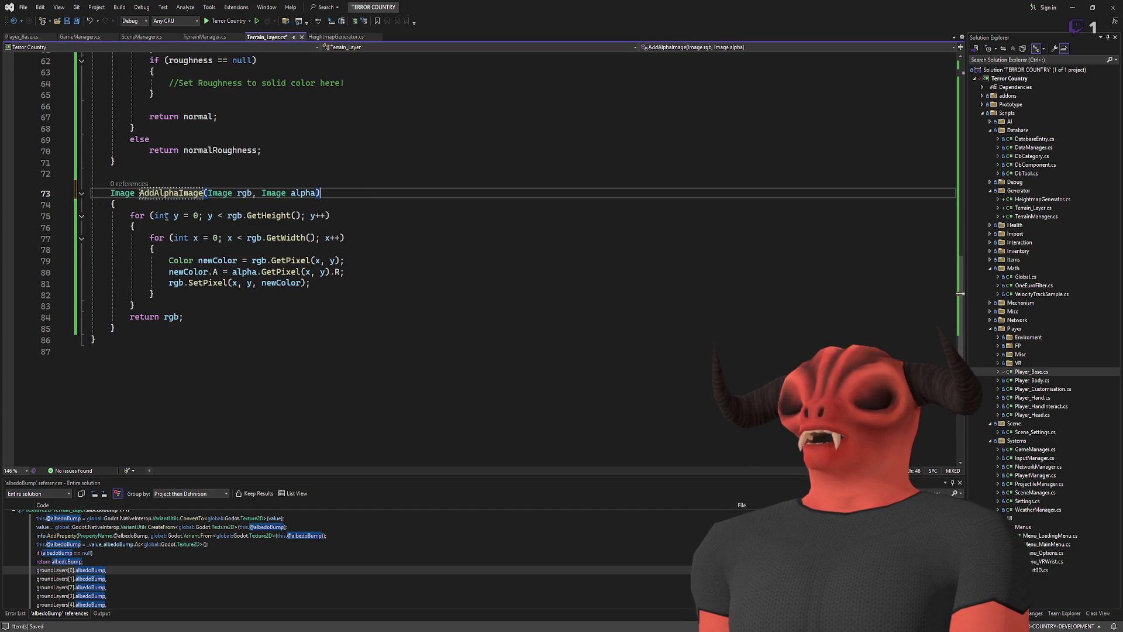
- Review AddAlphaImage's pixel loop, then select GetAlbedoBump's nested pixel loops
double_click(261, 215)
double_click(286, 238)
double_click(214, 262)
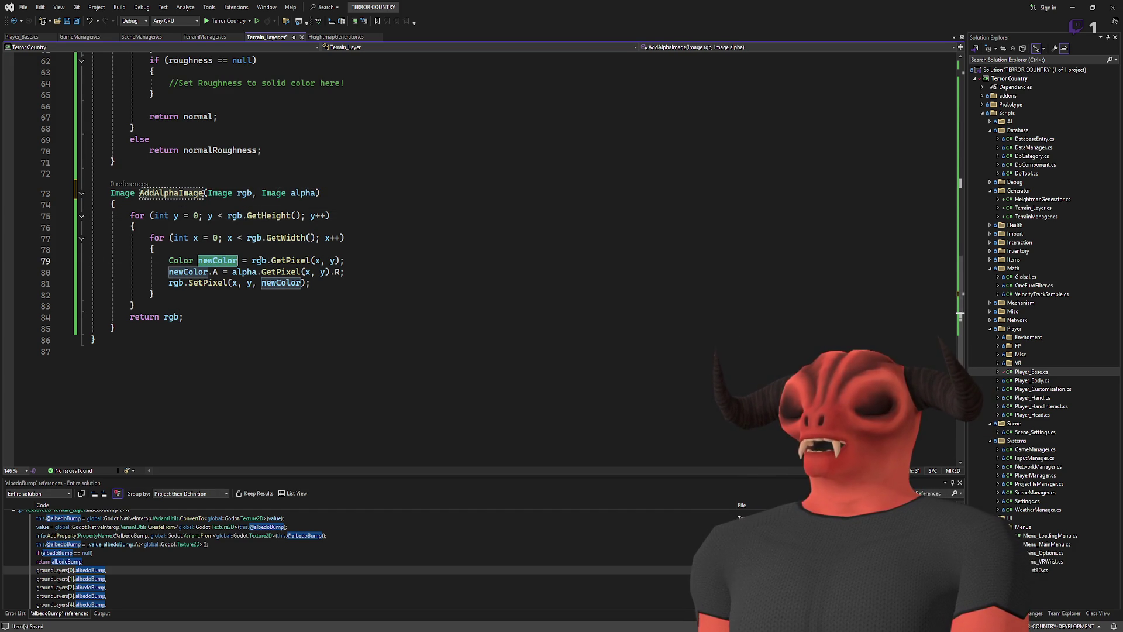
drag(169, 272, 361, 273)
click(362, 271)
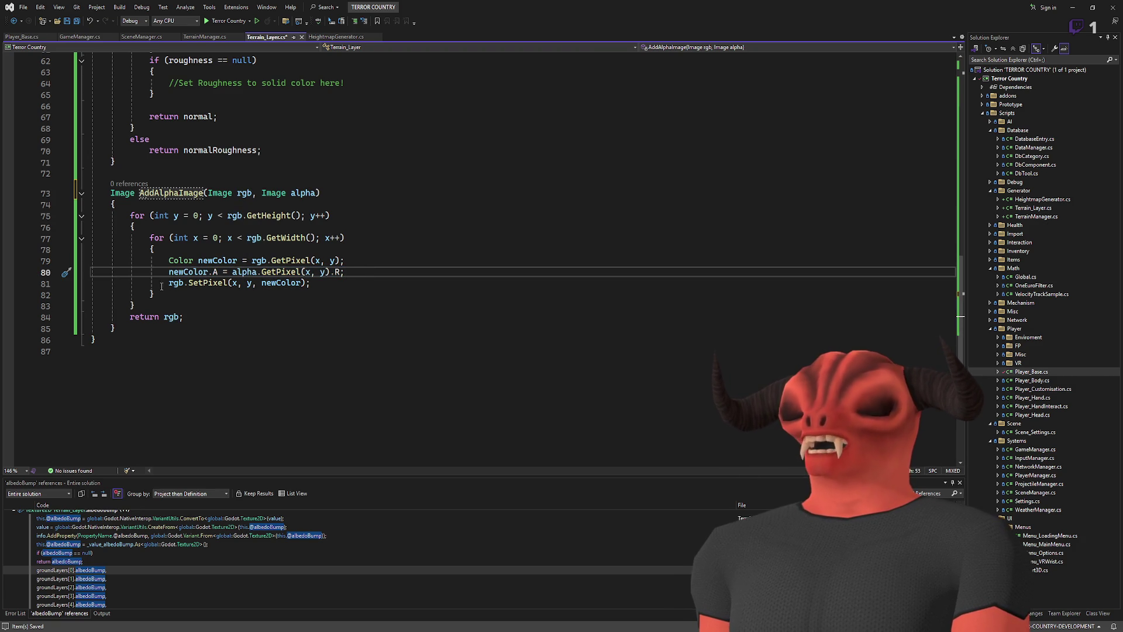
drag(169, 282, 311, 282)
click(311, 283)
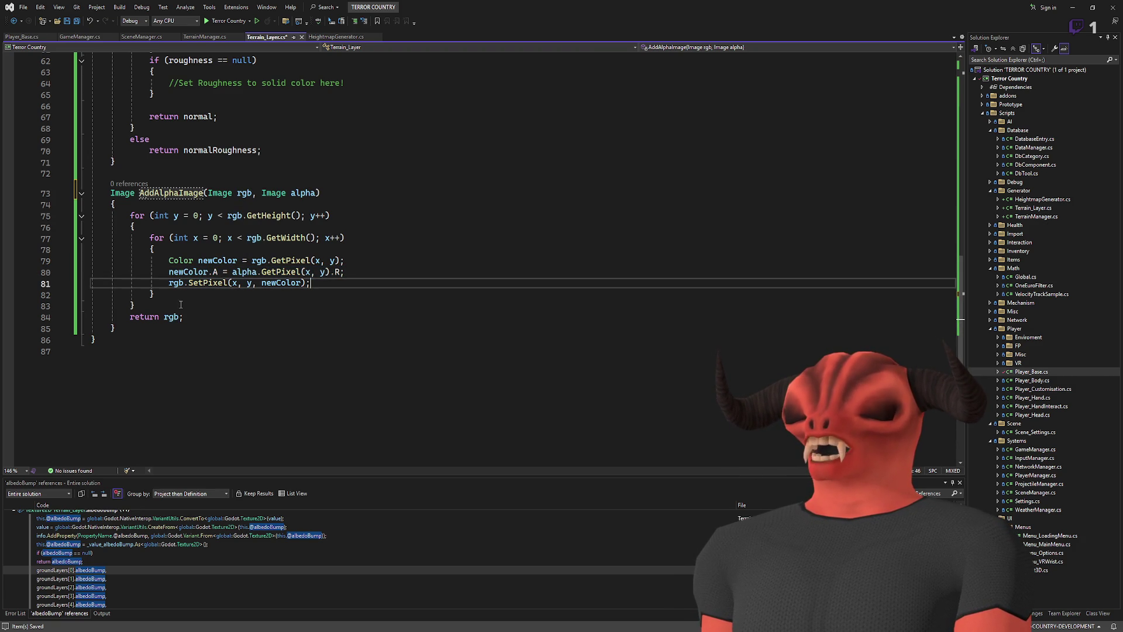
click(160, 199)
scroll(375, 235, up, 17)
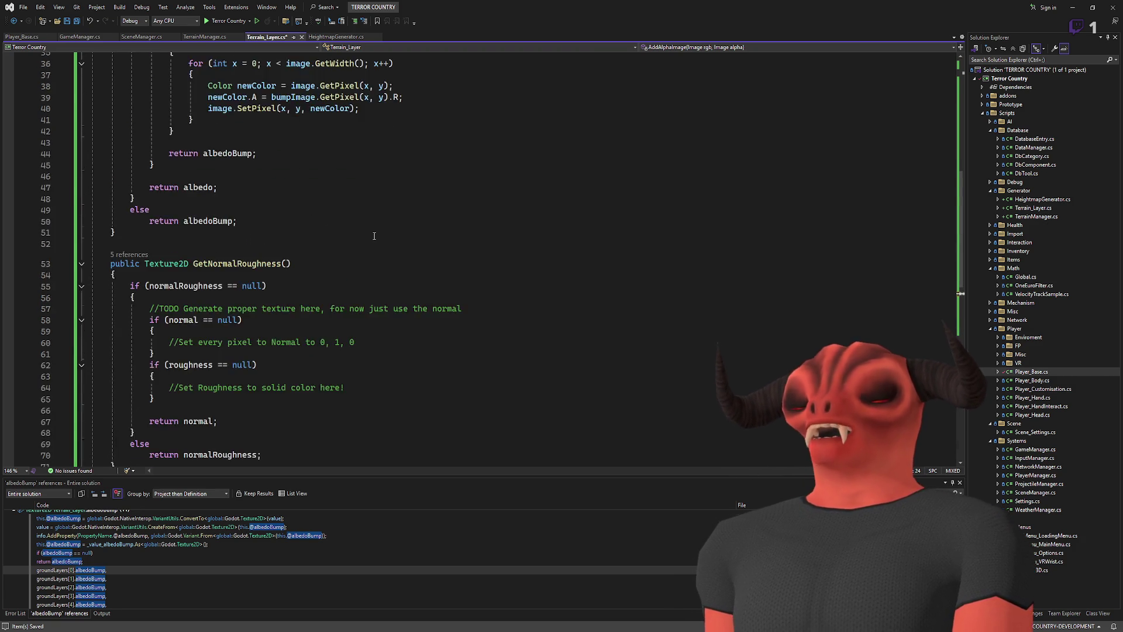
scroll(343, 231, down, 4)
scroll(351, 228, up, 2)
click(372, 223)
drag(370, 345, 370, 228)
- Replace GetAlbedoBump's nested pixel loops with 'albedoBump = AddAlphaImage();'
key(Delete)
key(Return)
key(Return)
key(Up)
text(albedo)
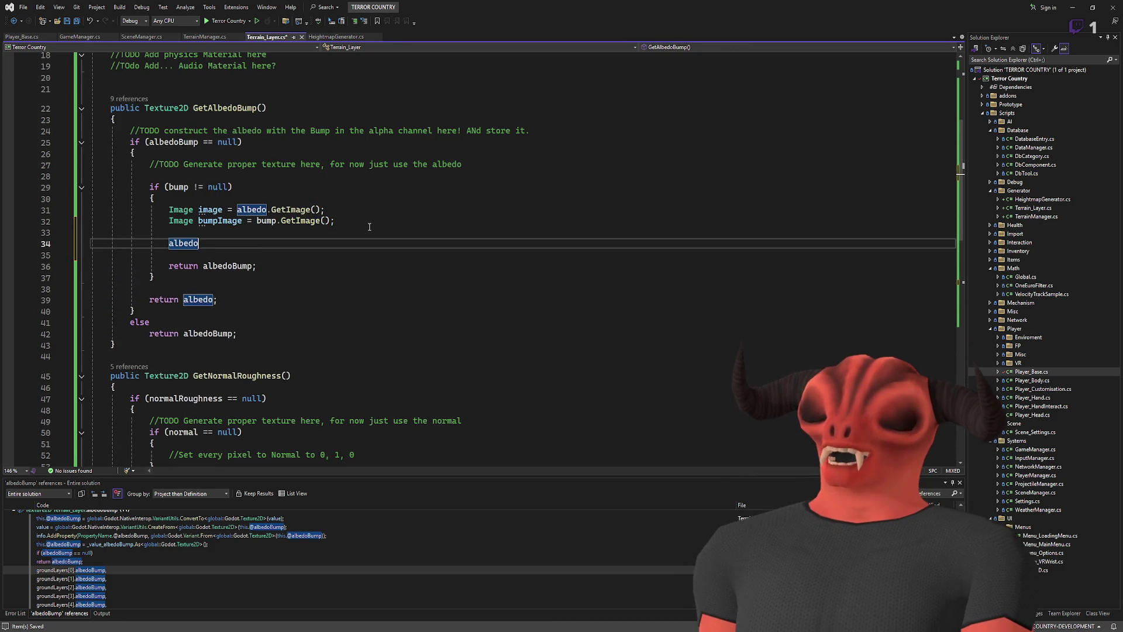
text(Bump = AddAlphaImage();)
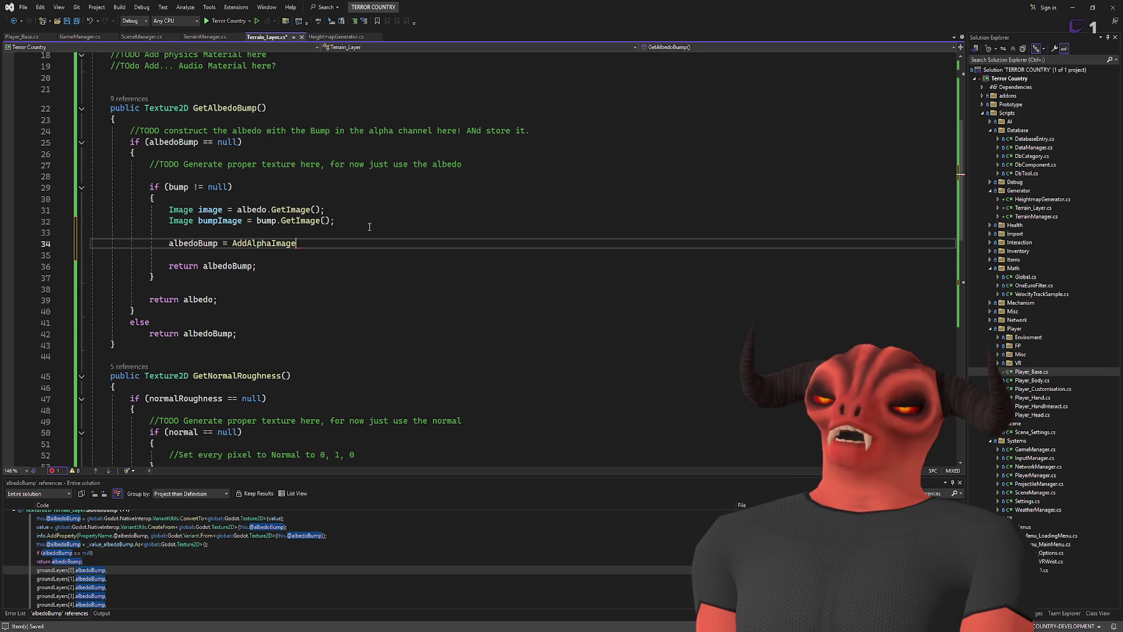
- Move albedo.GetImage() and bump.GetImage() into AddAlphaImage as its two arguments
key(Up)
key(Up)
key(Up)
key(ctrl+shift+Left)
key(ctrl+shift+Left)
key(ctrl+shift+Left)
key(Delete)
click(300, 243)
text(albedo.GetImage())
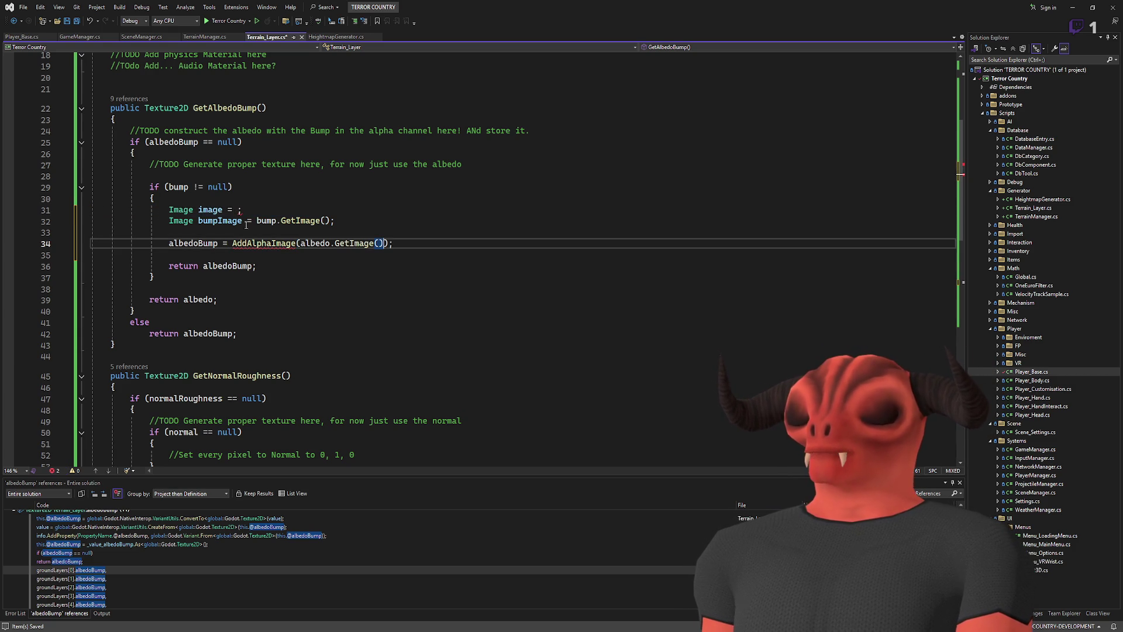
drag(258, 221, 334, 221)
key(ctrl+x)
click(378, 243)
key(Right)
text(,)
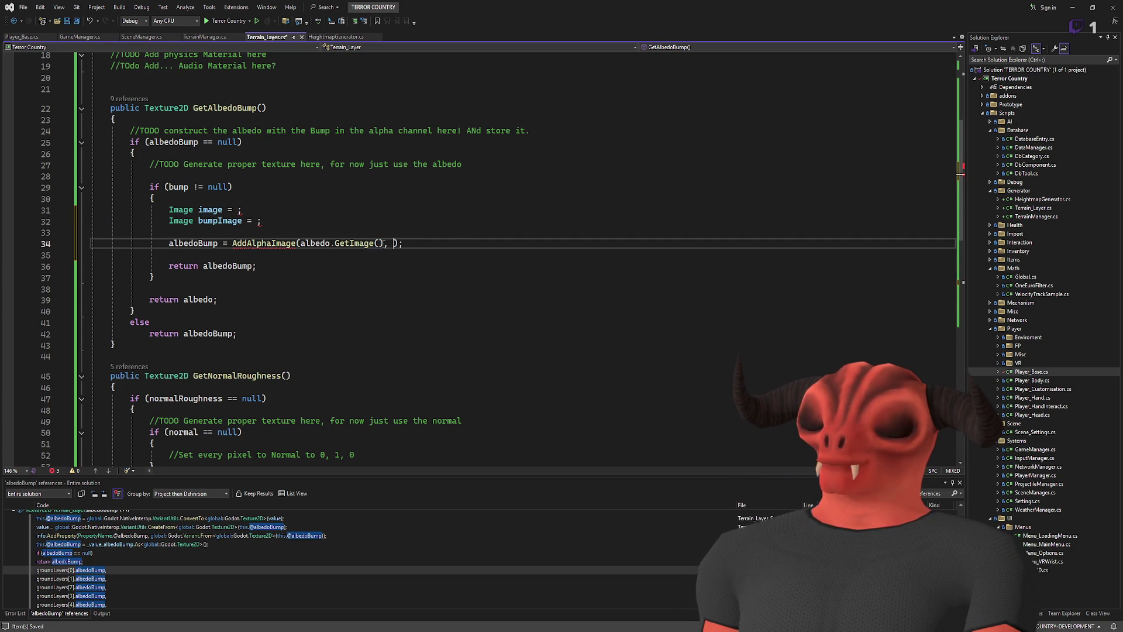
key(ctrl+v)
text(.totex)
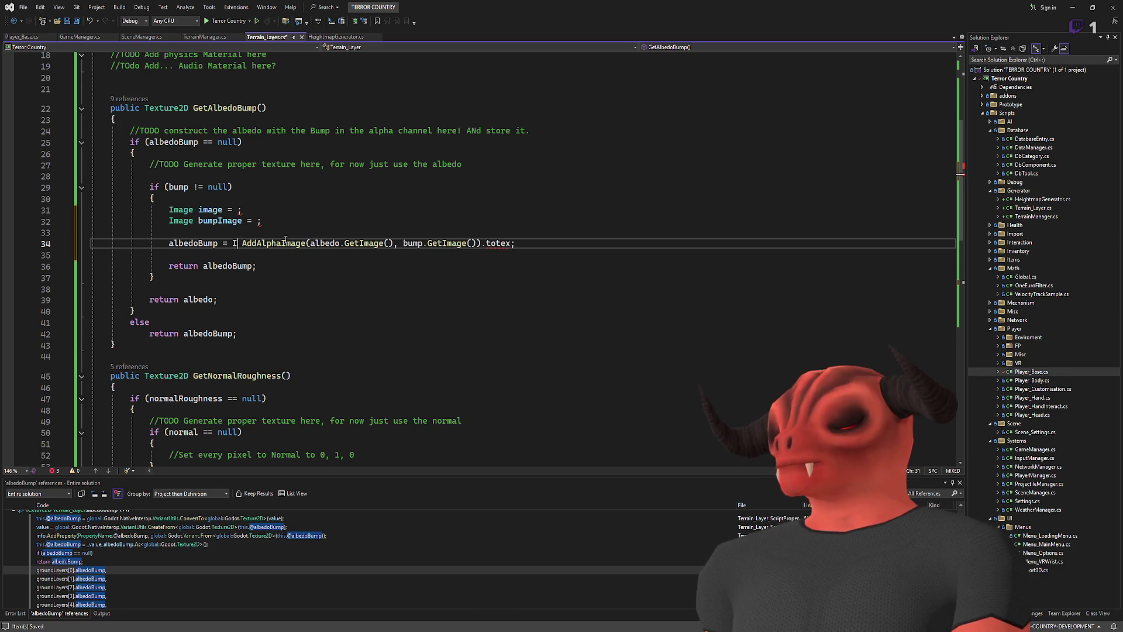
text(Im)
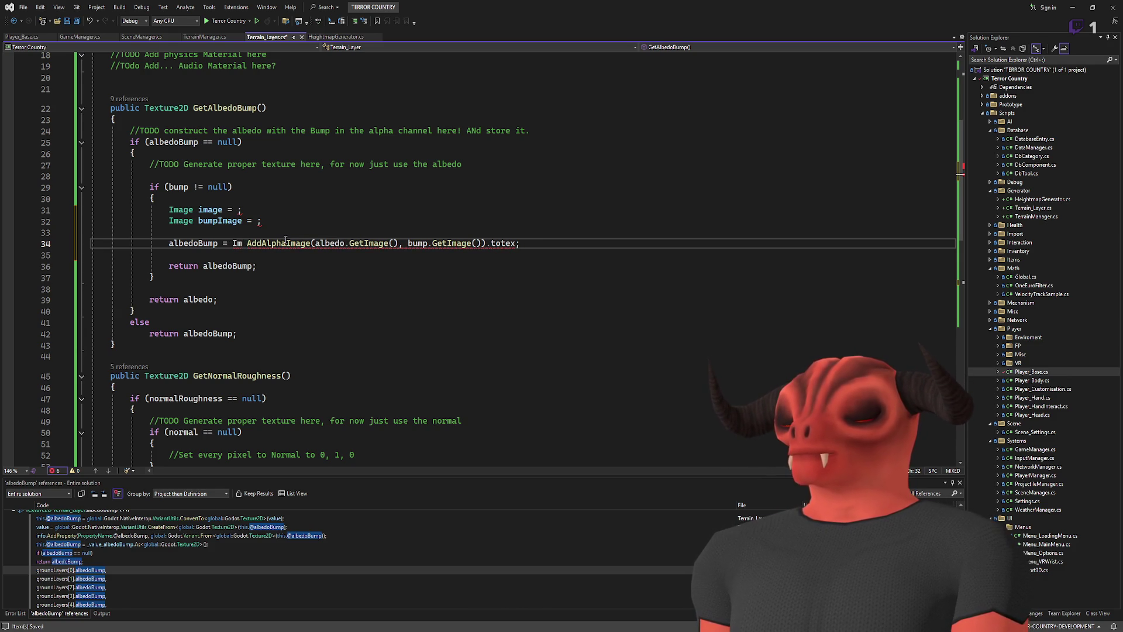
text(ageTexture.create)
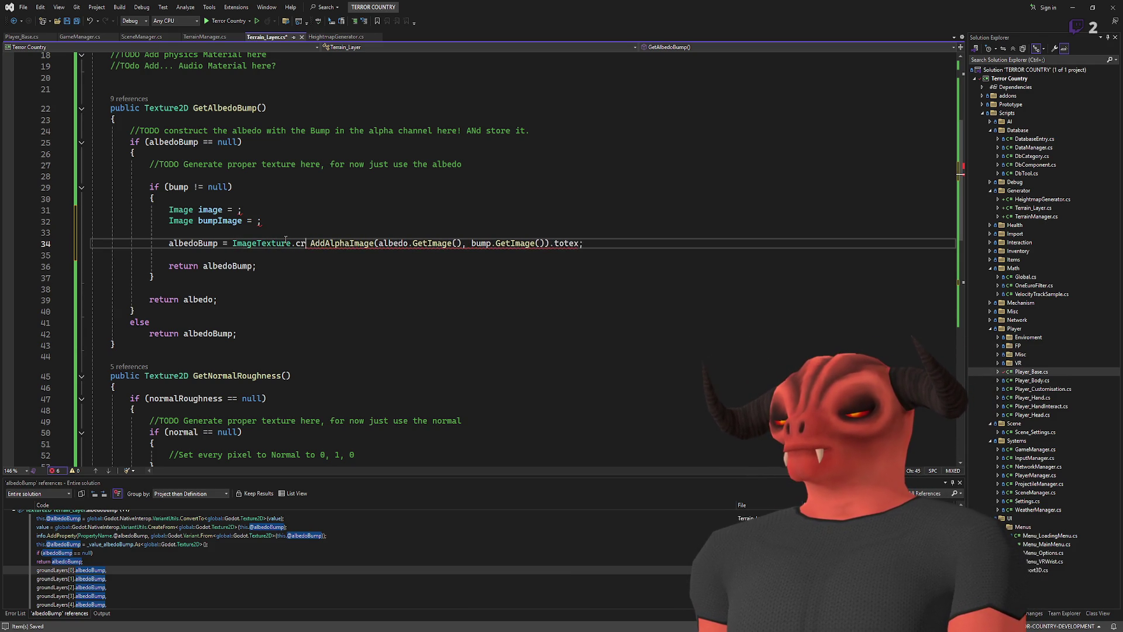
text(()
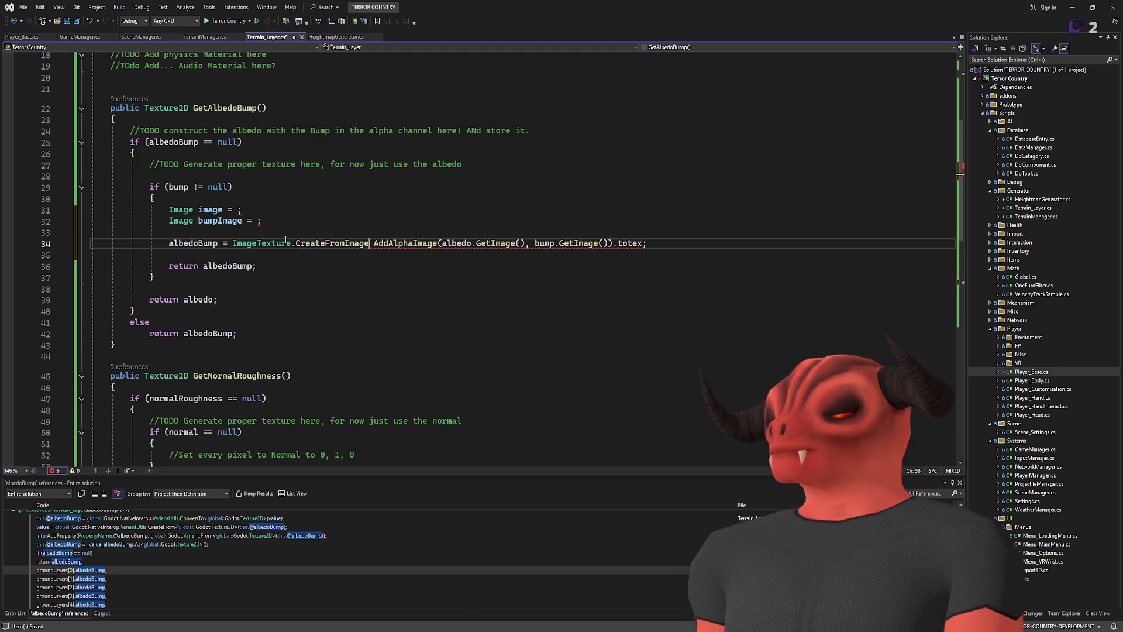
- Close ImageTexture.CreateFromImage around AddAlphaImage, removing the leftover .totex text
key(Delete)
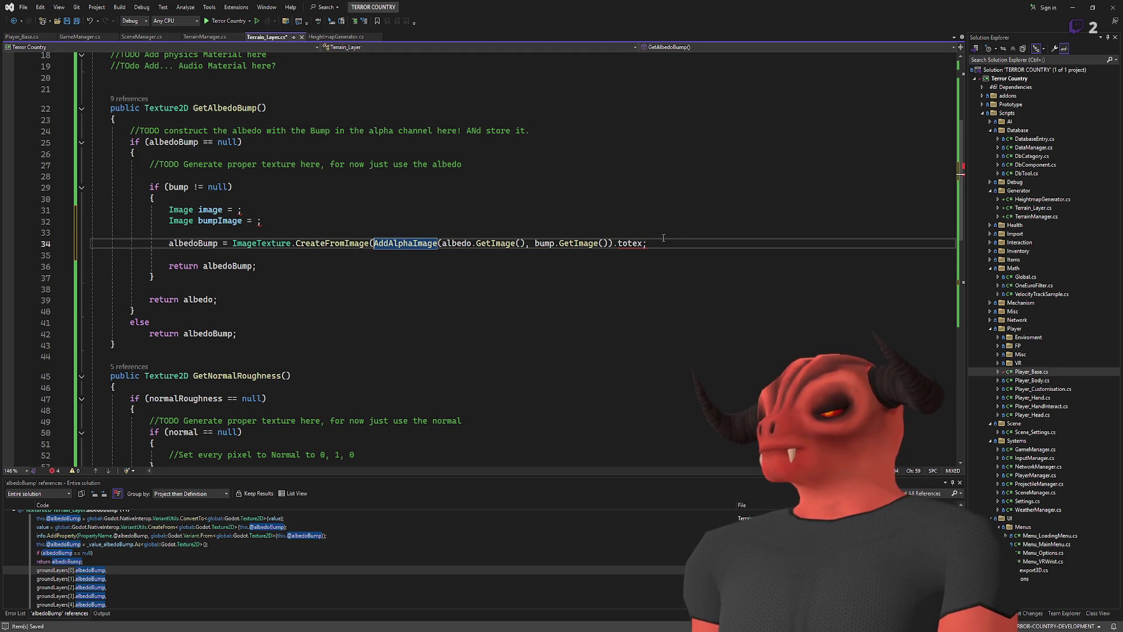
key(End)
key(Left)
key(BackSpace)
key(BackSpace)
key(BackSpace)
text()))
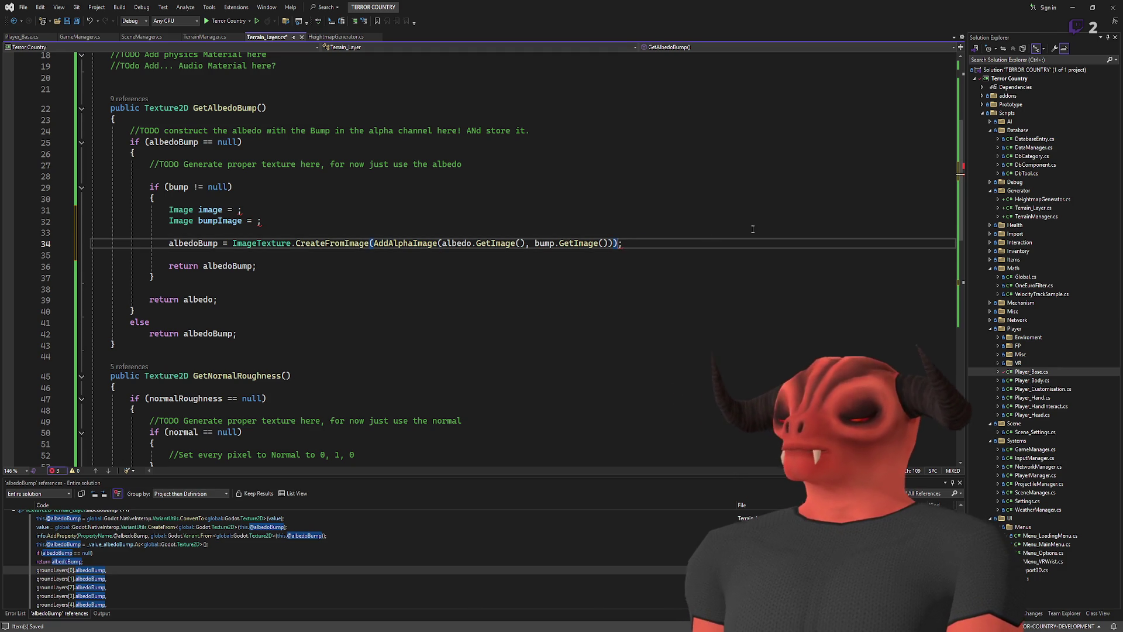
- Delete the two emptied Image declaration lines above the albedoBump assignment
drag(286, 225, 93, 205)
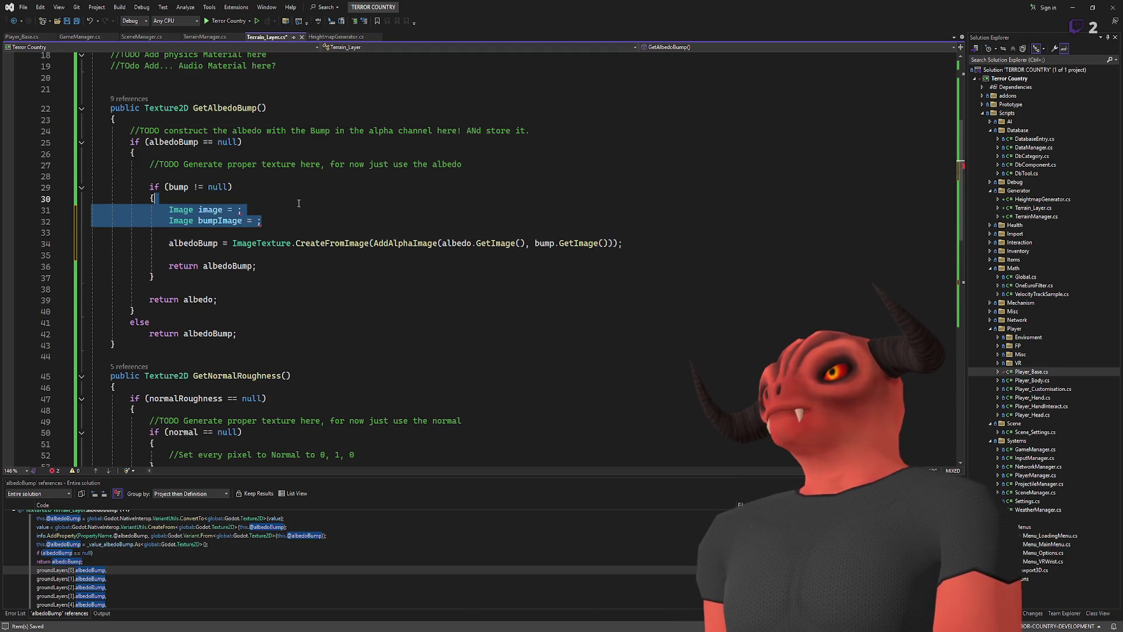
key(Delete)
click(460, 218)
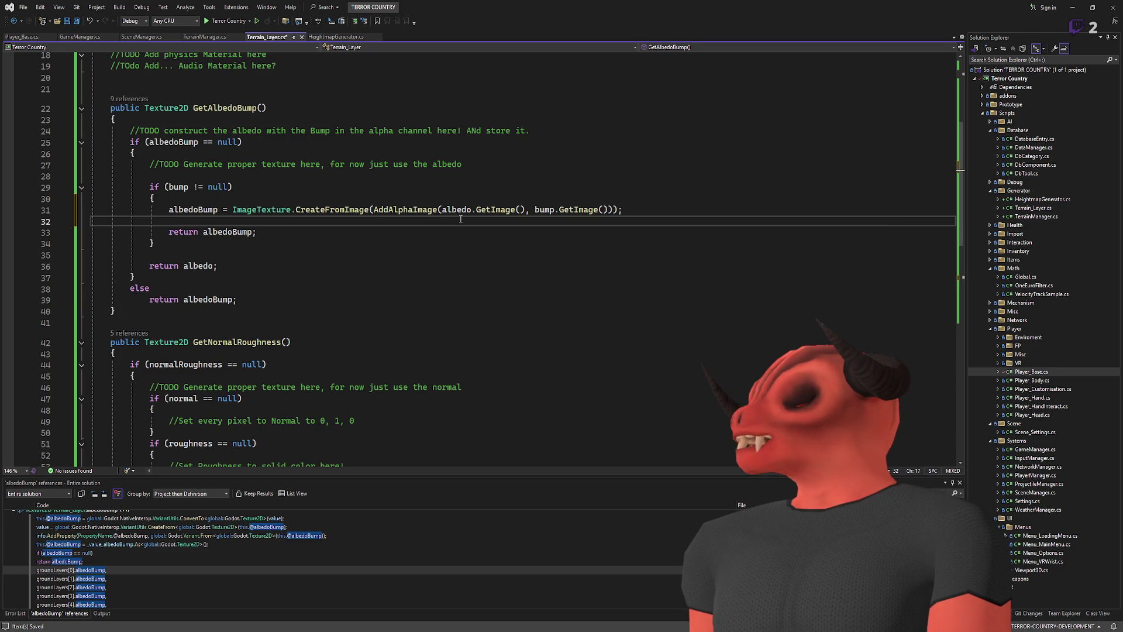
key(Up)
key(End)
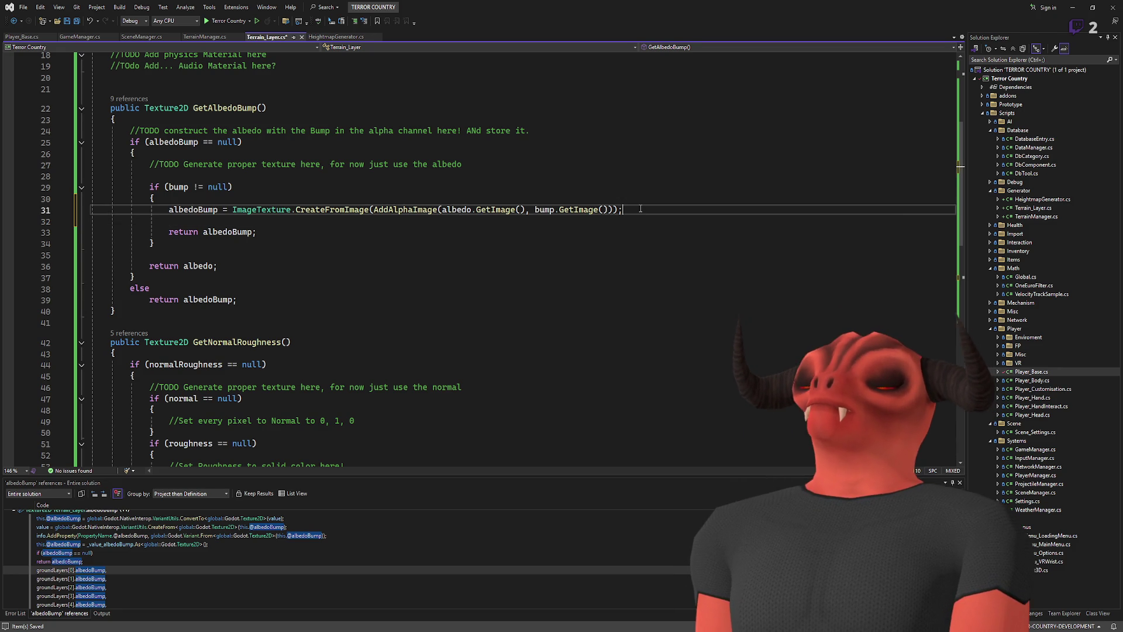
key(shift+Up)
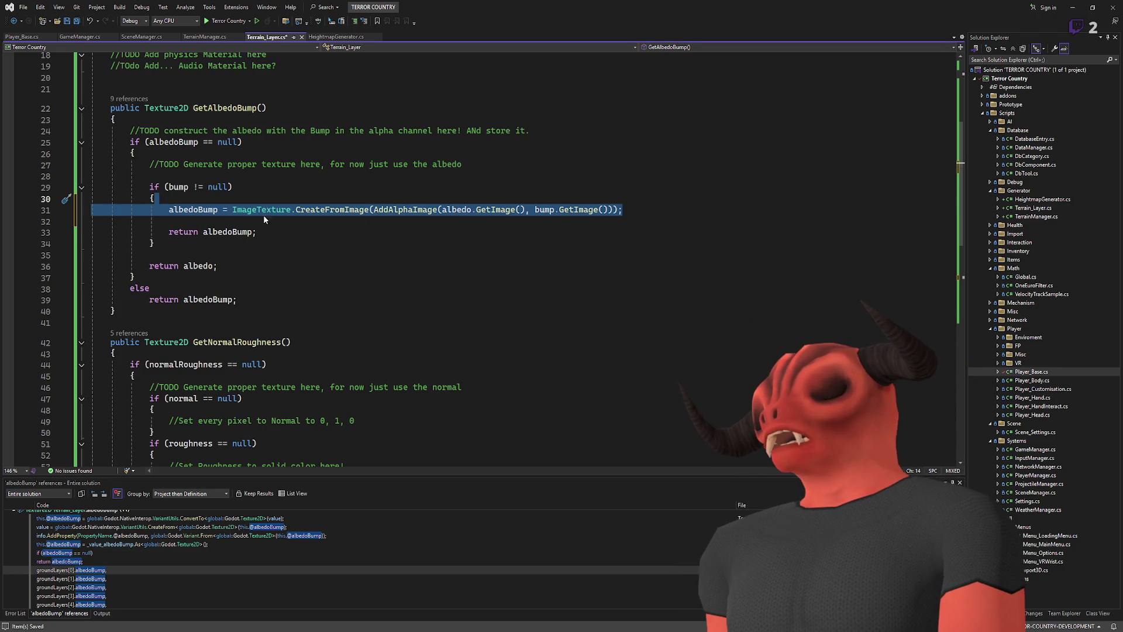
click(236, 221)
- Delete both outdated TODO comments above the bump check in GetAlbedoBump
click(183, 165)
drag(234, 178, 249, 149)
key(Delete)
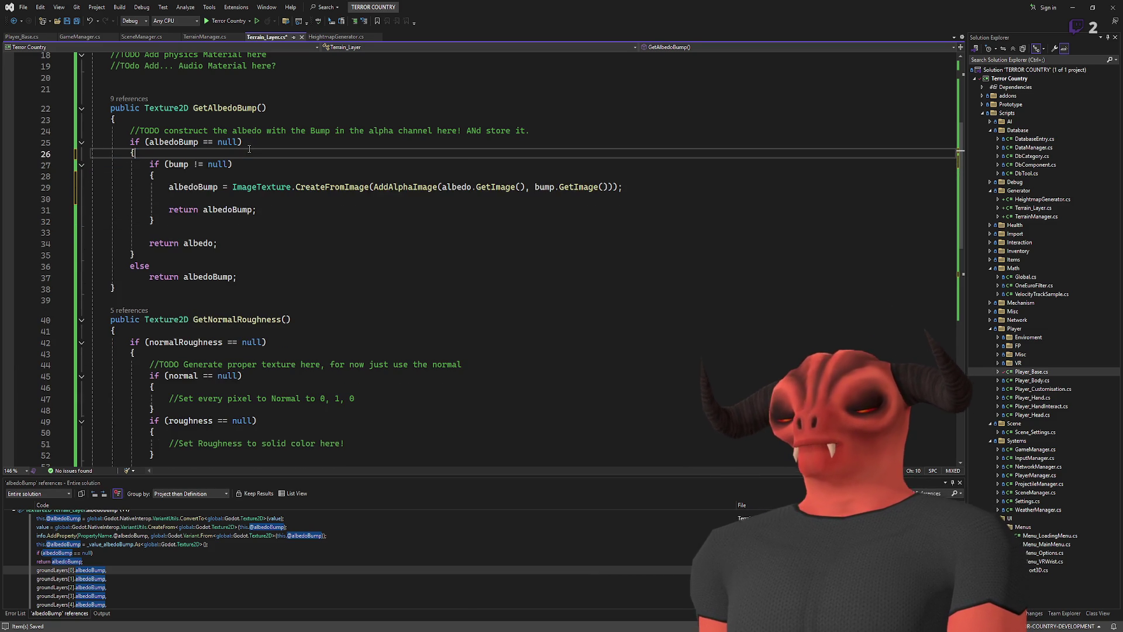
drag(529, 130, 546, 123)
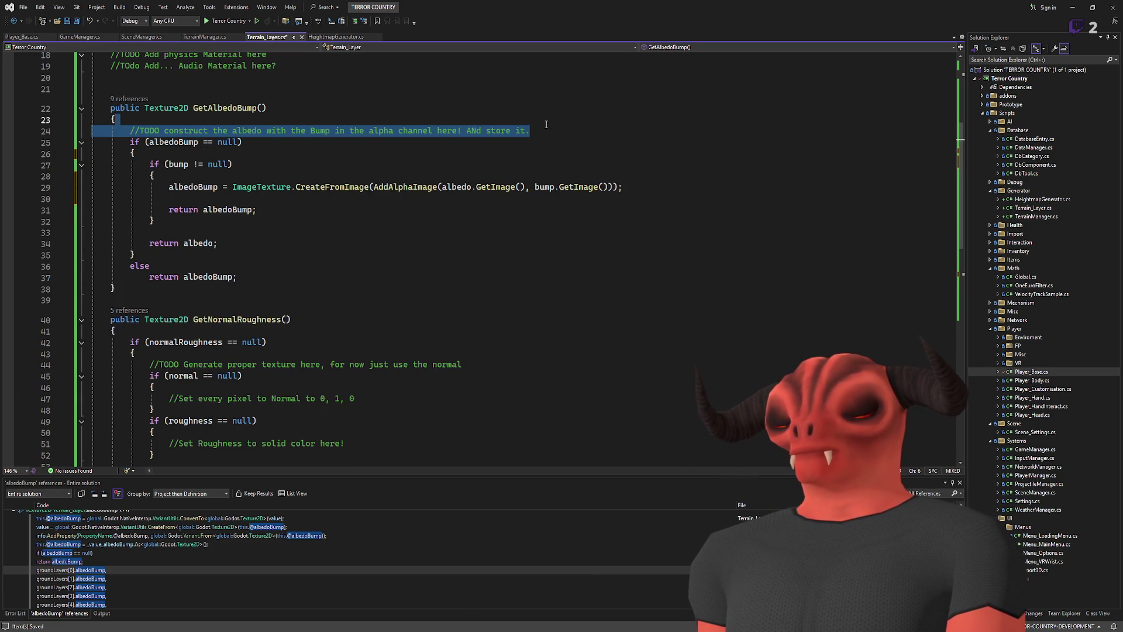
key(Delete)
scroll(202, 260, up, 2)
click(448, 234)
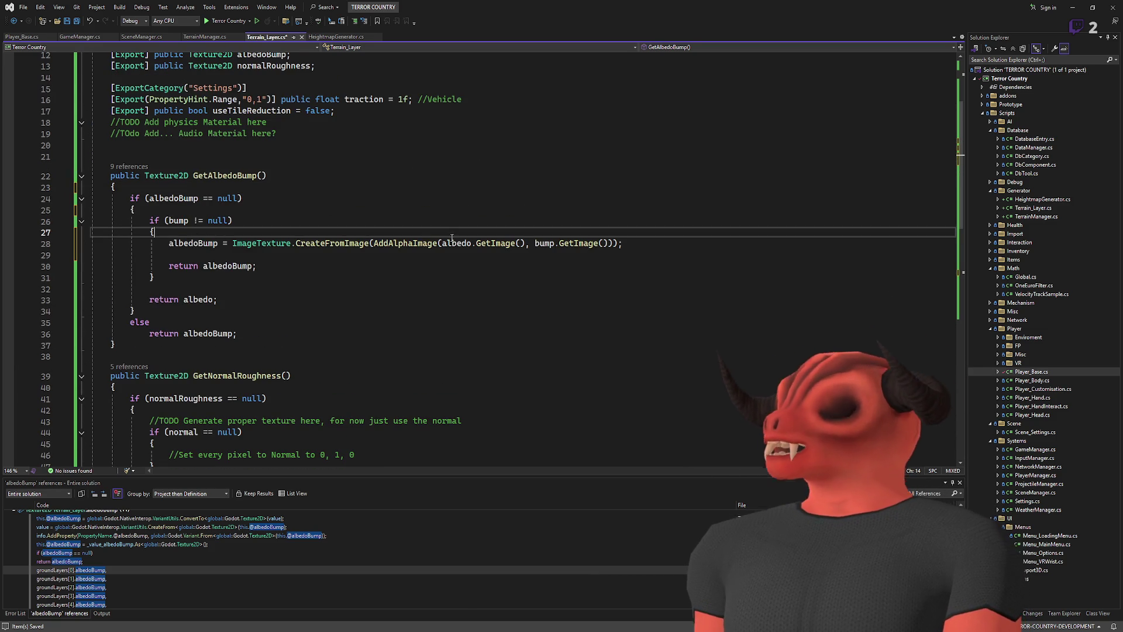
- Delete the blank line between the albedoBump assignment and its return
scroll(237, 272, up, 4)
scroll(187, 310, down, 4)
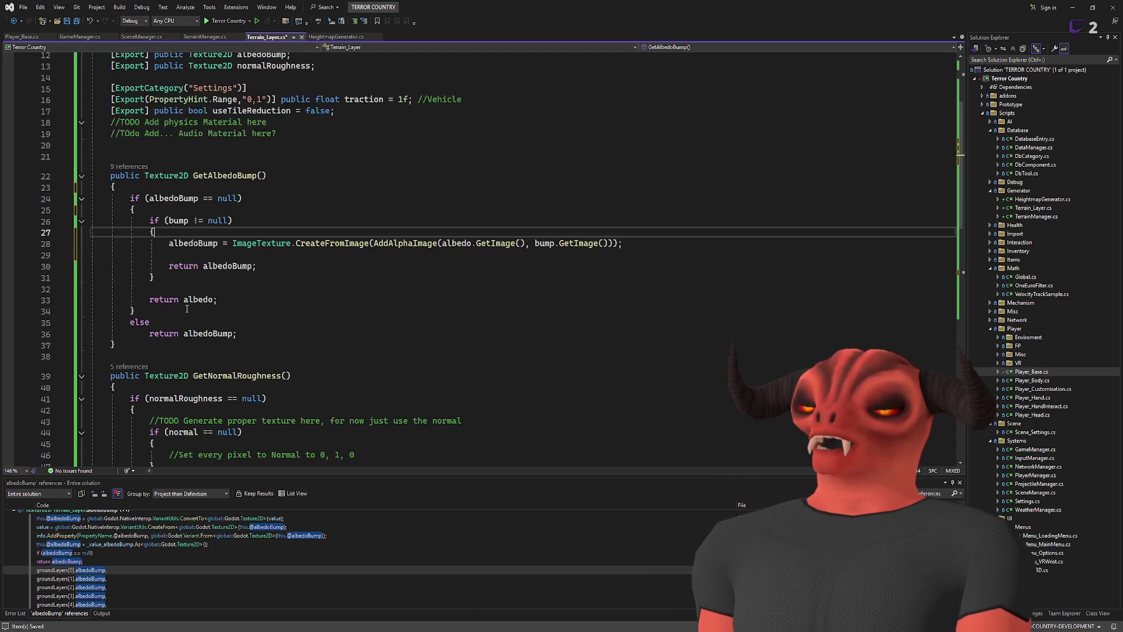
click(659, 244)
key(shift+Down)
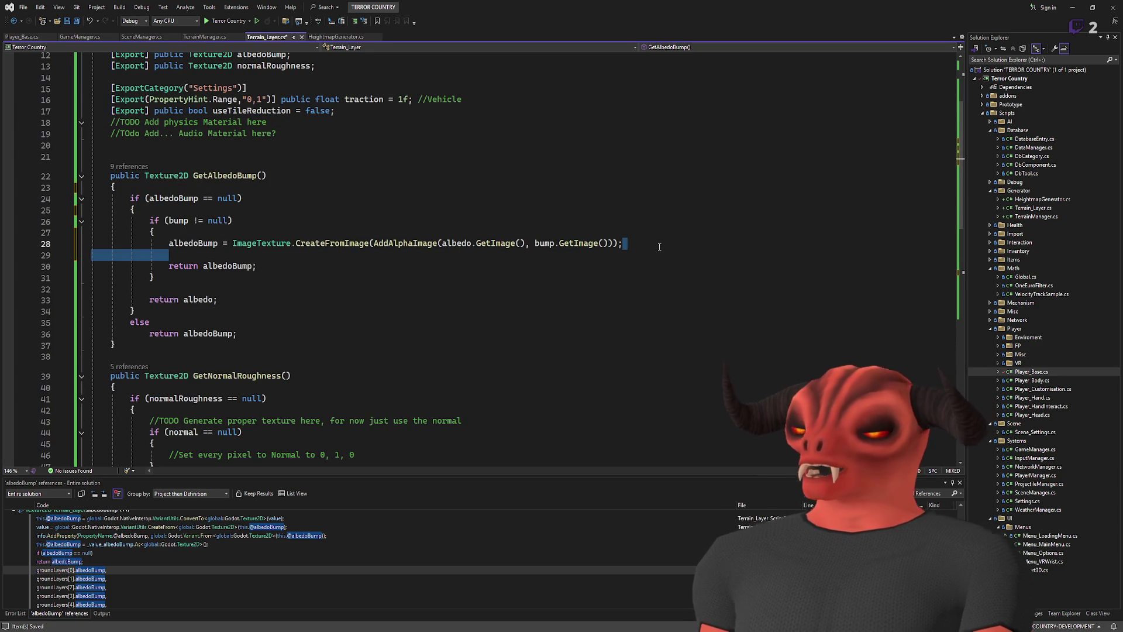
key(Delete)
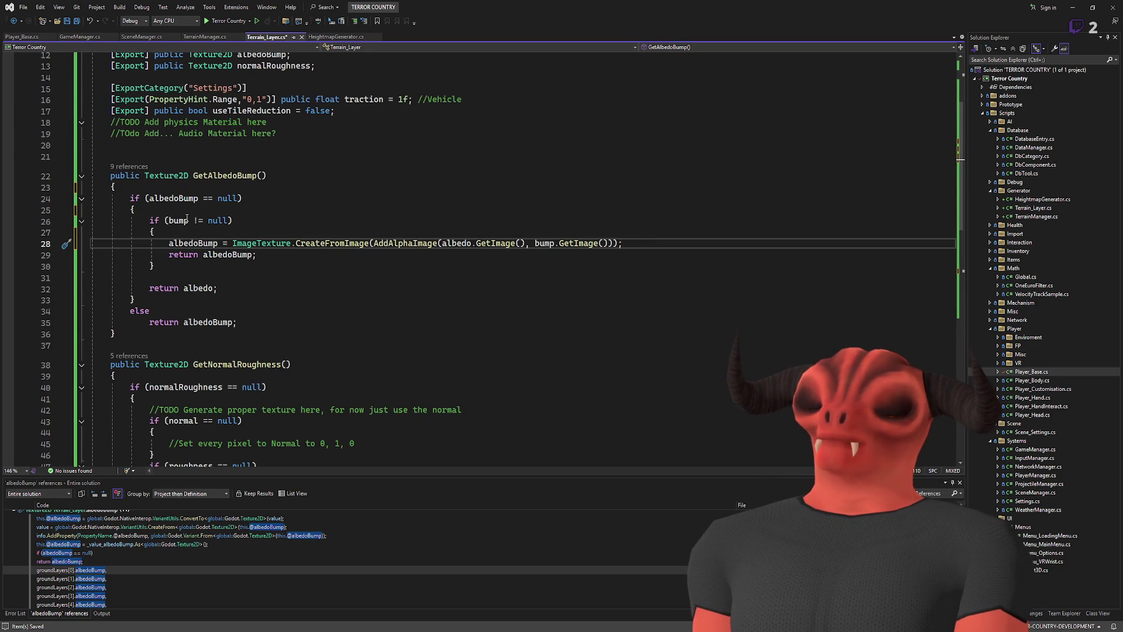
- Check the albedoBump and albedo usages, then try an 'as Texture2D' cast and remove it
double_click(225, 253)
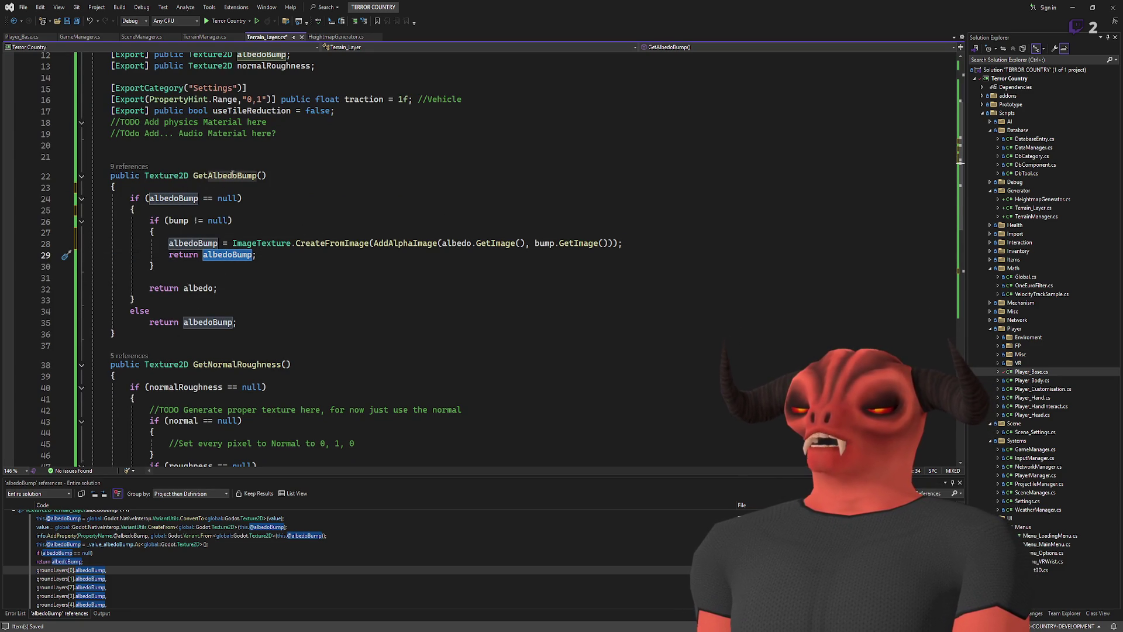
double_click(203, 322)
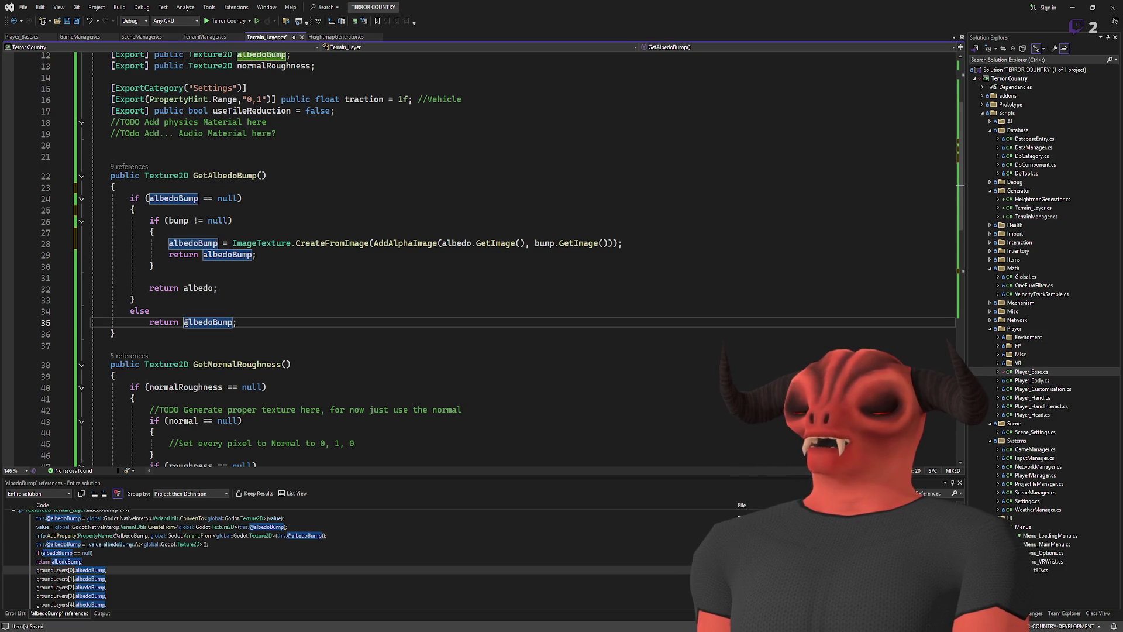
key(End)
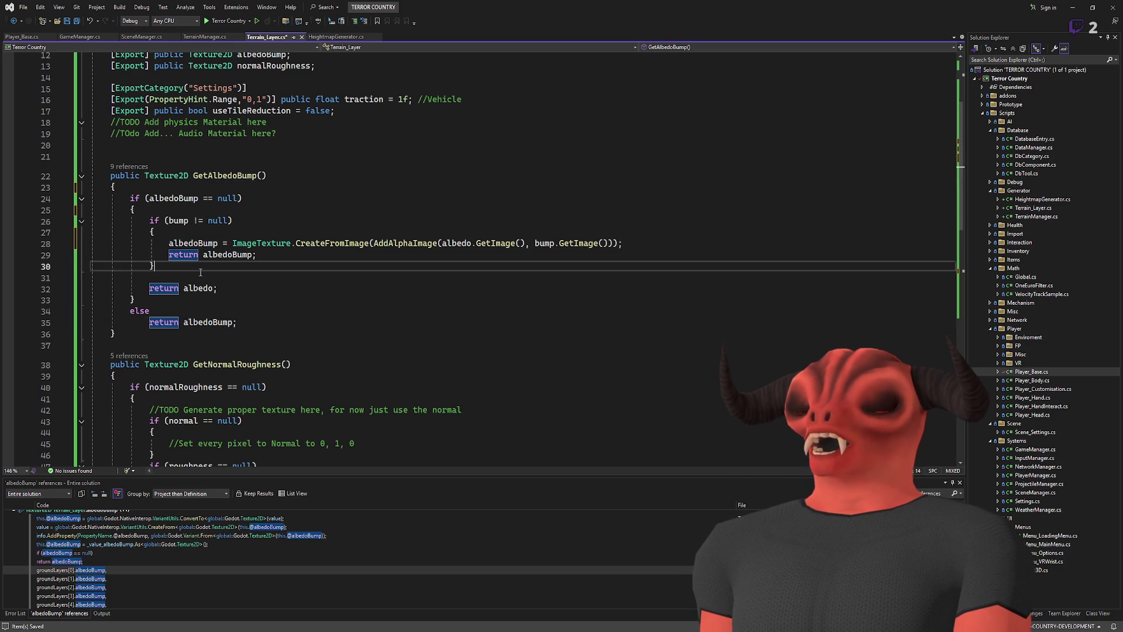
double_click(197, 288)
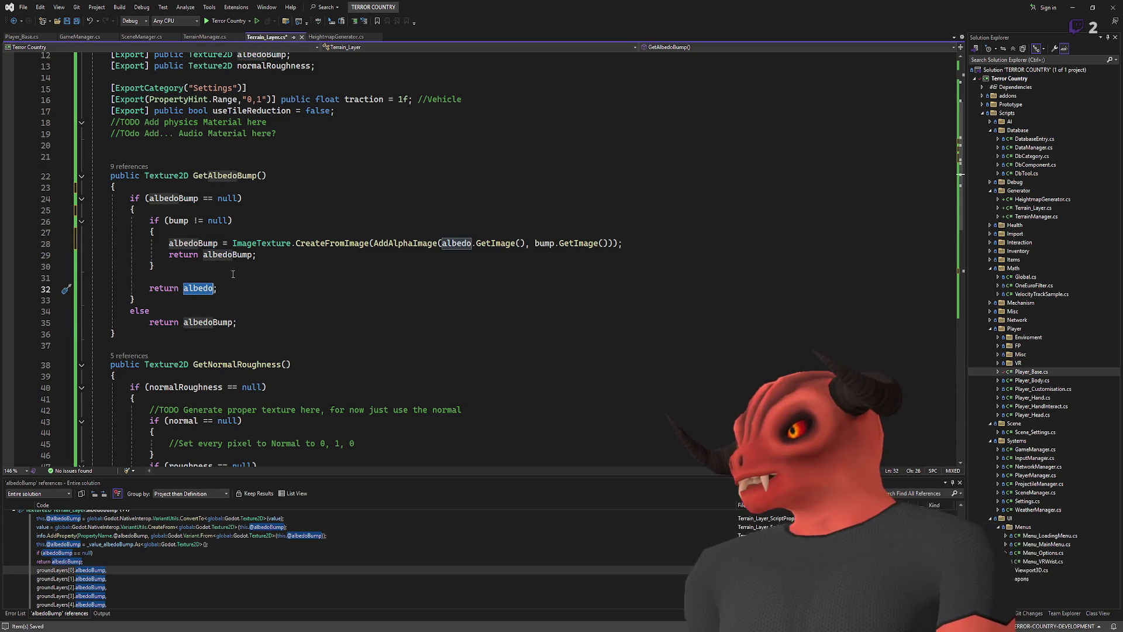
click(241, 282)
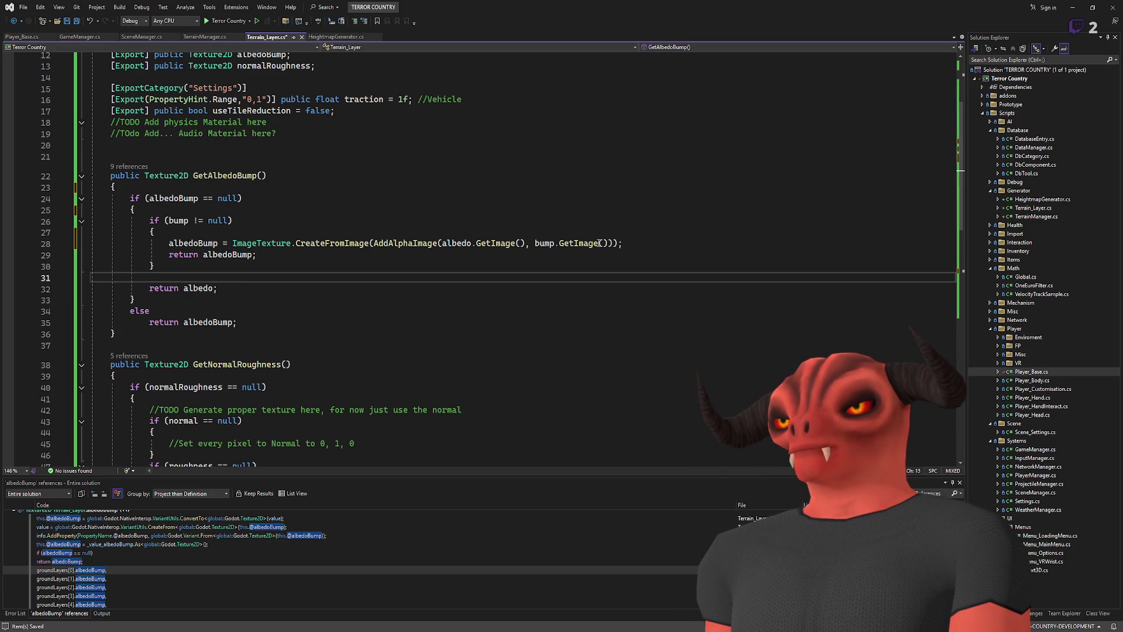
click(620, 244)
text(as Texture2)
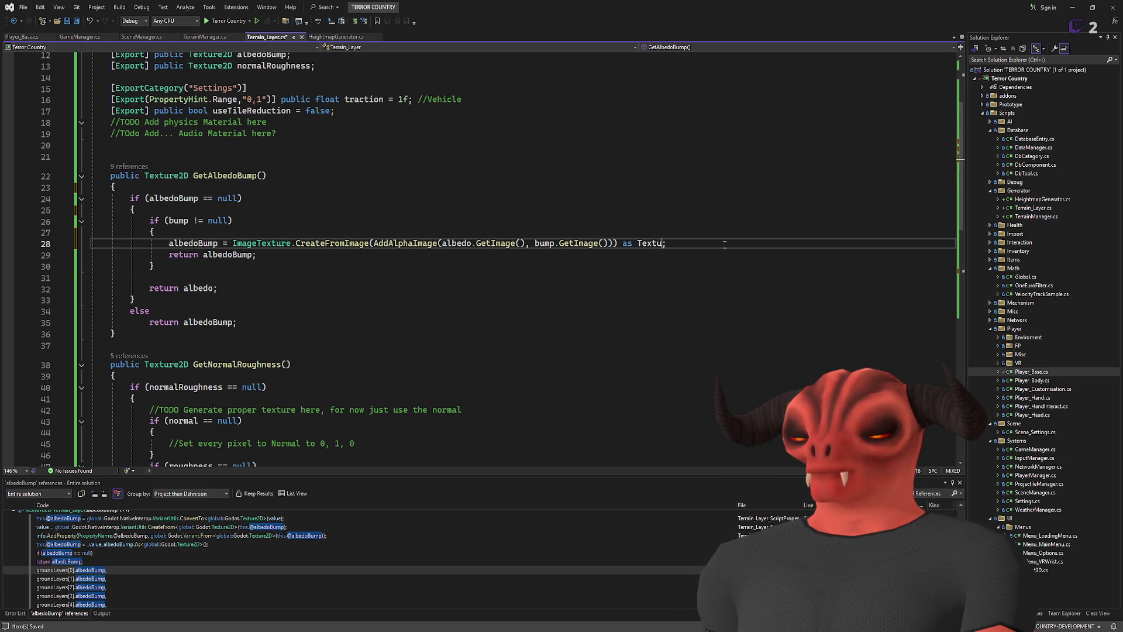
text(D)
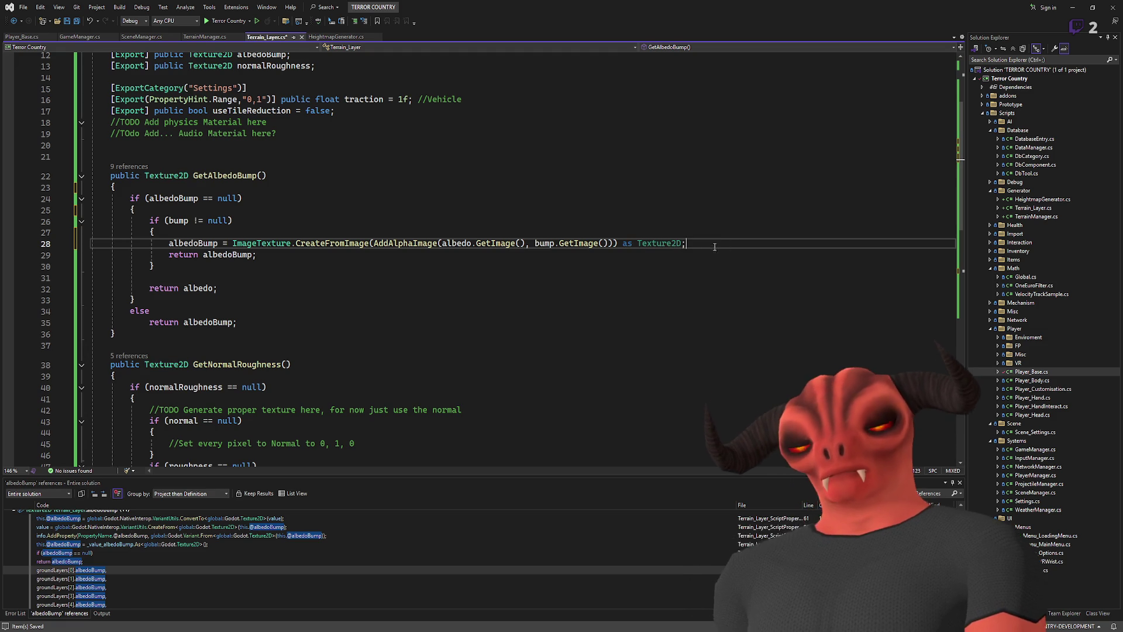
key(BackSpace)
key(BackSpace)
key(BackSpace)
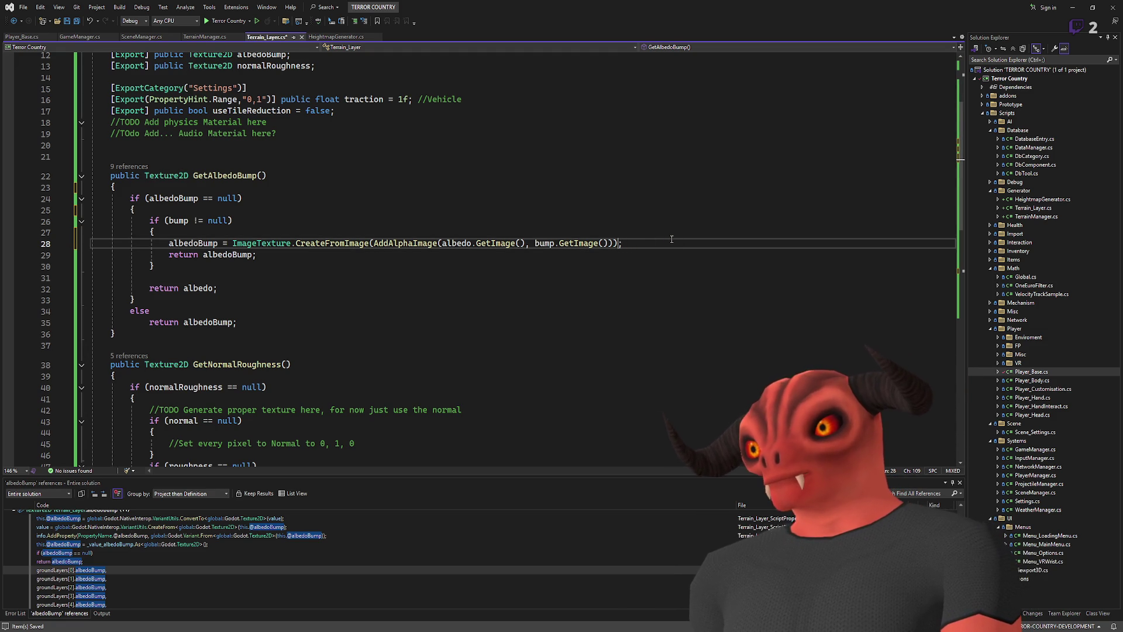
- Delete the '//Set Roughness to solid color here!' line in GetNormalRoughness, then switch to Godot
click(238, 301)
scroll(239, 299, down, 5)
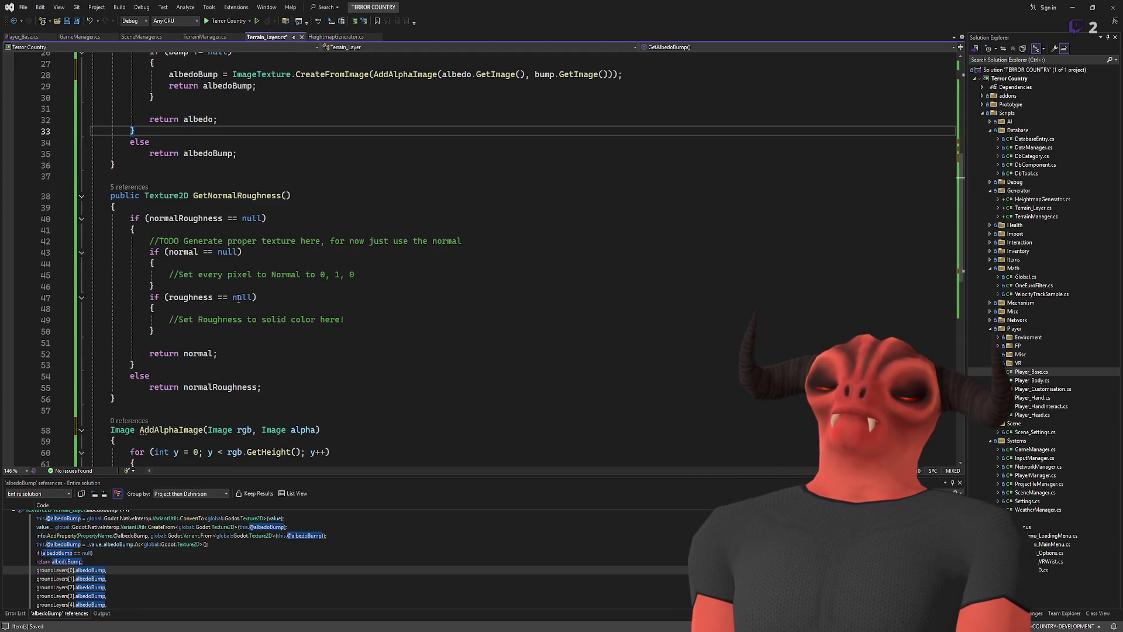
scroll(239, 299, up, 6)
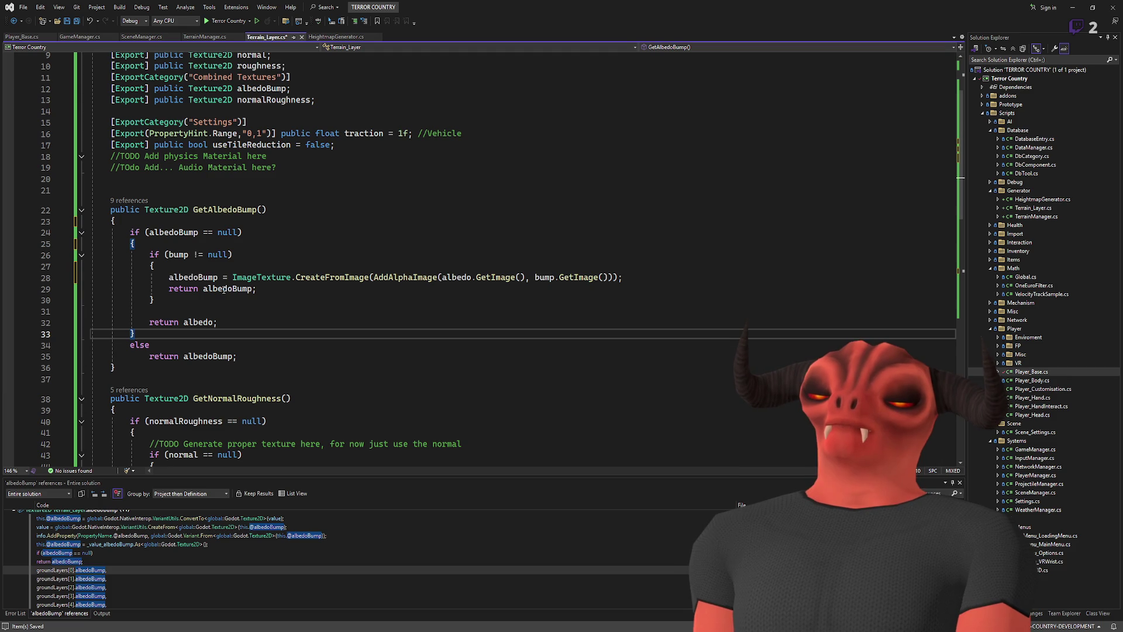
drag(246, 357, 211, 227)
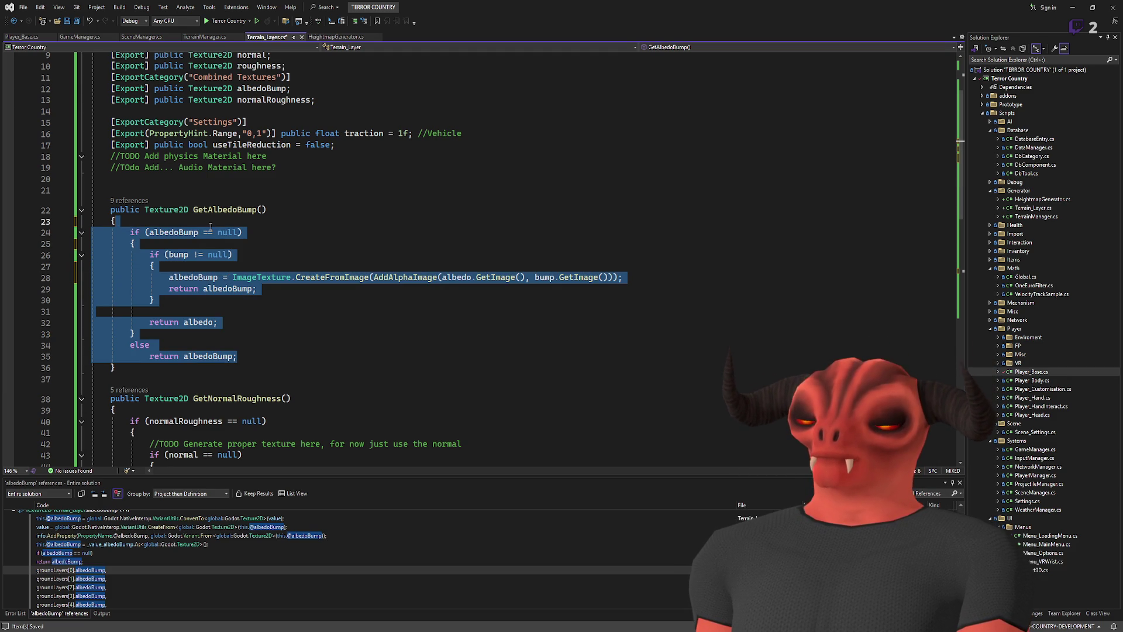
click(273, 254)
scroll(273, 253, down, 6)
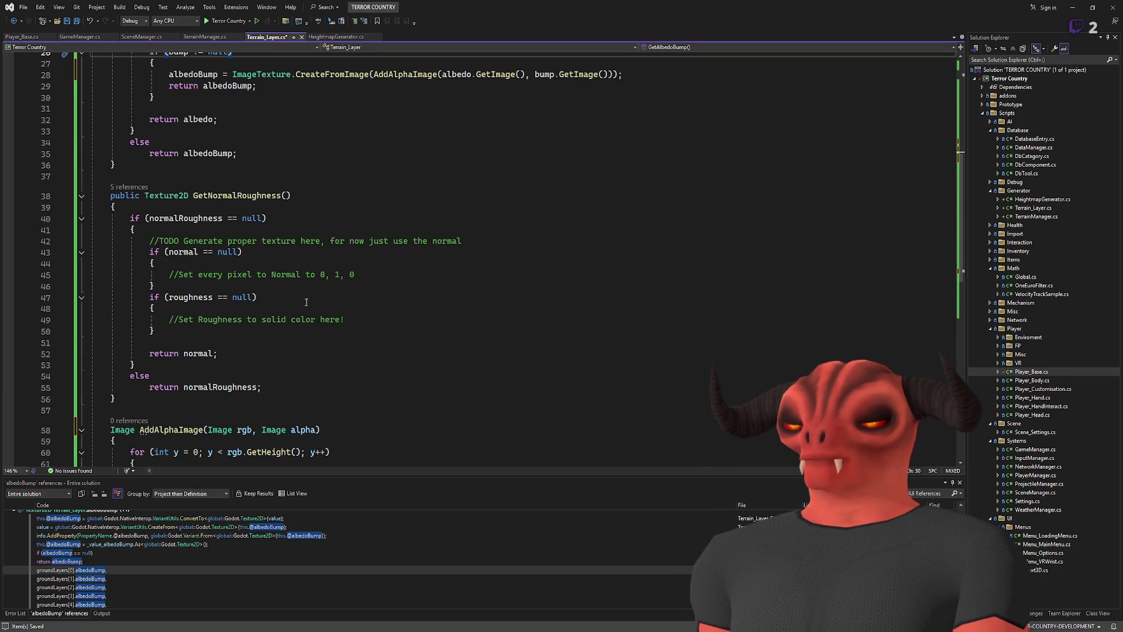
triple_click(363, 318)
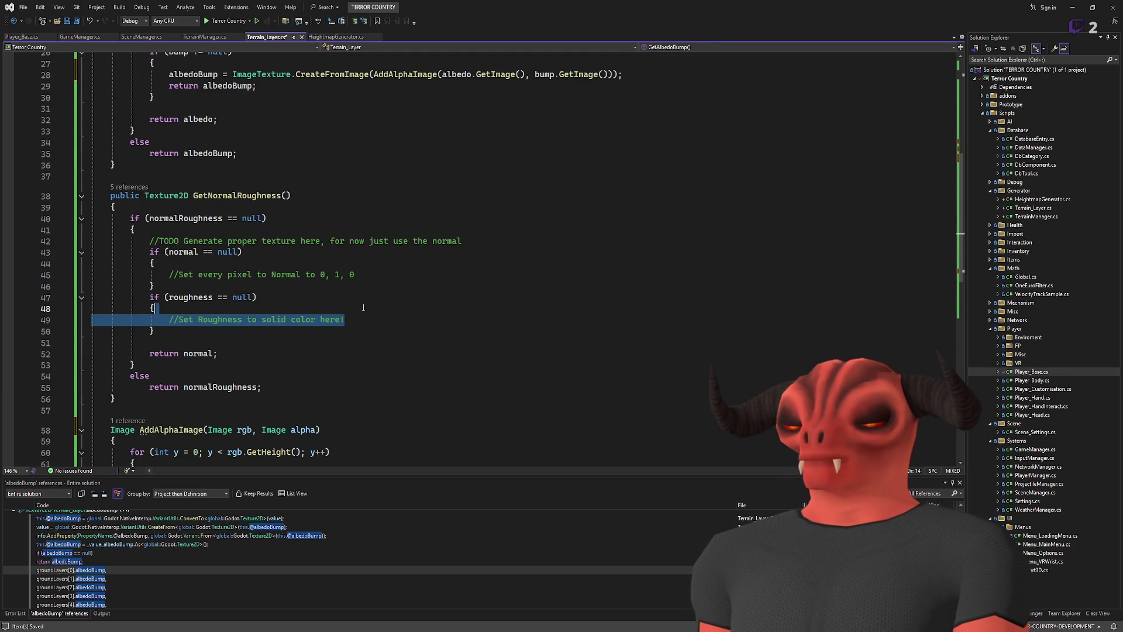
key(Delete)
click(373, 274)
scroll(371, 272, up, 1)
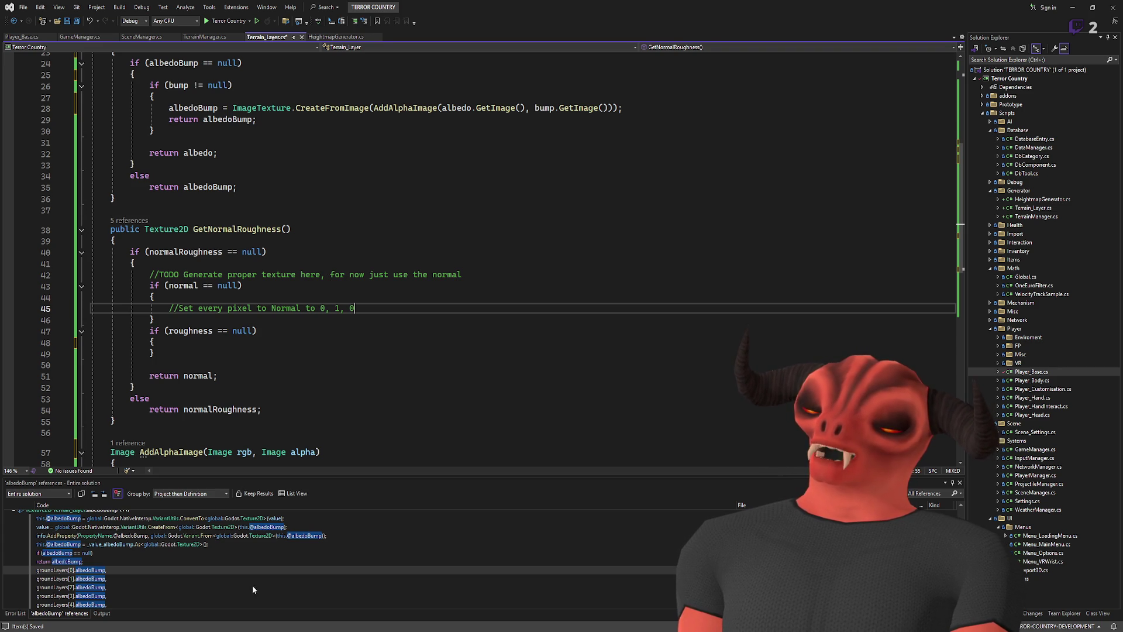
key(alt+Tab)
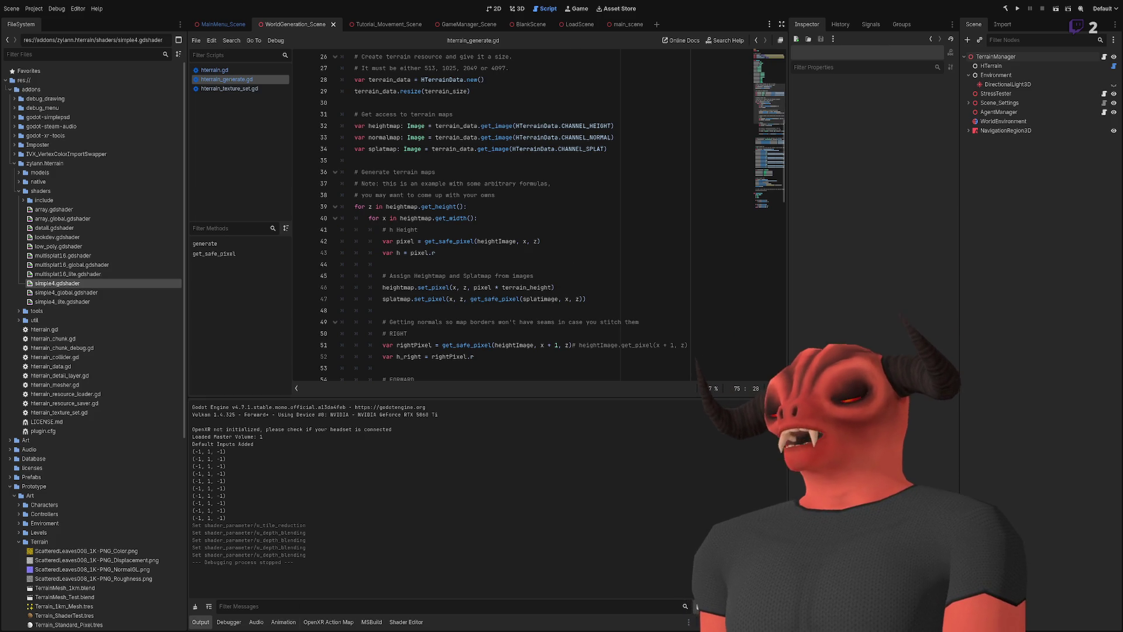
- Switch from Godot's hterrain_generate.gd back to Terrain_Layer.cs in Visual Studio
key(alt+Tab)
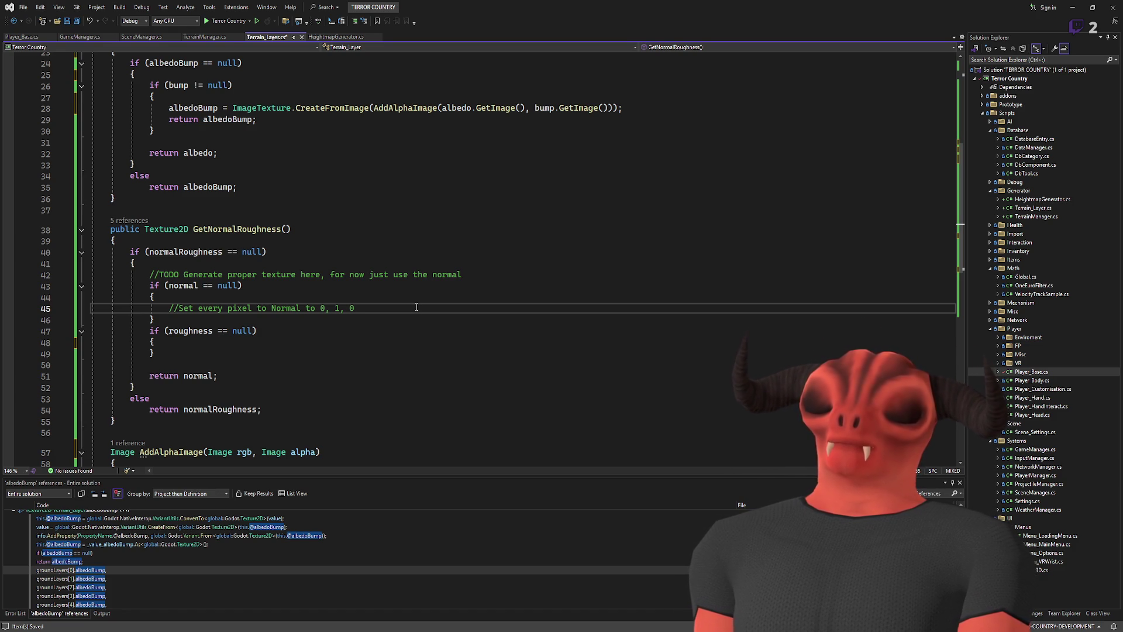
- Add a line 'Image newNormal' below the '//Set every pixel to Normal' comment in the null-normal branch
scroll(363, 251, up, 1)
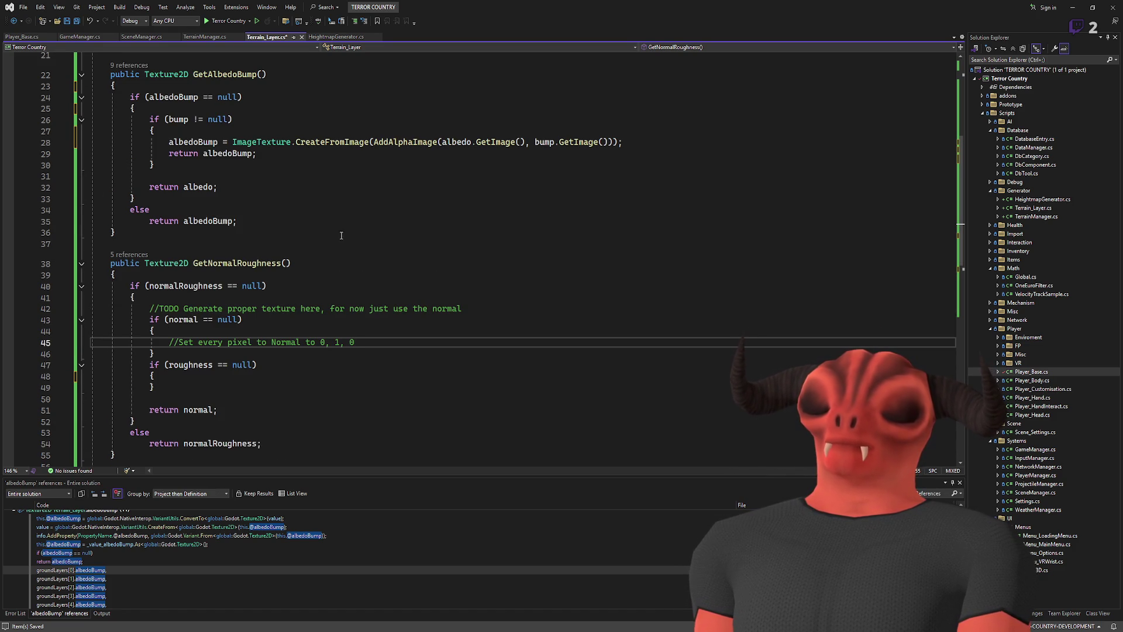
click(285, 294)
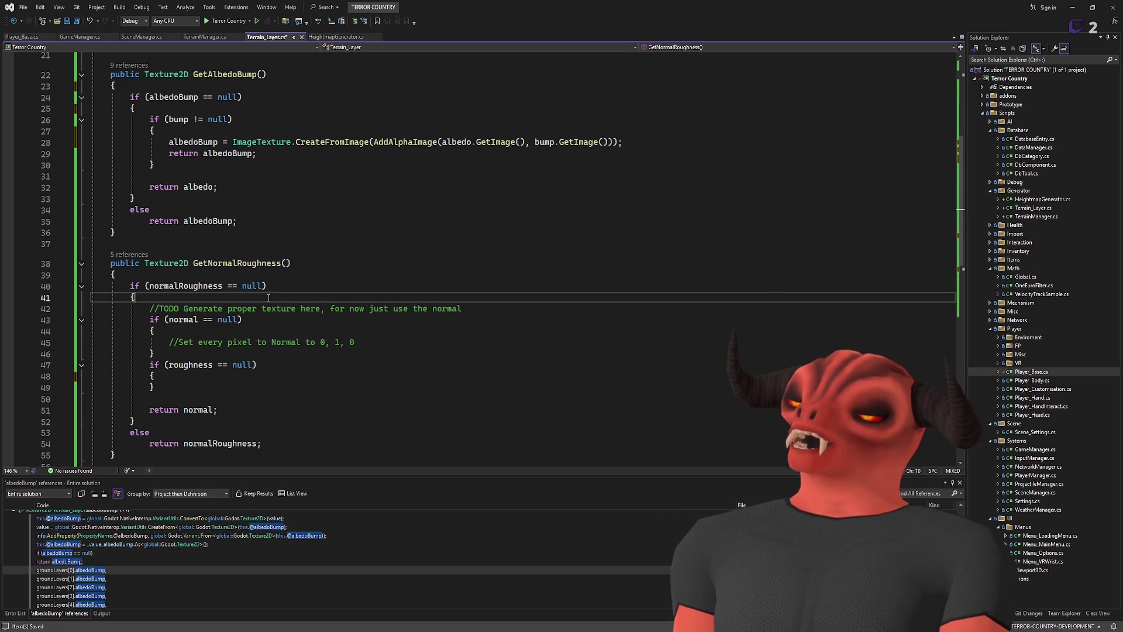
click(412, 337)
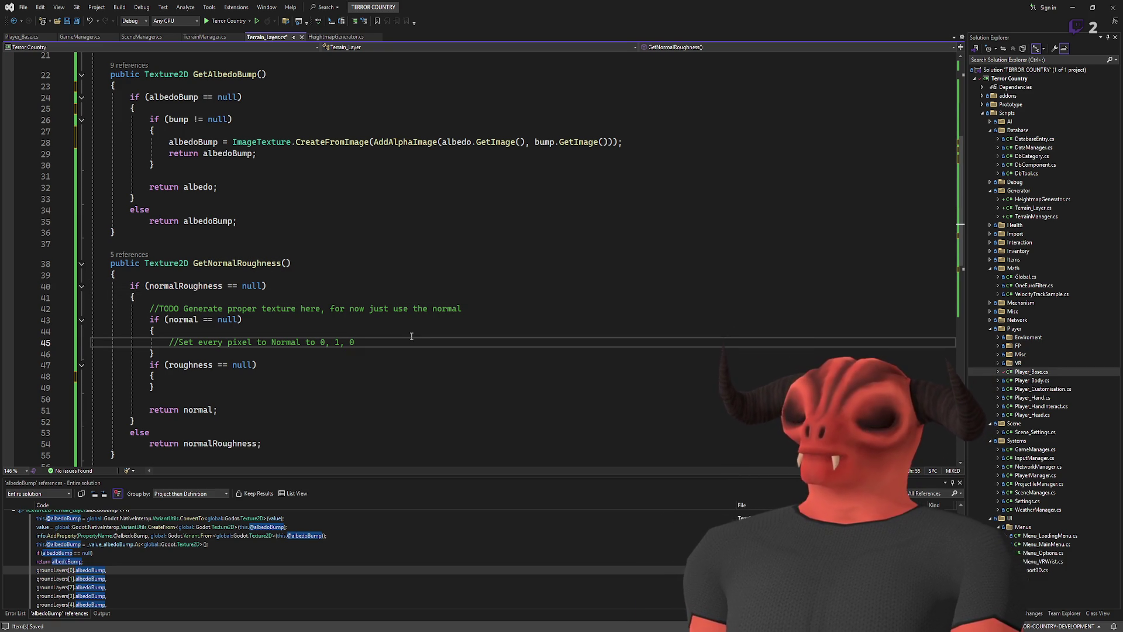
key(Return)
text(Image newNormal = Image.CreateEmpty(4,4, false,)
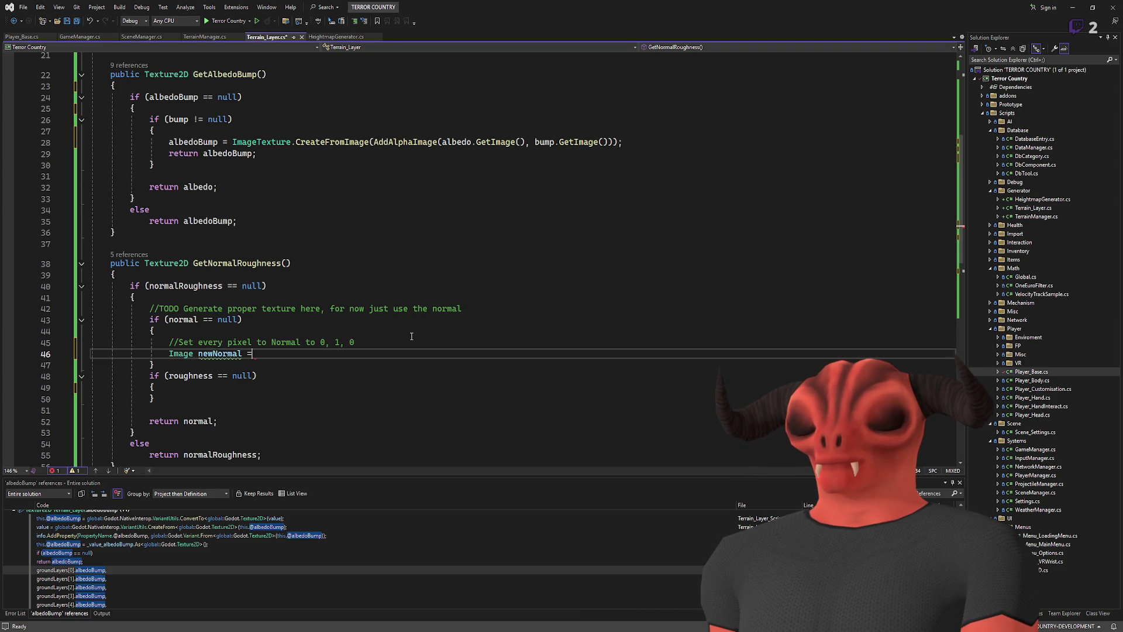
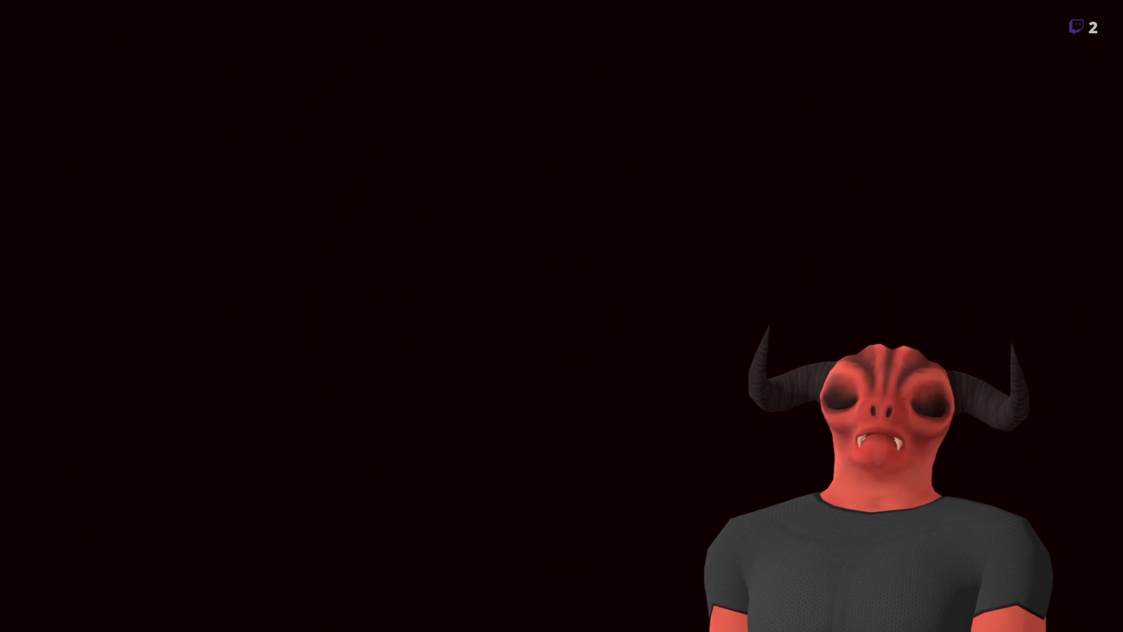
- Continue line 46 so it reads 'Image newNormal = Image.Create'
text(Image.Create)
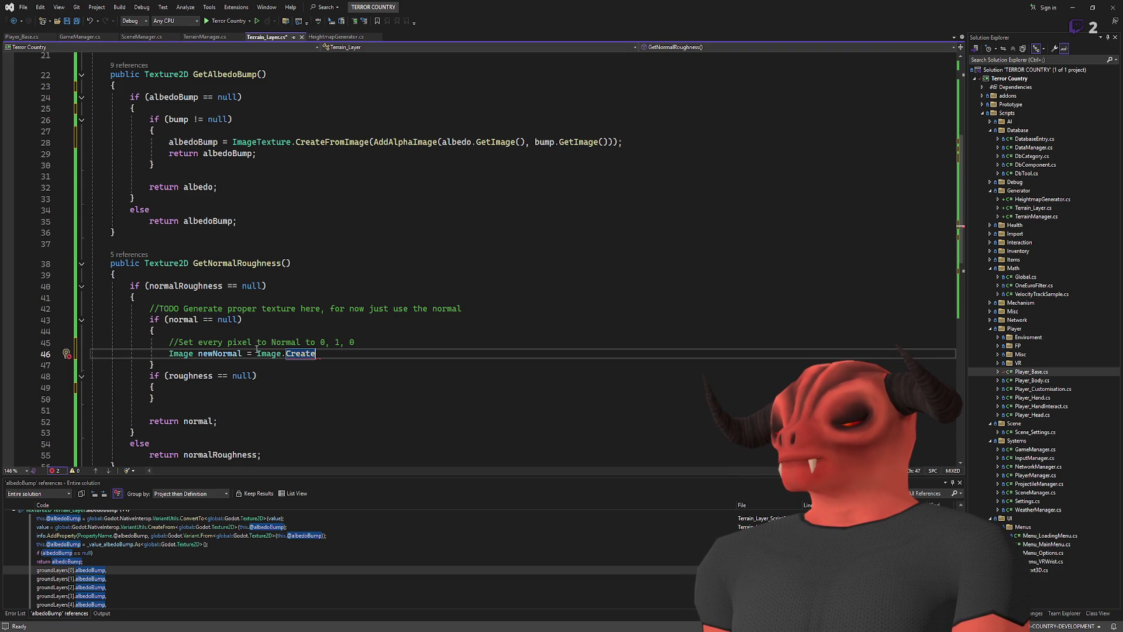
- Complete line 46 as Image.CreateEmpty(4, 4, false, Image.Format.Rgb8); and start a new line
text(Empty(4)
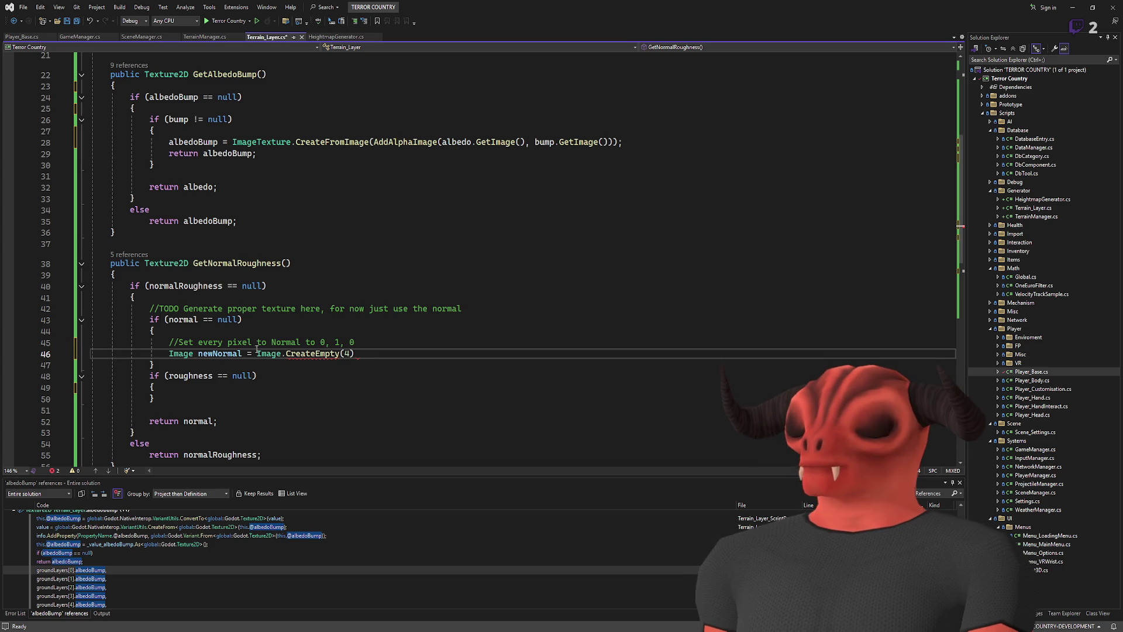
text(,4,)
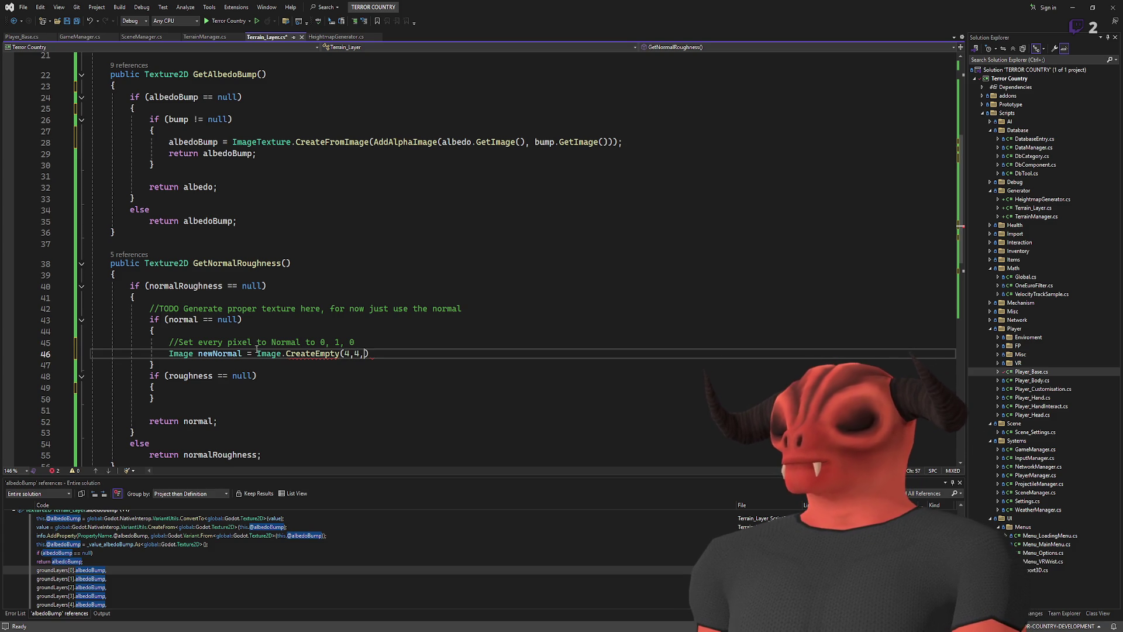
text( false,)
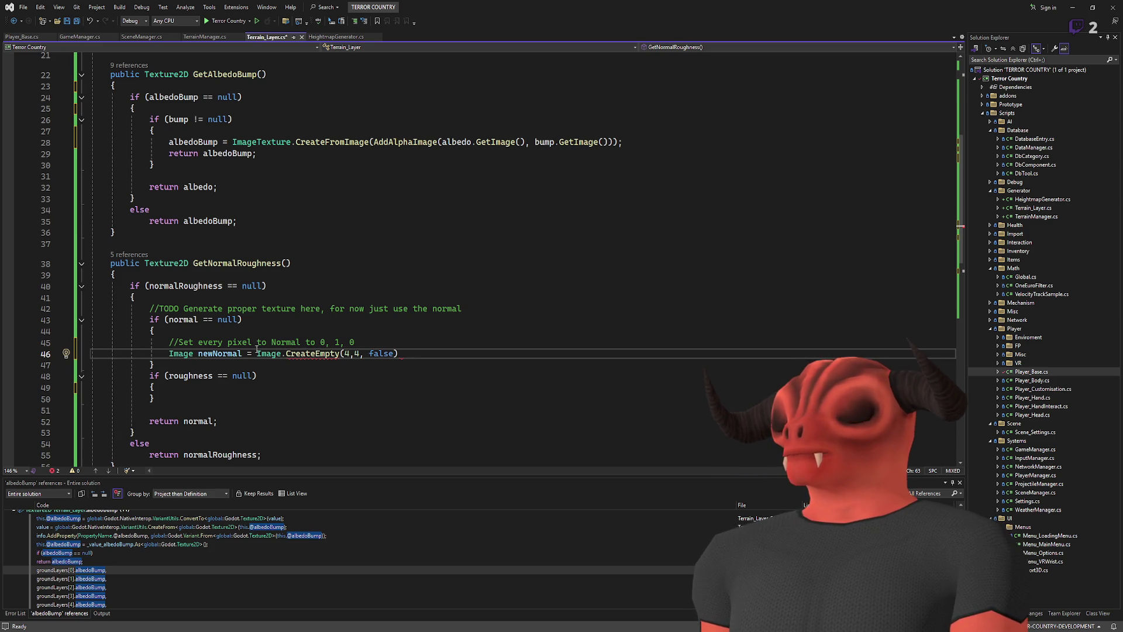
text(,)
scroll(524, 433, down, 1)
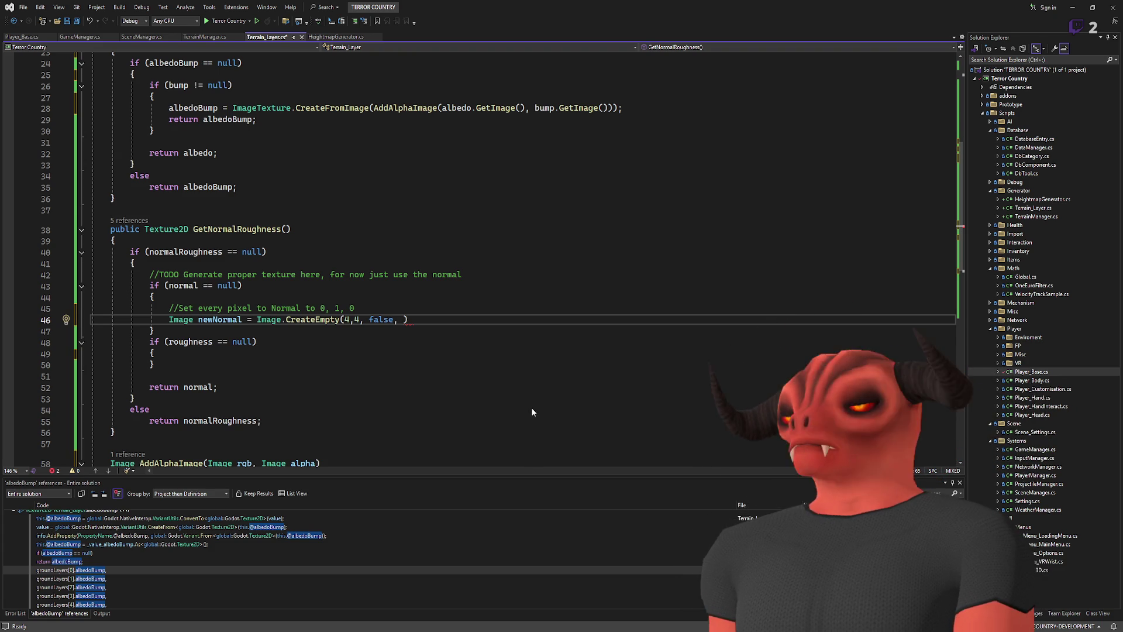
text(Image.Format.Rgba8)
double_click(468, 319)
text(RG)
key(BackSpace)
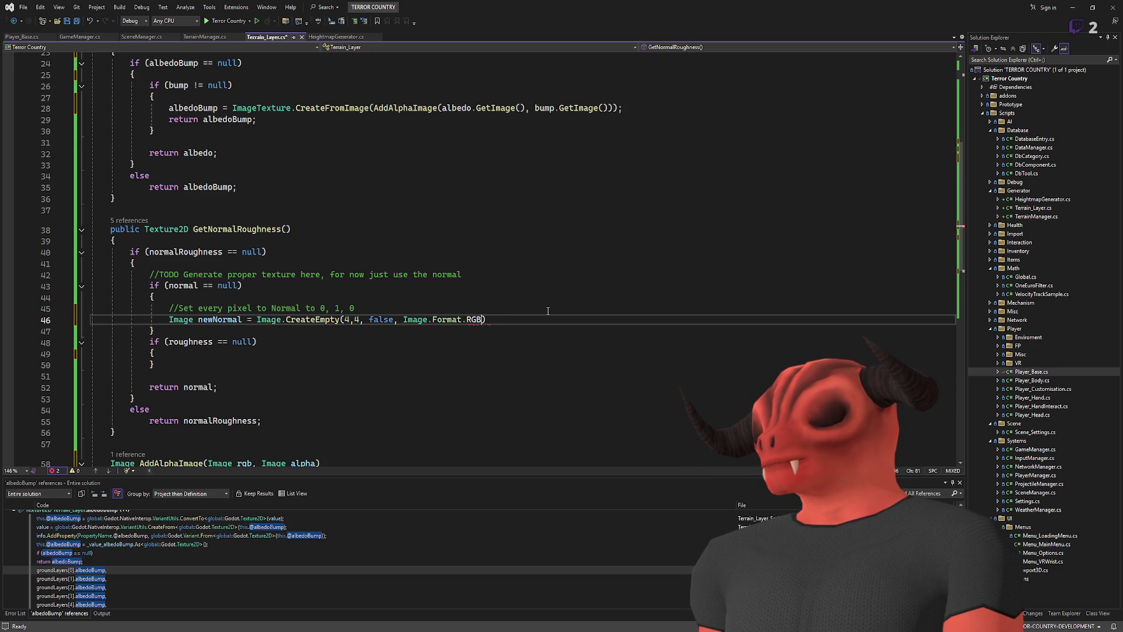
text(8)
key(Tab)
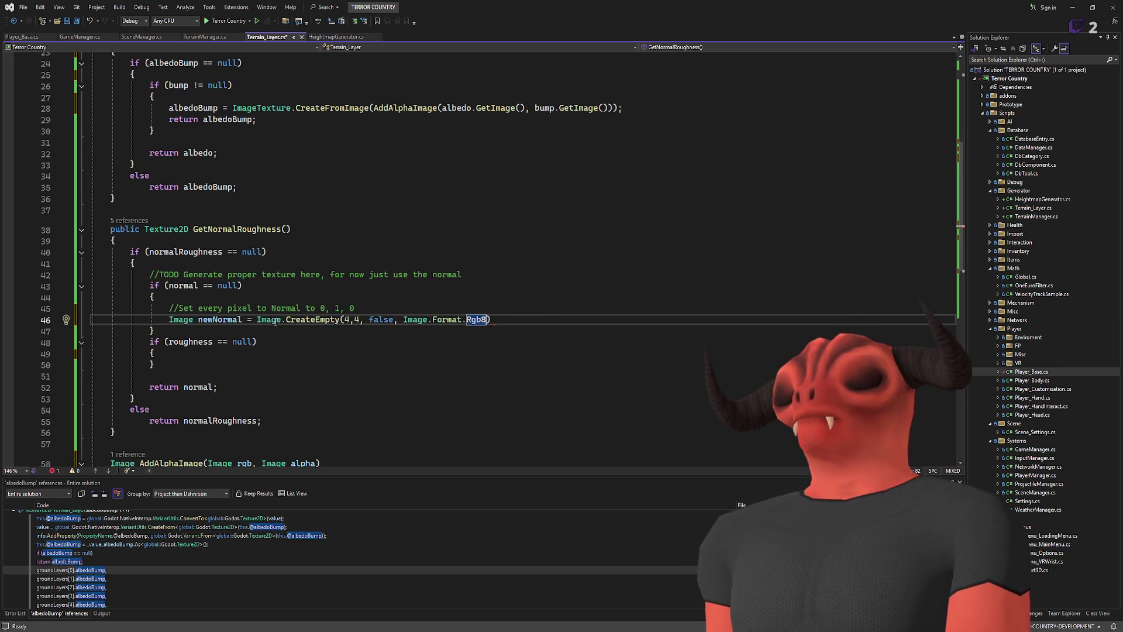
click(581, 324)
text(;)
key(Return)
key(Return)
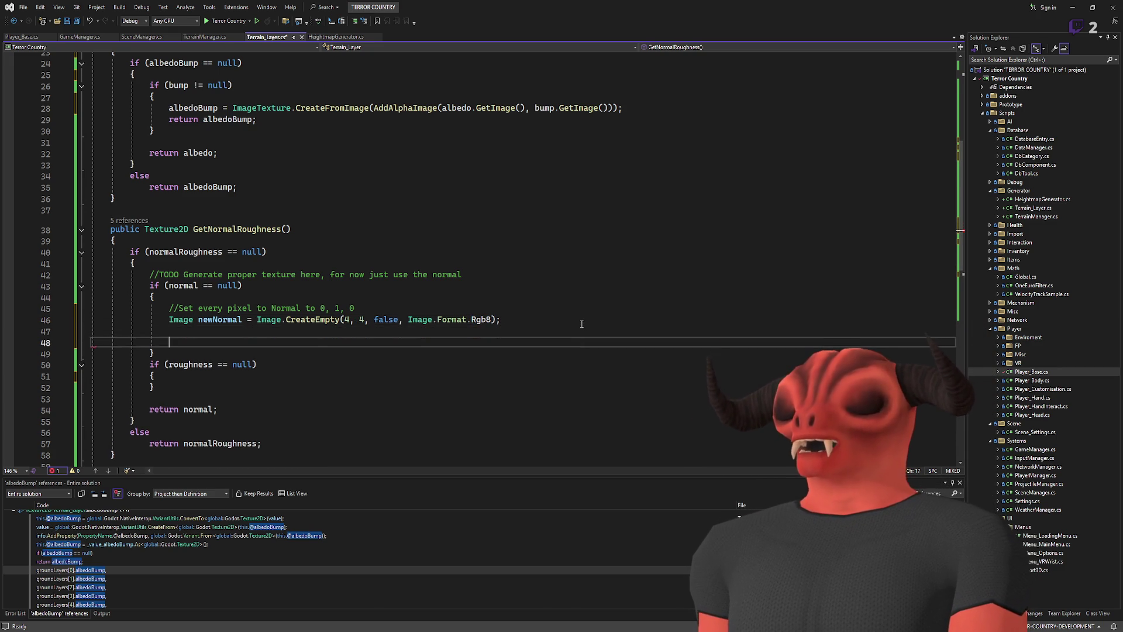
- Add a newNormal.SetPixel() call on line 48
text(for (int i = 0;)
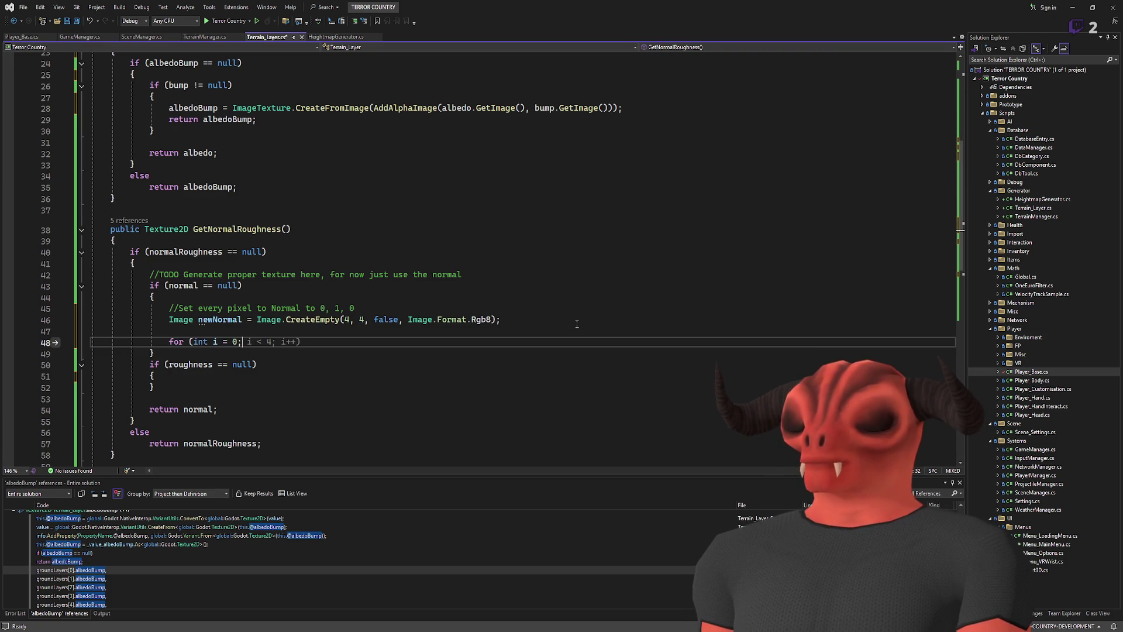
key(BackSpace)
key(BackSpace)
key(BackSpace)
double_click(197, 321)
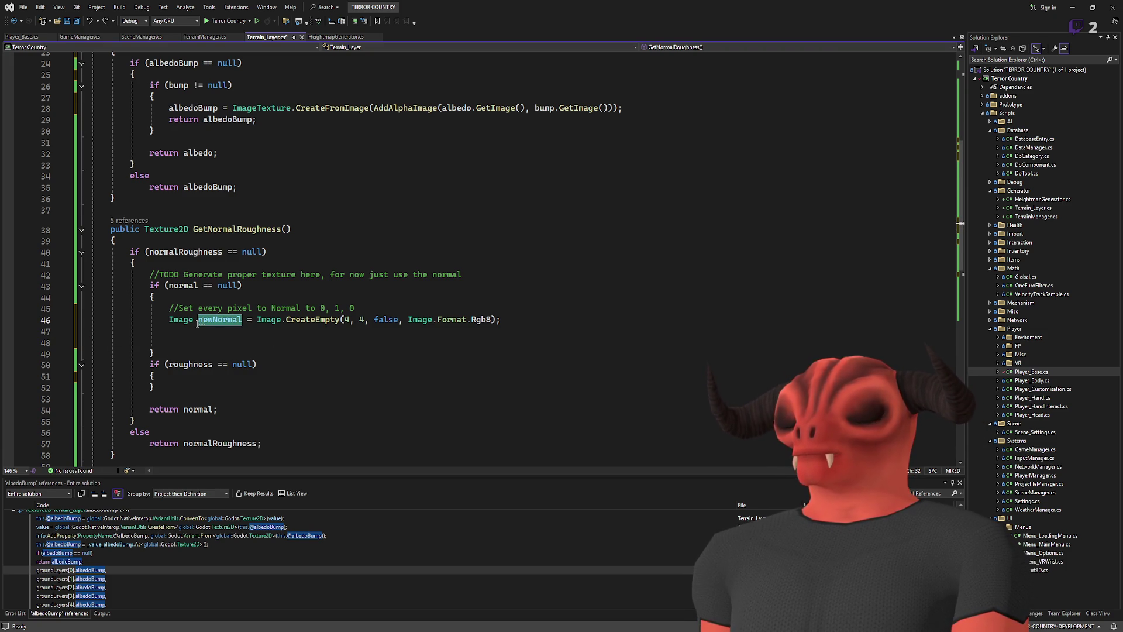
key(ctrl+c)
click(391, 348)
key(ctrl+v)
text(.s)
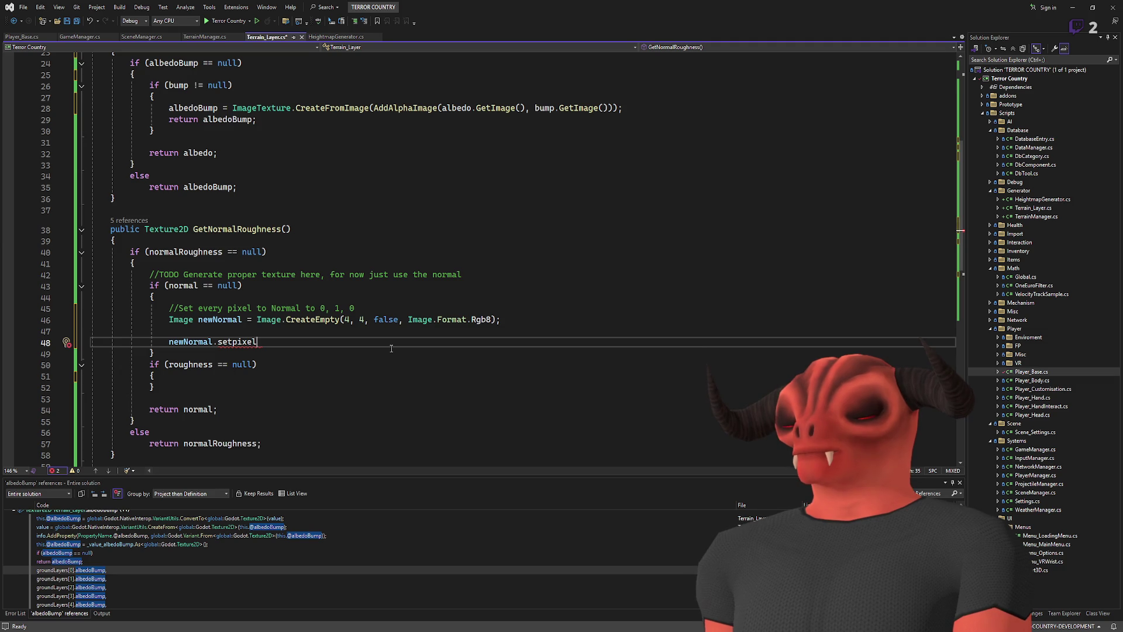
key(ctrl+space)
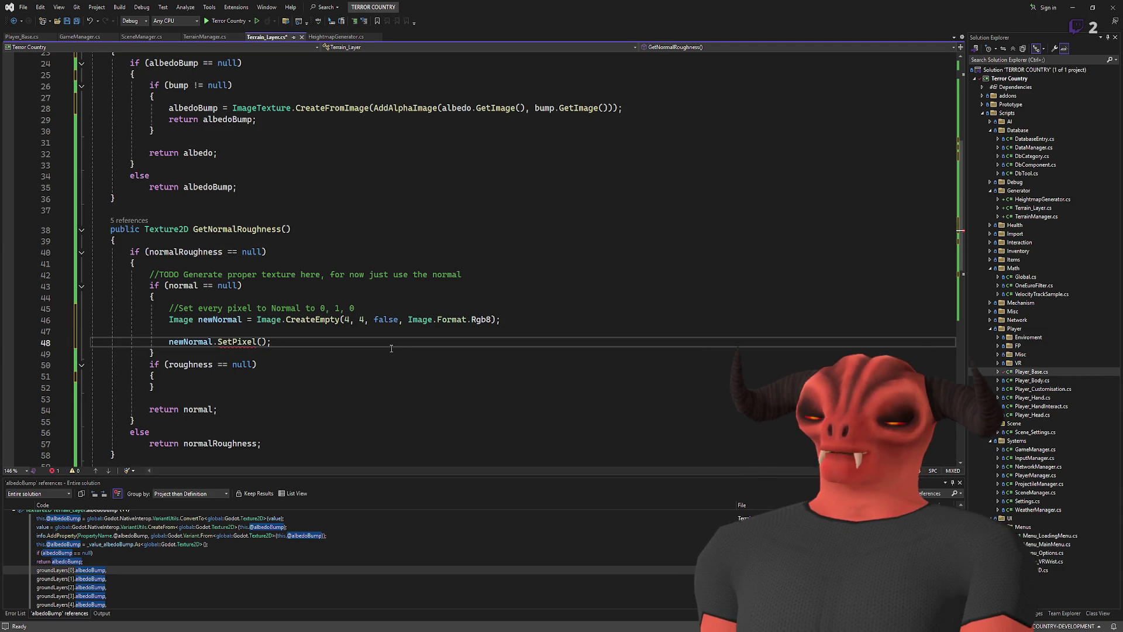
- Insert a for-loop snippet above SetPixel with an int counter, and delete 'using System;'
key(ctrl+Return)
text(for)
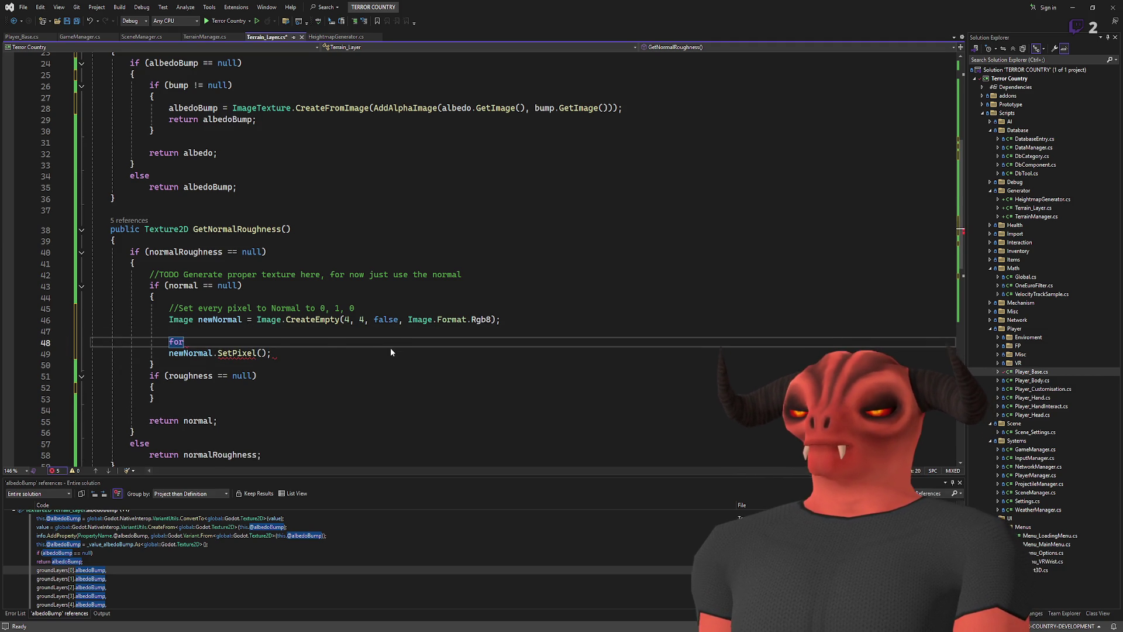
key(Tab)
key(Tab)
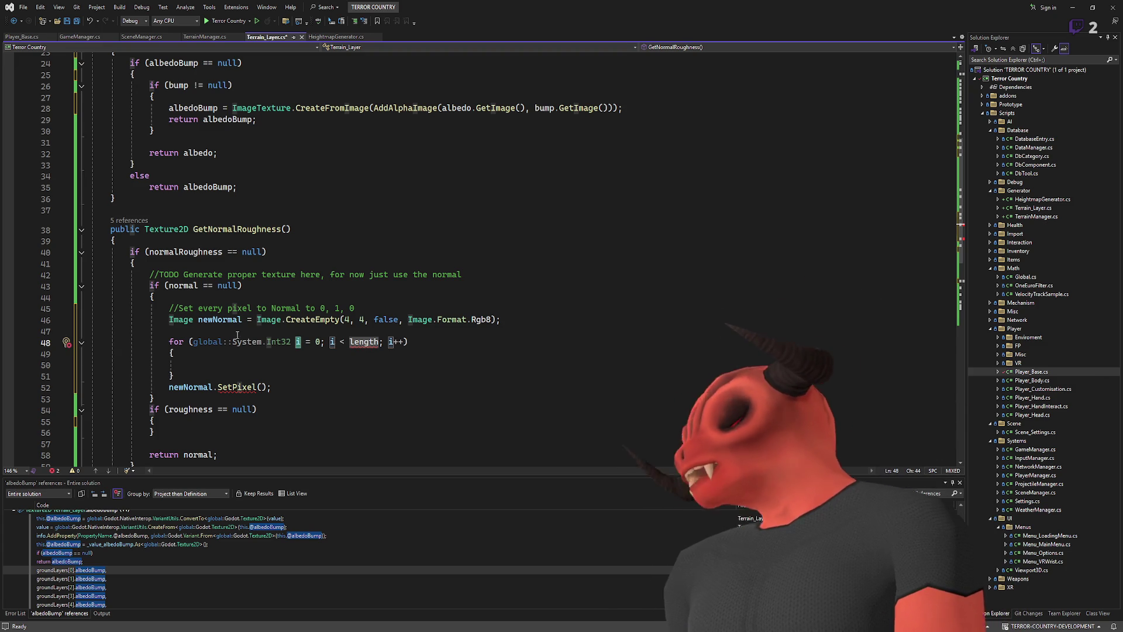
mouse_move(193, 341)
mouse_down()
mouse_move(304, 342)
mouse_move(288, 342)
mouse_up()
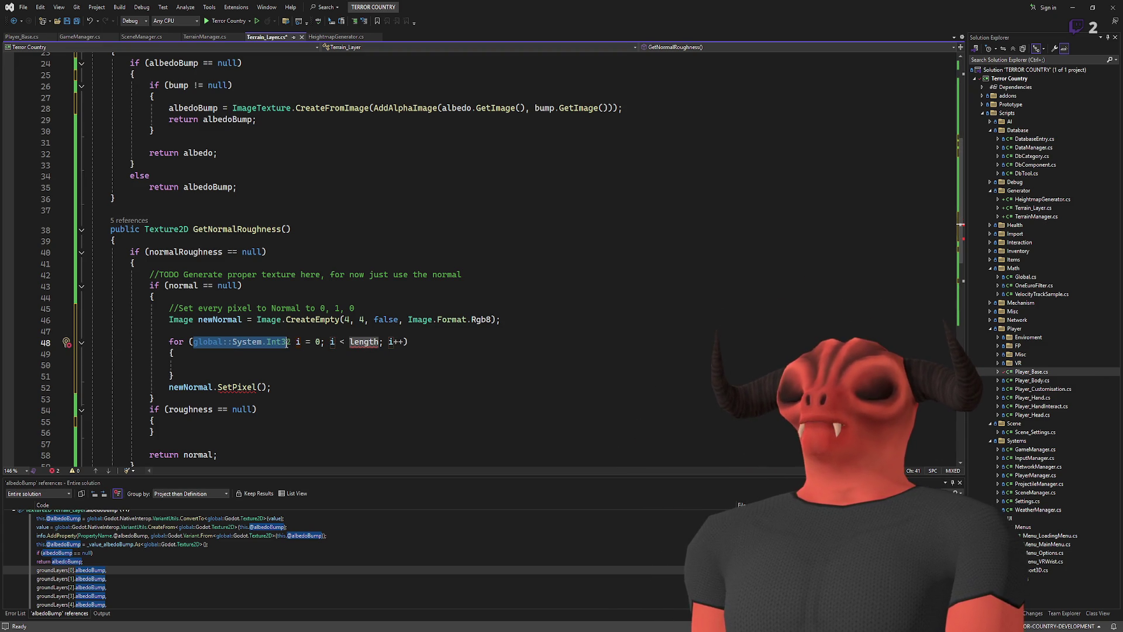
scroll(286, 360, up, 7)
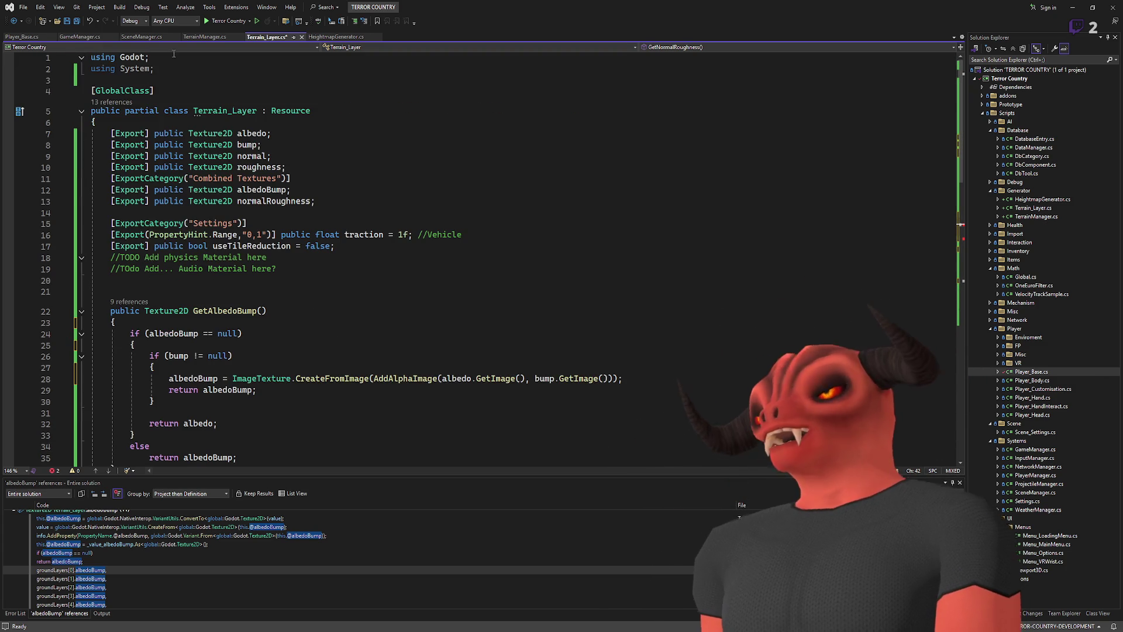
scroll(259, 152, down, 8)
scroll(259, 160, up, 8)
triple_click(123, 63)
key(Delete)
scroll(245, 251, down, 8)
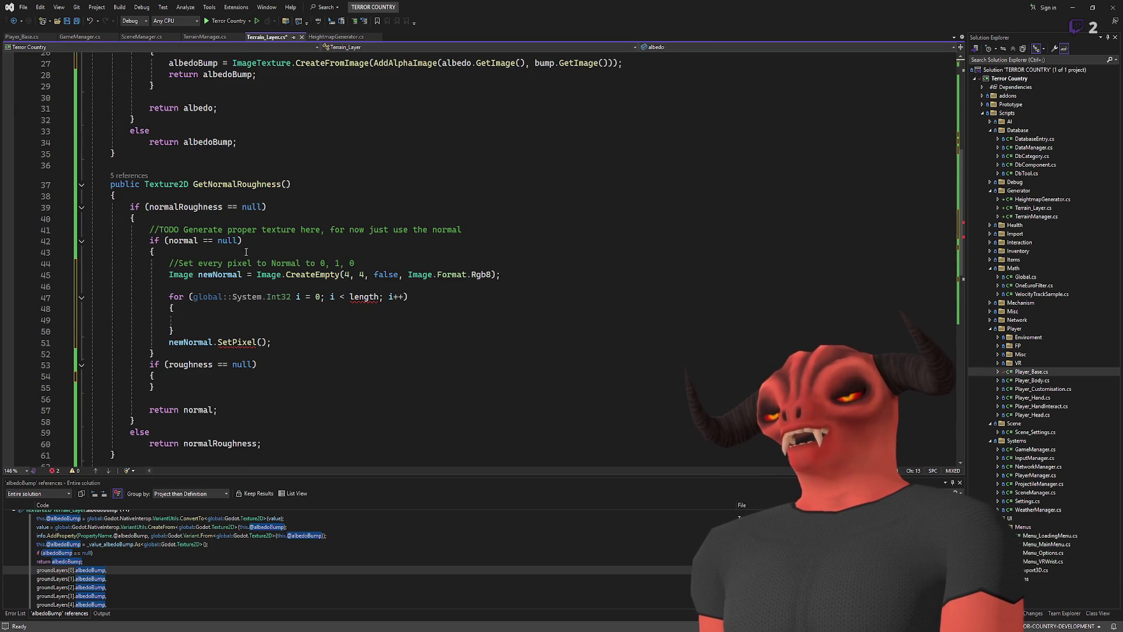
drag(291, 297, 209, 296)
text(int)
key(Up)
key(Up)
- Make the loop run x up to newNormal.GetWidth(), with x++ as the increment
double_click(277, 297)
text(newNormal)
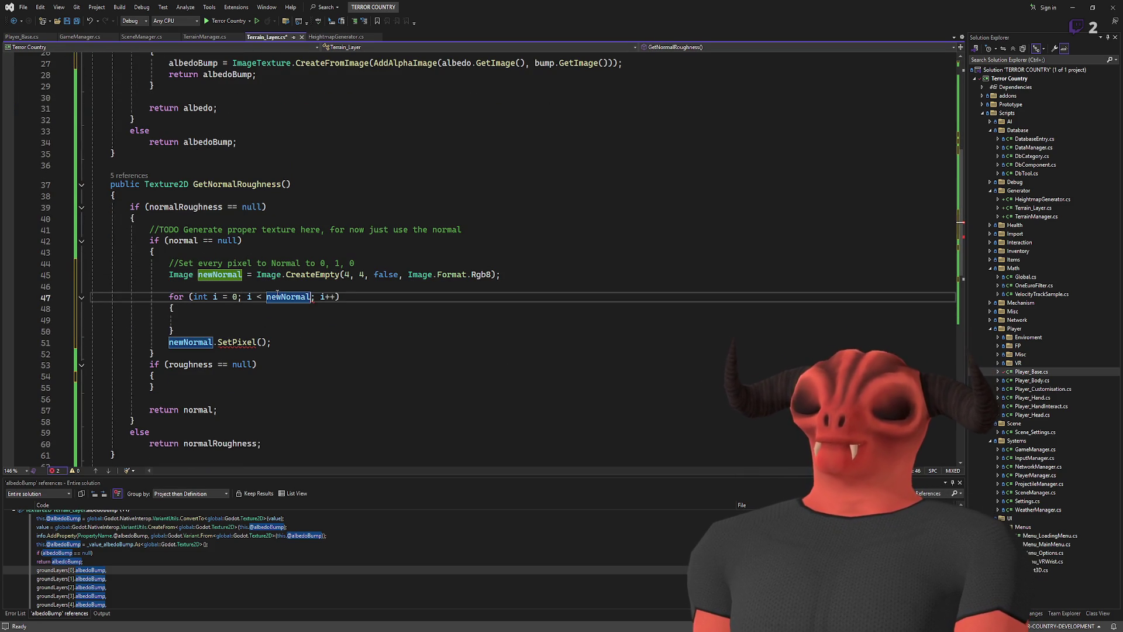
text(.GetWidth())
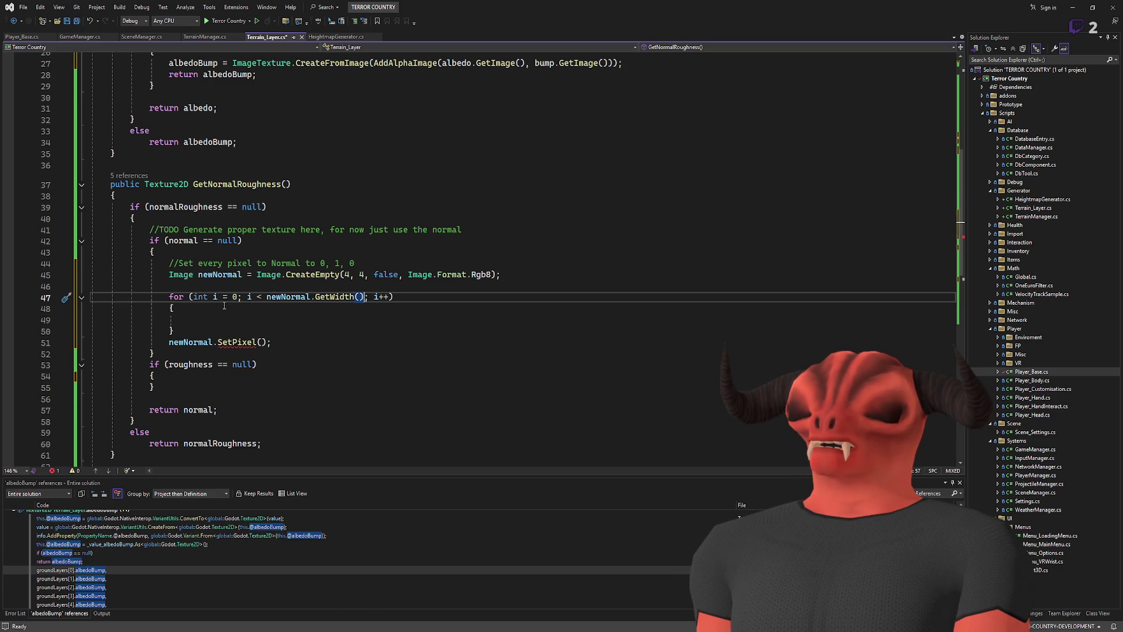
key(BackSpace)
text(x)
click(379, 296)
key(BackSpace)
text(x)
- Nest a copy of the x loop inside it, renamed to iterate y
mouse_move(193, 331)
mouse_down()
mouse_move(117, 319)
mouse_move(260, 295)
mouse_move(94, 297)
mouse_up()
key(ctrl+c)
click(176, 308)
key(Return)
key(ctrl+v)
click(234, 318)
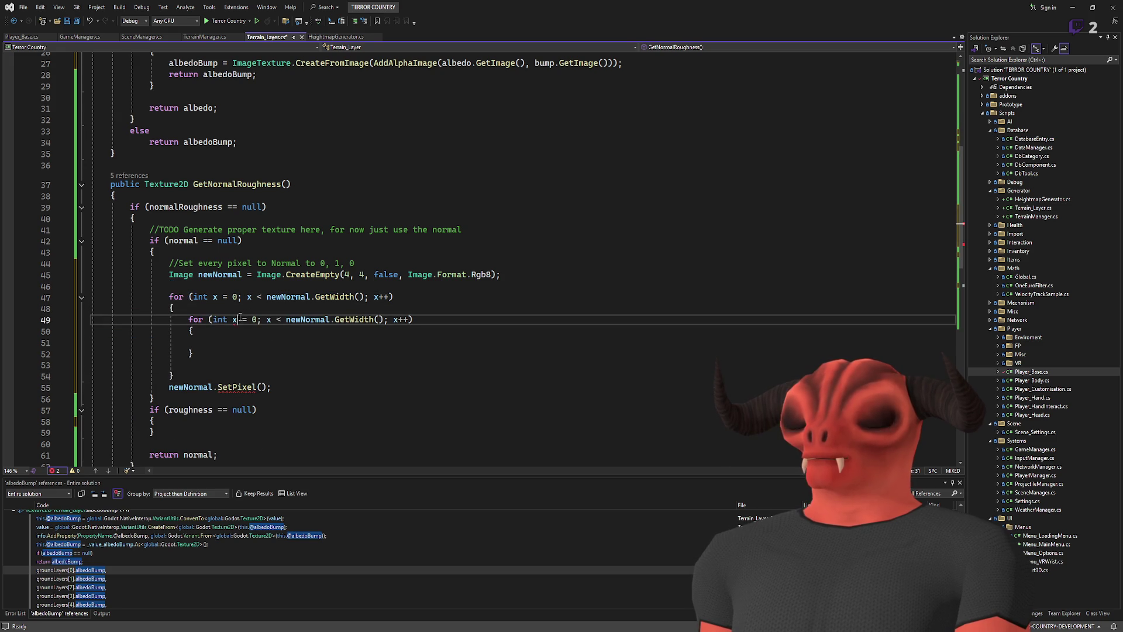
key(BackSpace)
text(y)
key(Right)
key(Right)
key(Right)
key(BackSpace)
text(y)
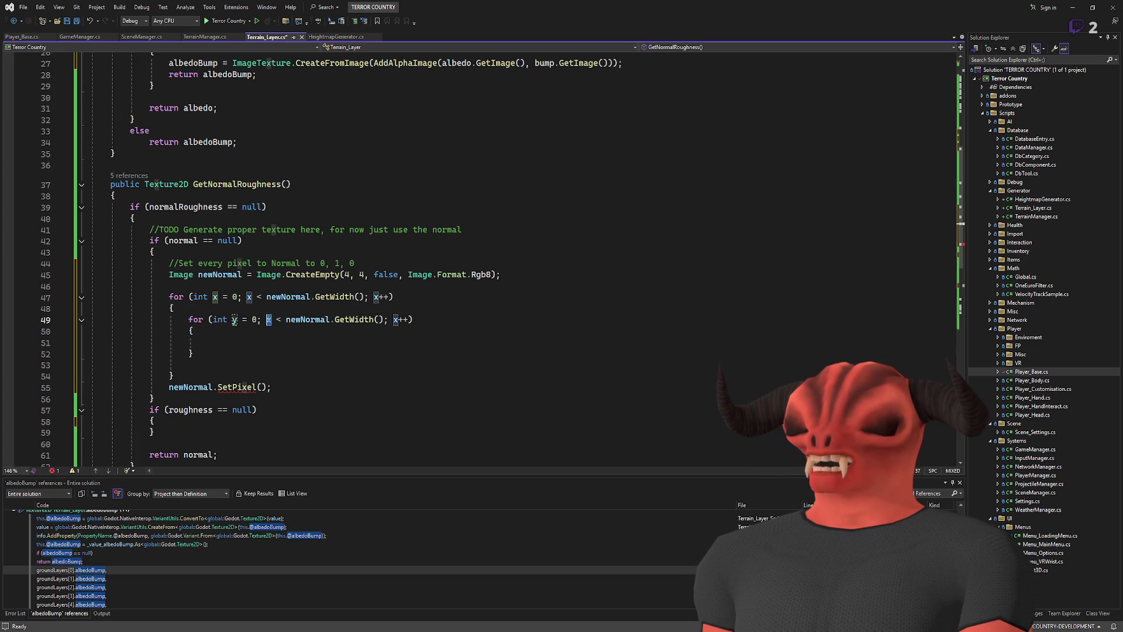
double_click(395, 319)
text(y)
- Move the SetPixel call into the inner y loop body
triple_click(234, 386)
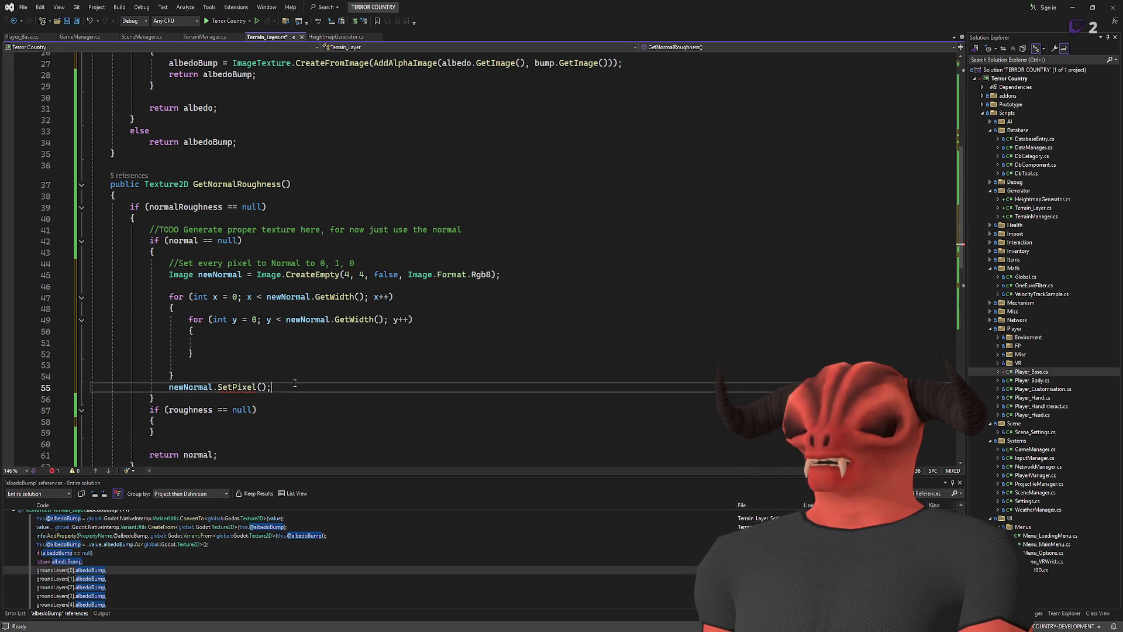
key(Delete)
click(304, 345)
key(ctrl+v)
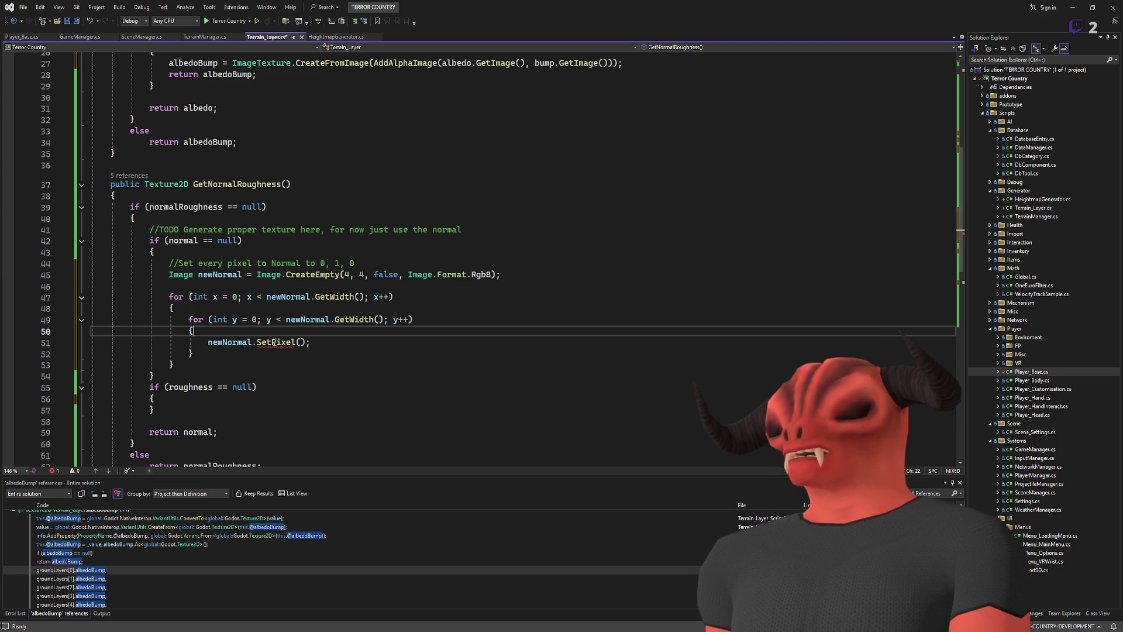
- Give SetPixel the arguments 'x,y, Color.' and switch over to Photoshop
click(300, 342)
text(x,y, )
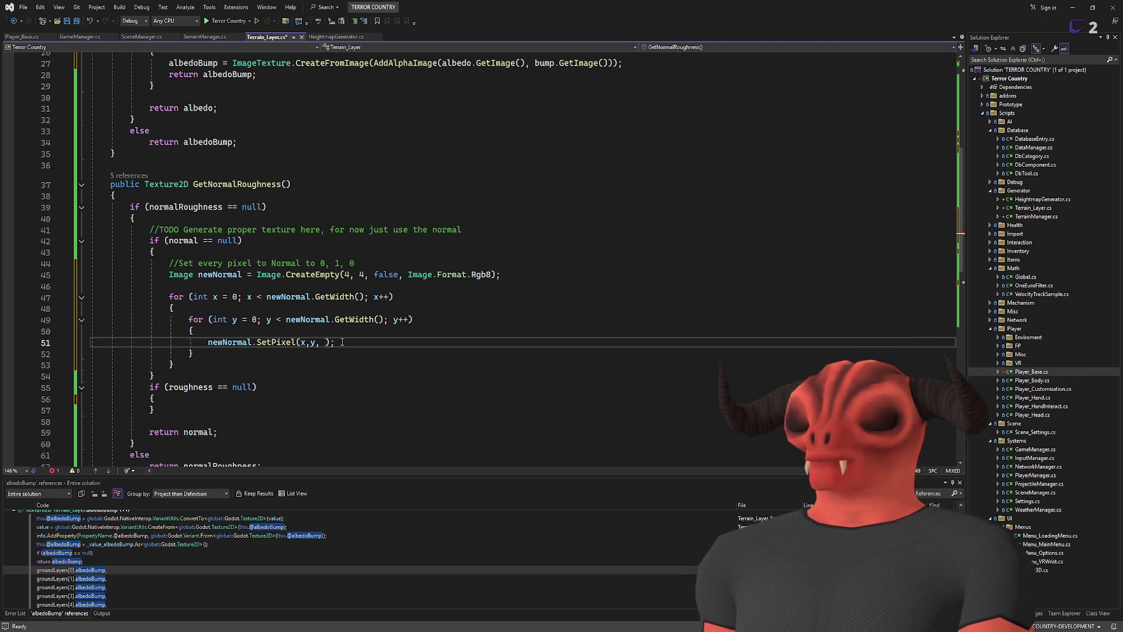
text(new Color)
text(.)
key(BackSpace)
key(BackSpace)
key(BackSpace)
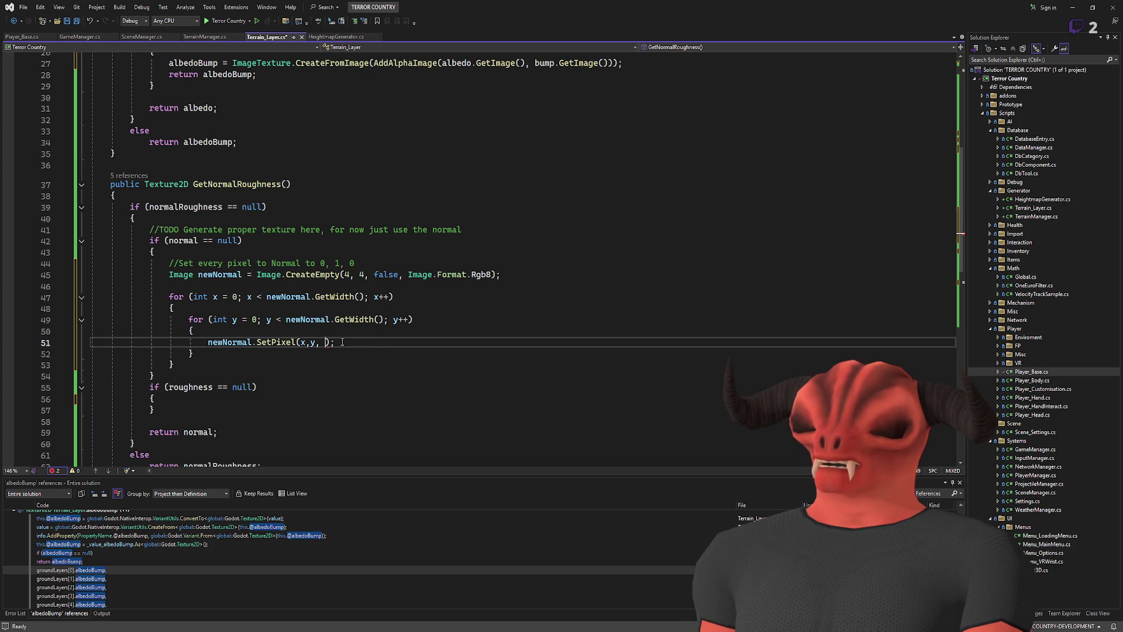
text(gree)
key(BackSpace)
key(BackSpace)
key(BackSpace)
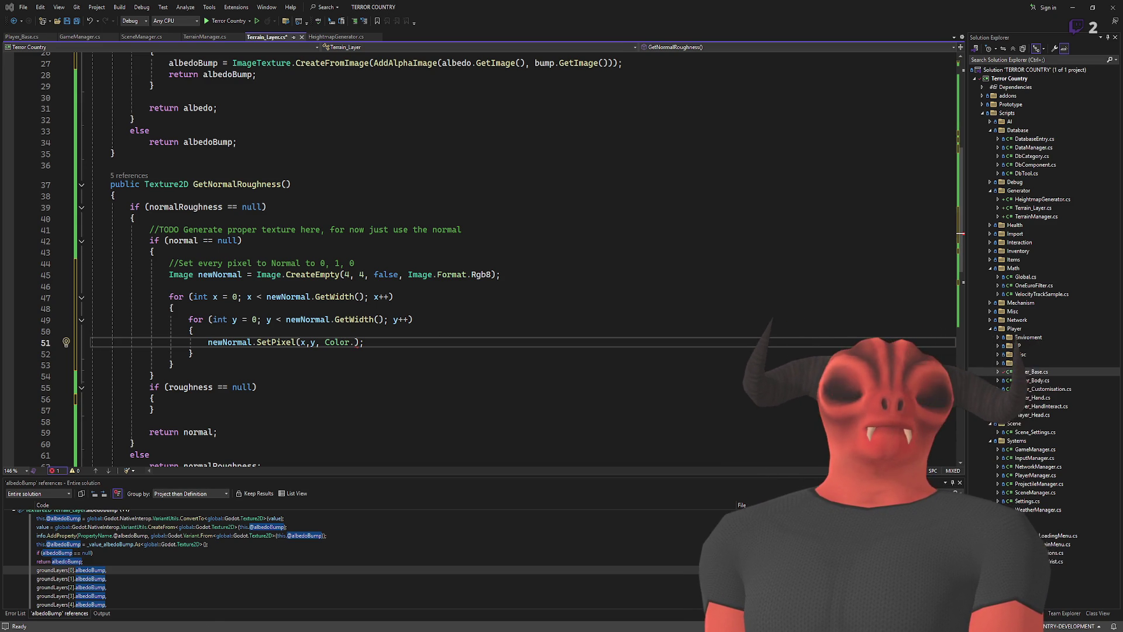
key(alt+Tab)
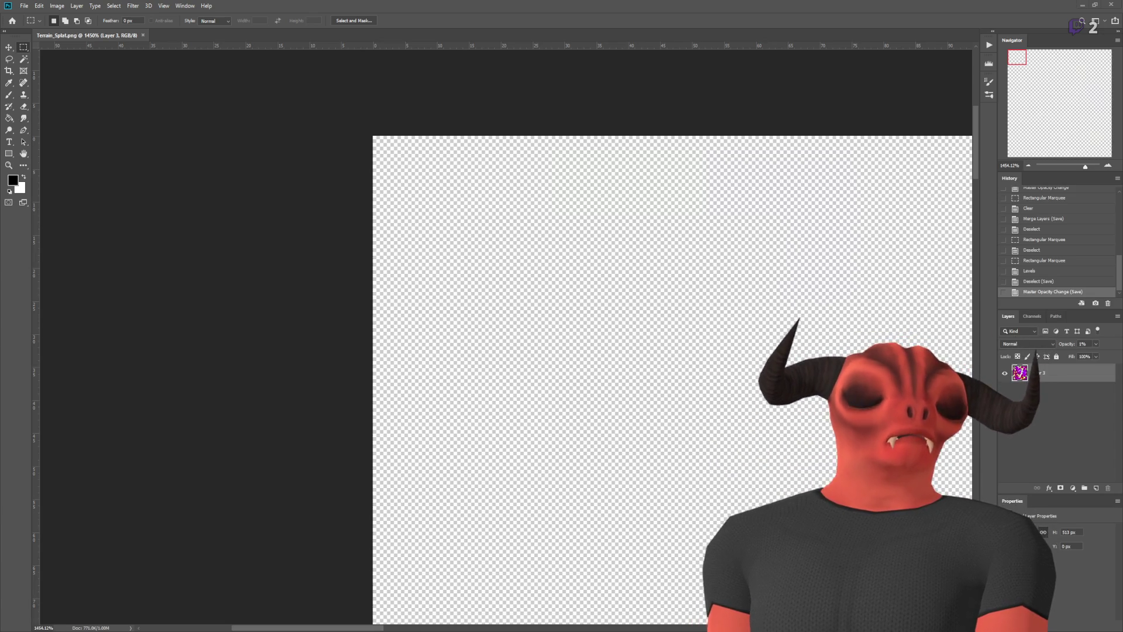
- Pick the purple colour and brush purple strokes left of the rectangle on Layer 4
key(ctrl+v)
scroll(693, 374, up, 6)
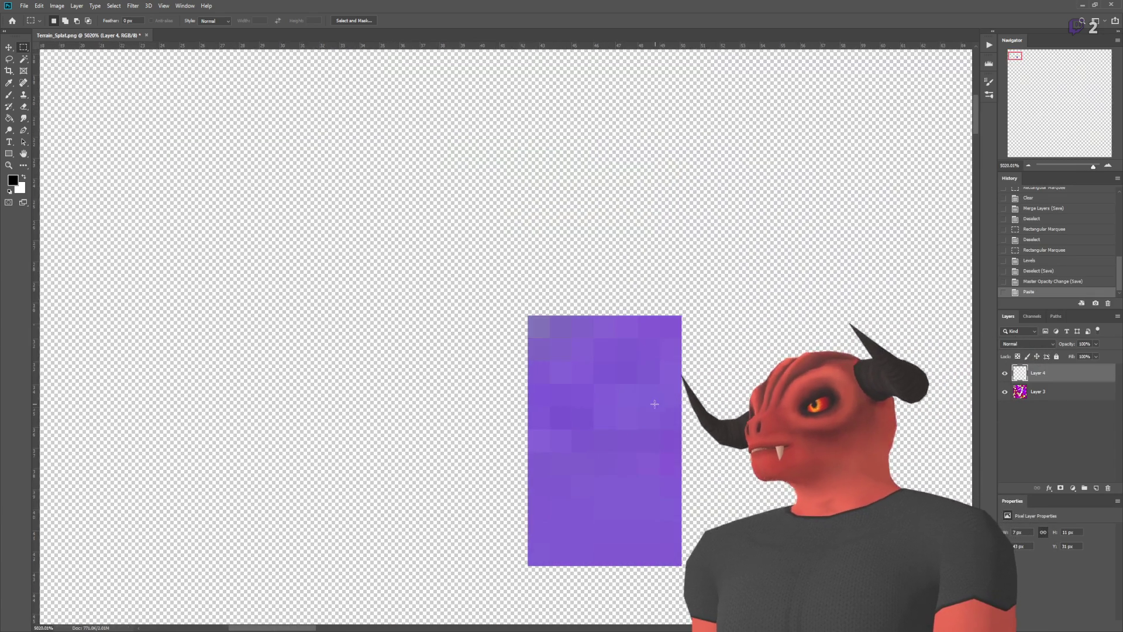
scroll(693, 374, down, 2)
click(8, 94)
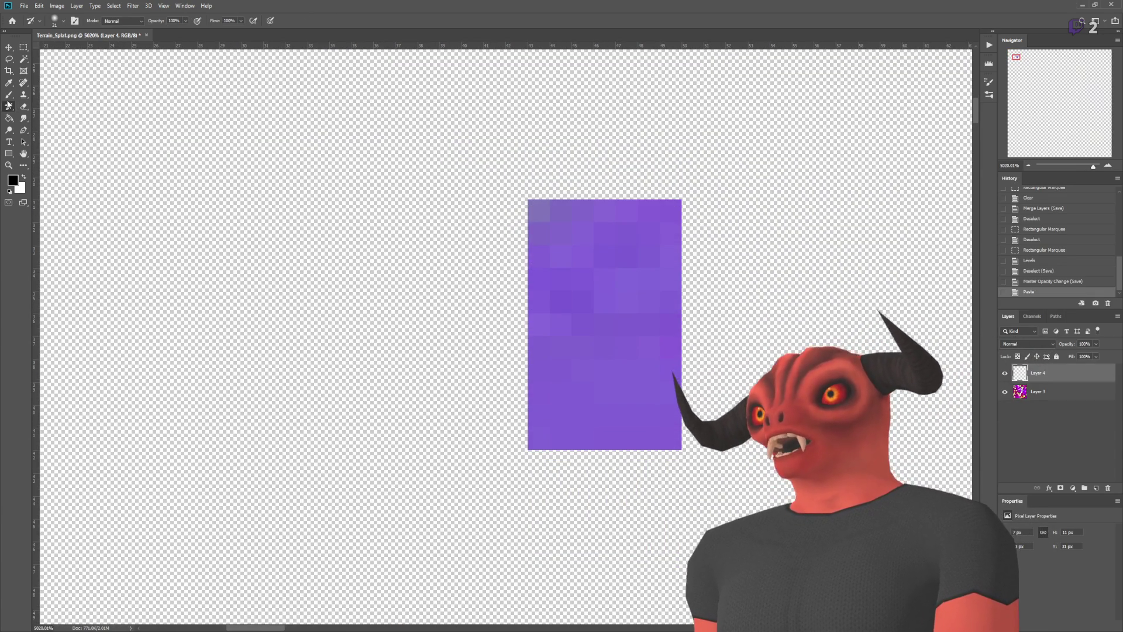
alt+click(574, 389)
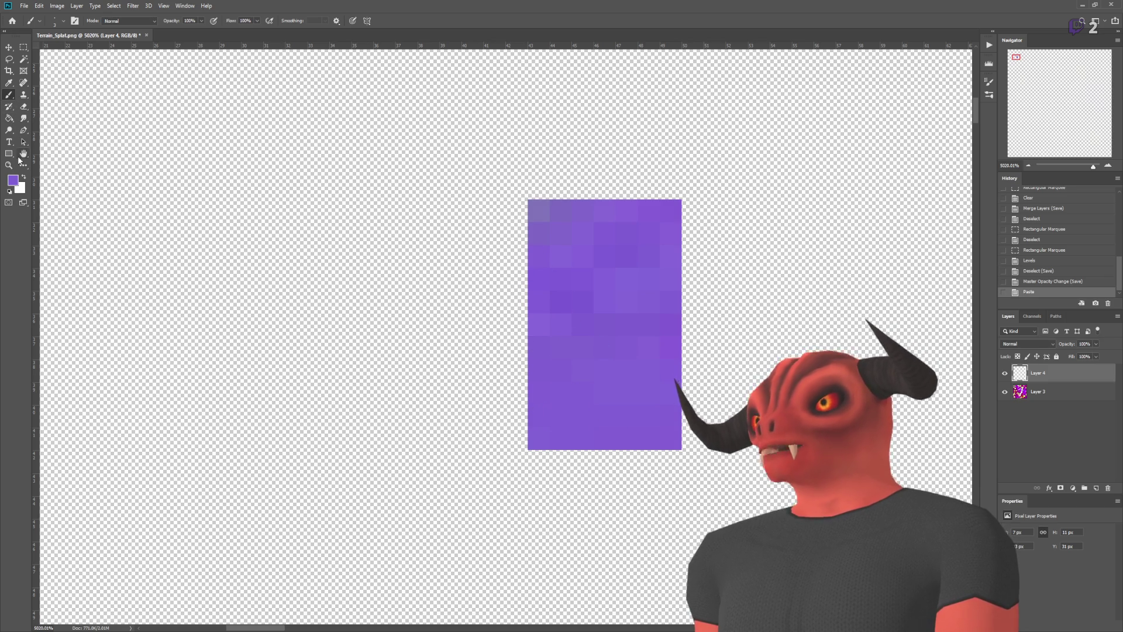
key(i)
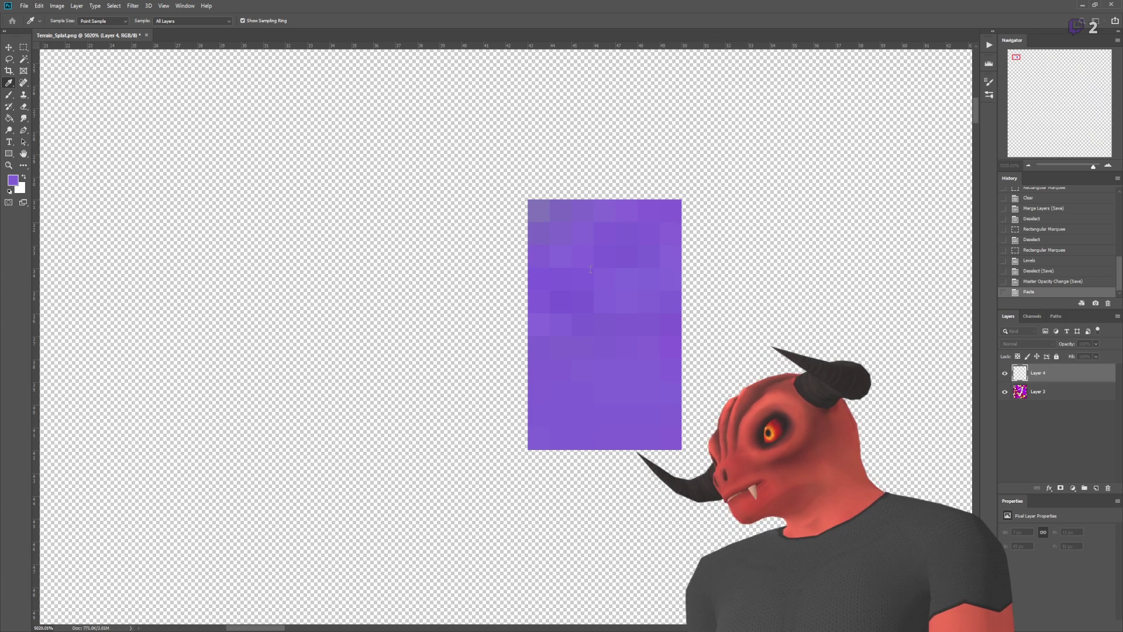
key(b)
mouse_move(440, 216)
mouse_down()
mouse_move(451, 381)
mouse_move(431, 369)
mouse_move(725, 293)
mouse_move(381, 380)
mouse_move(731, 281)
mouse_move(514, 390)
mouse_move(410, 222)
mouse_up()
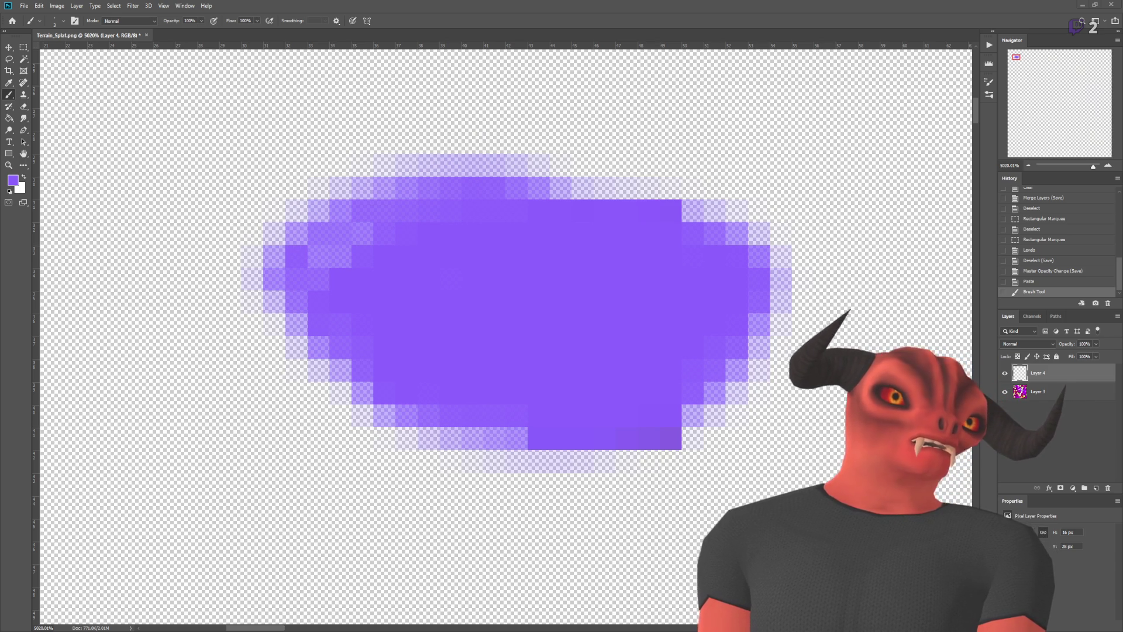
- Undo the purple paste and paint purple over the blob, adding an upper-right tail
key(ctrl+v)
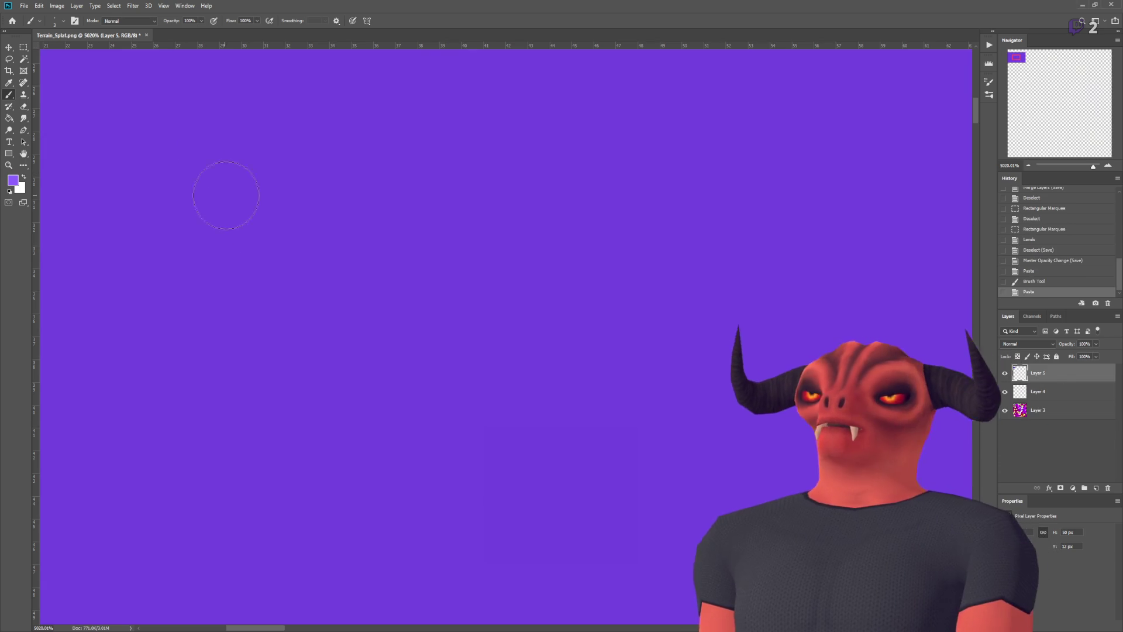
key(i)
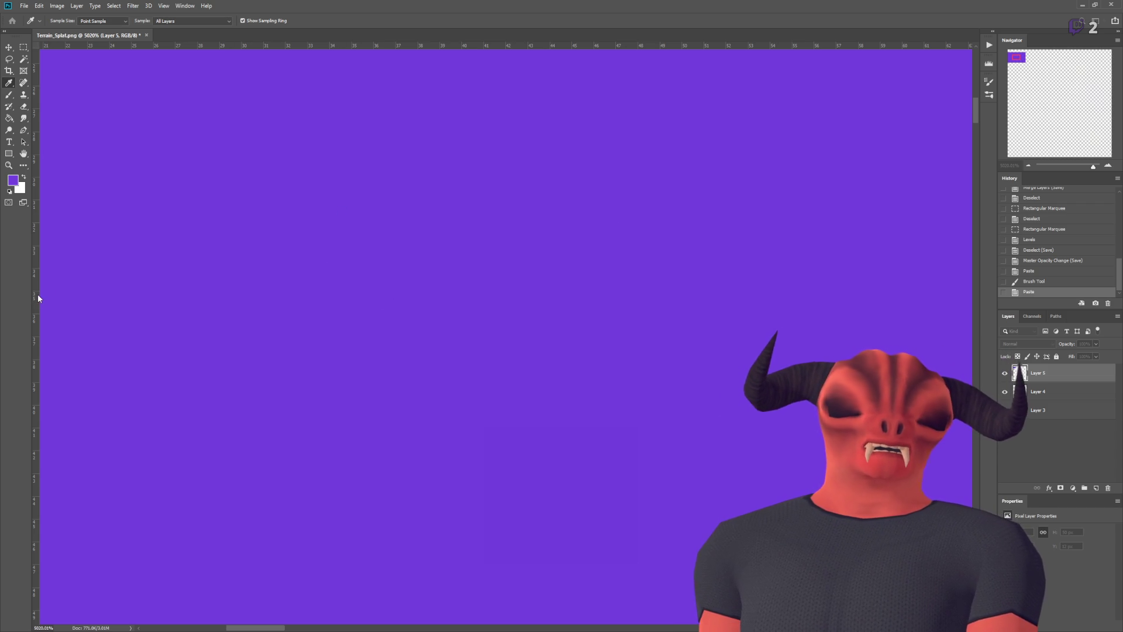
scroll(146, 296, left, 5)
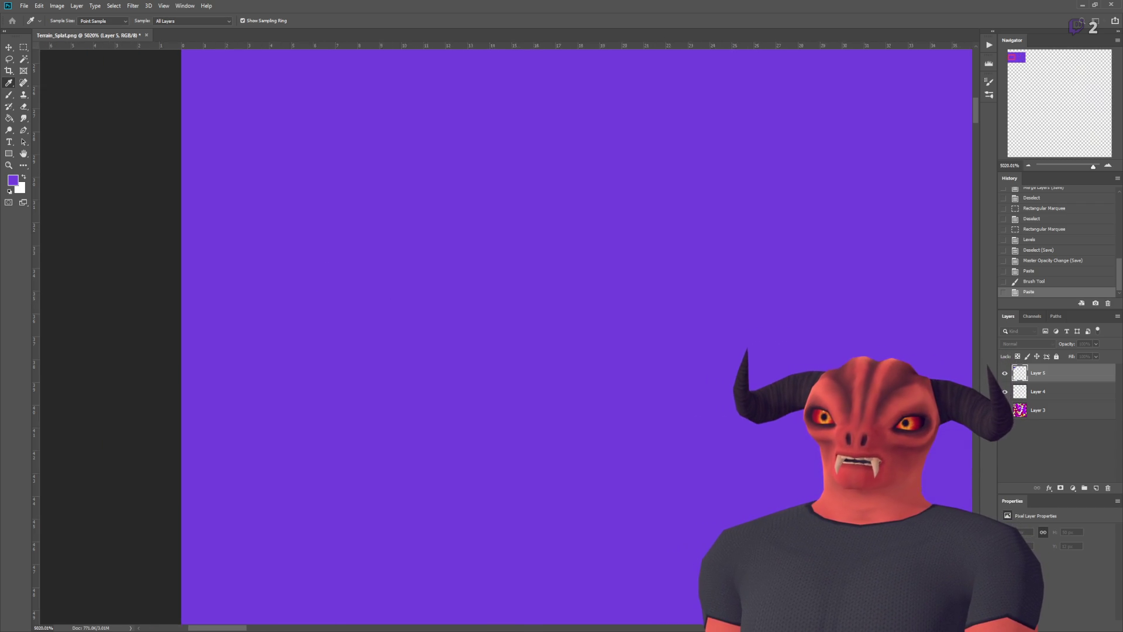
scroll(502, 334, left, 3)
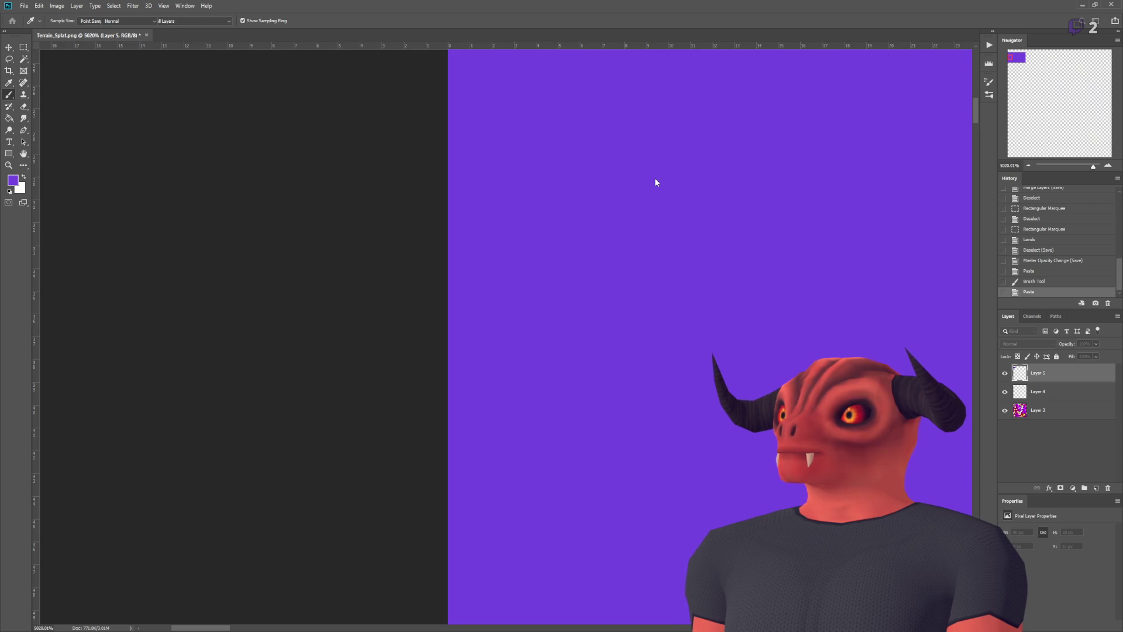
key(b)
scroll(605, 290, down, 3)
key(ctrl+z)
scroll(611, 296, up, 6)
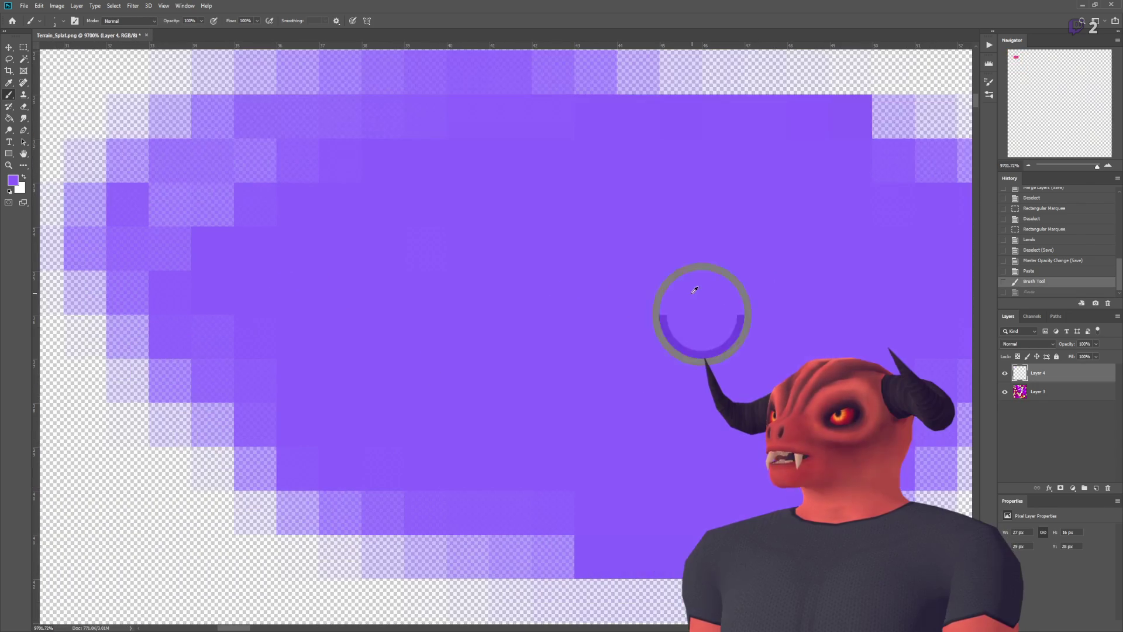
scroll(696, 289, down, 10)
mouse_move(639, 212)
mouse_down()
mouse_move(532, 276)
mouse_move(409, 286)
mouse_move(433, 304)
mouse_move(404, 281)
mouse_move(527, 351)
mouse_move(374, 351)
mouse_move(504, 344)
mouse_move(438, 346)
mouse_up()
scroll(448, 292, up, 5)
key(i)
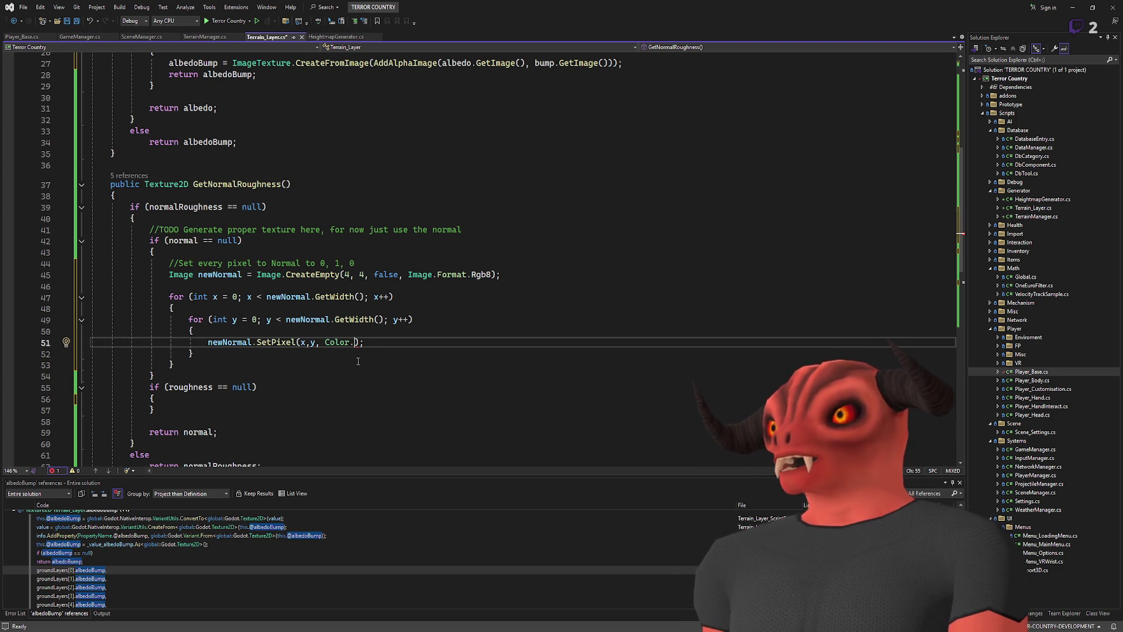
- Replace Color. with new Color(0.5f, 0.5f, 1f, 1f) in SetPixel and save Terrain_Layer.cs
key(BackSpace)
key(BackSpace)
key(BackSpace)
text(new Color(0)
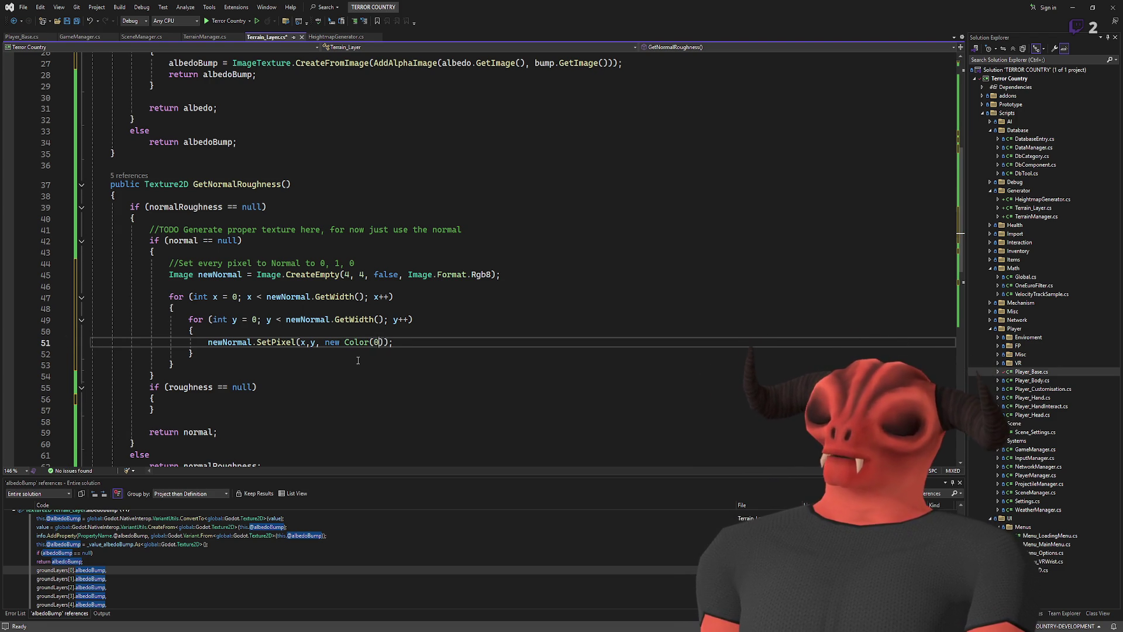
text(.5f, 0.5)
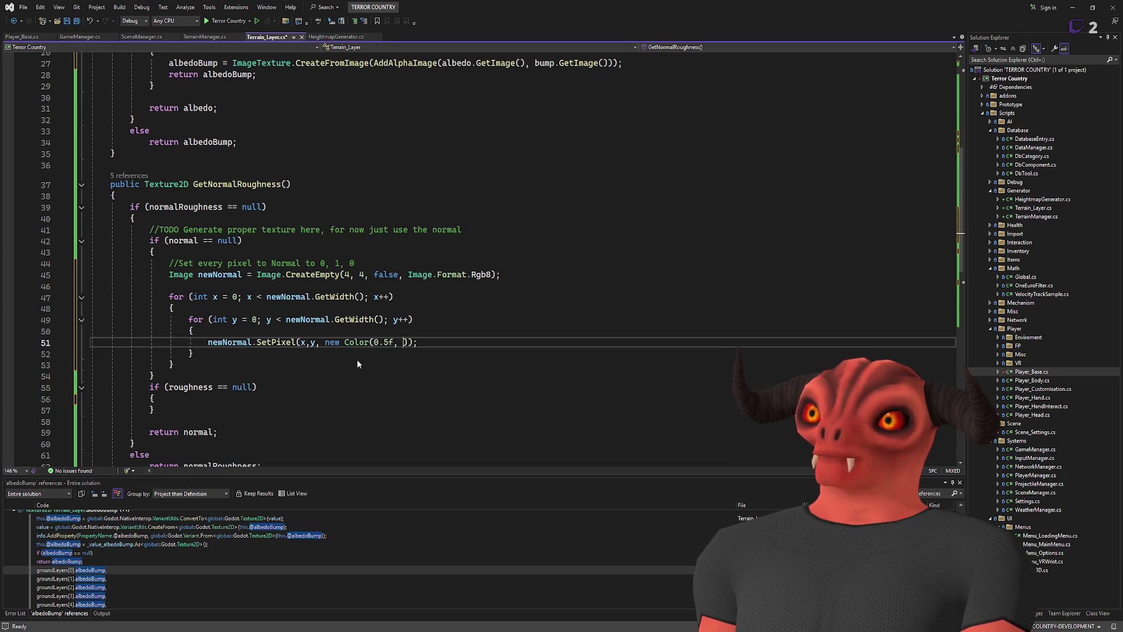
text(f, 1)
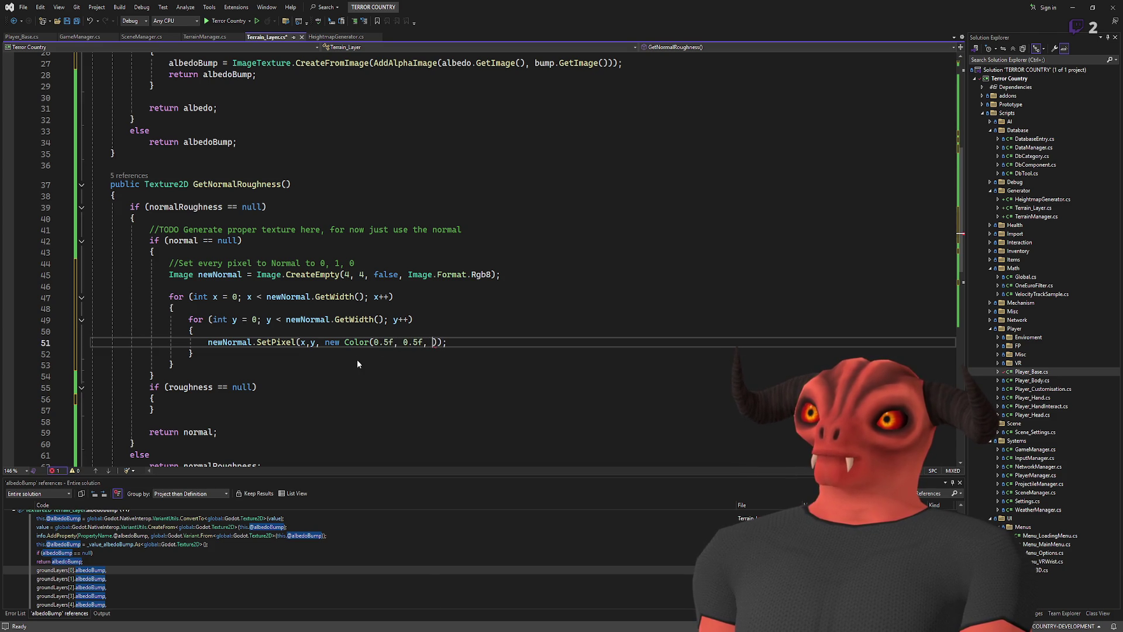
text(f, 1f,)
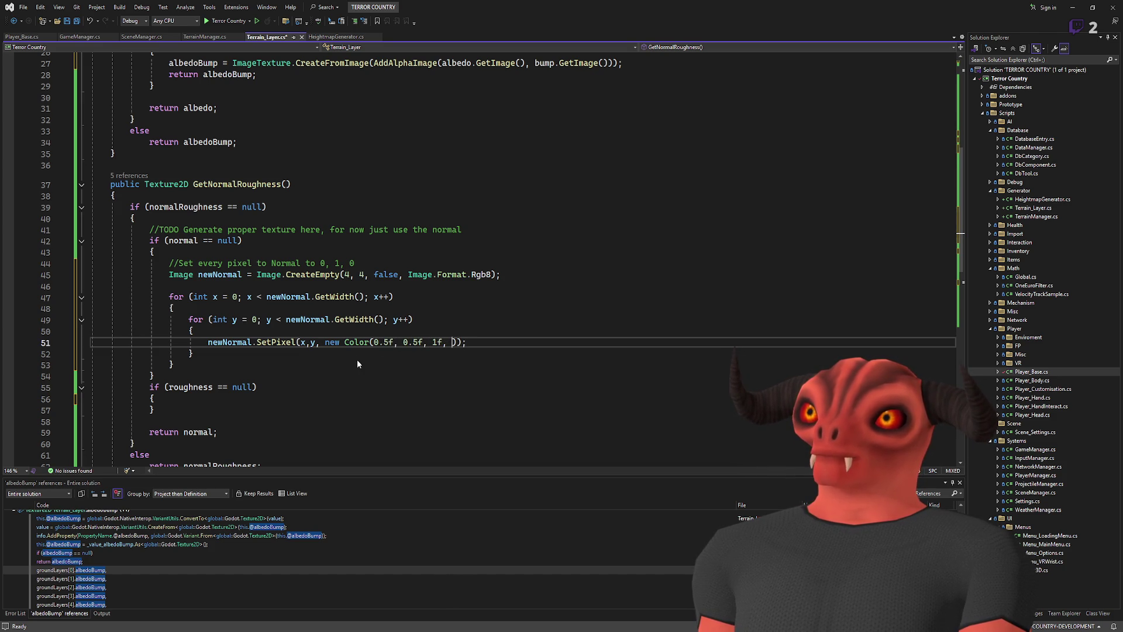
key(ctrl+s)
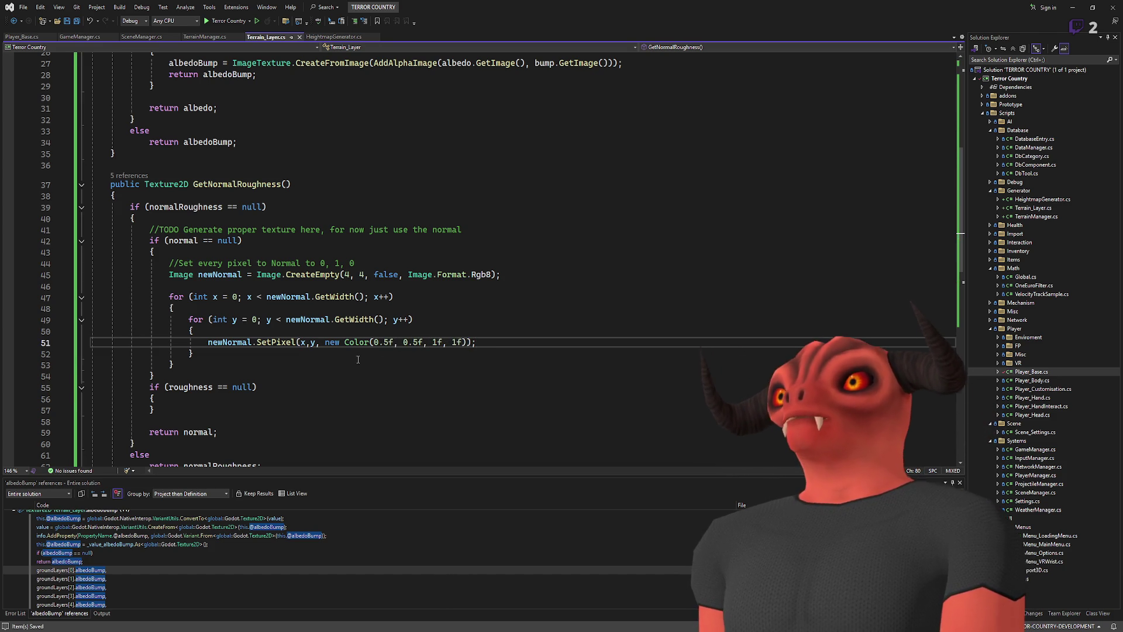
click(263, 356)
scroll(263, 356, down, 2)
click(245, 333)
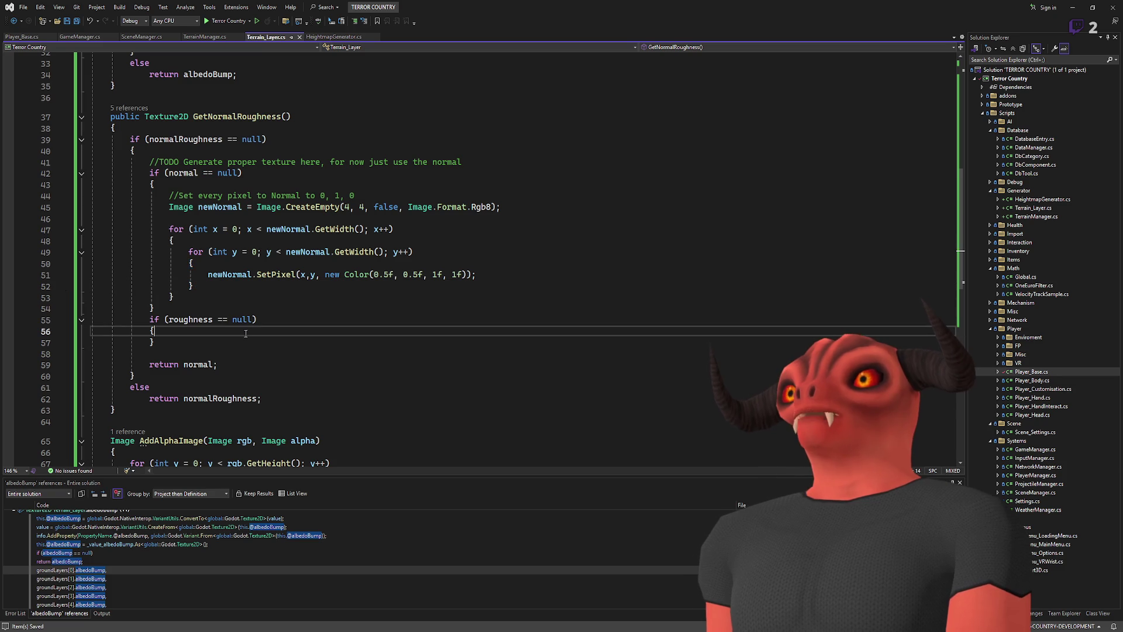
- Add an empty line inside the roughness == null block
key(Return)
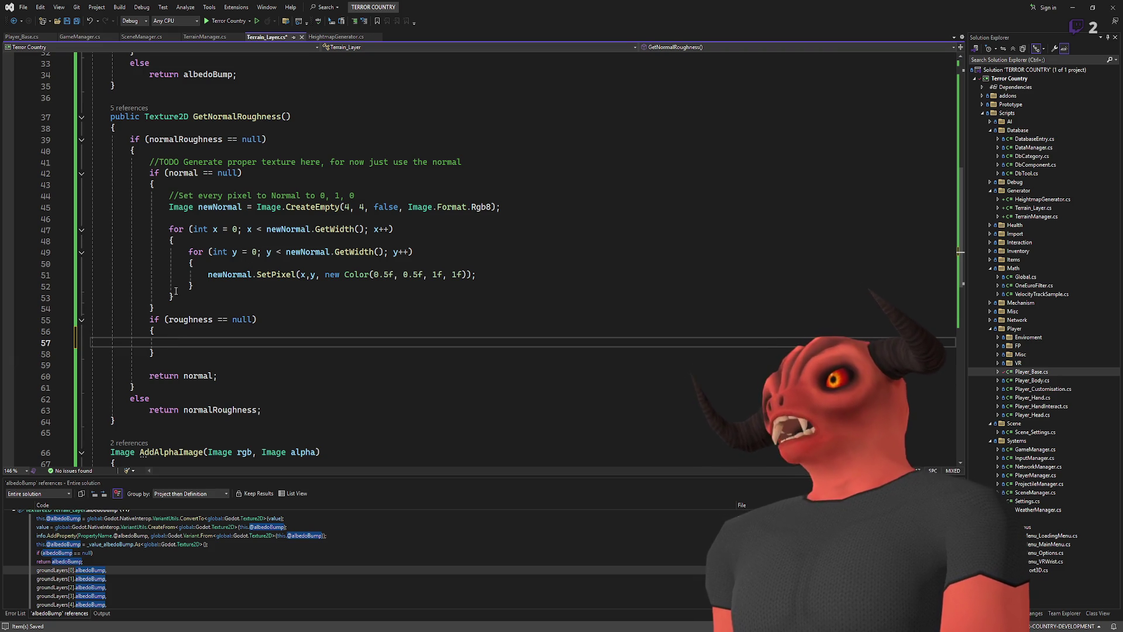
click(284, 297)
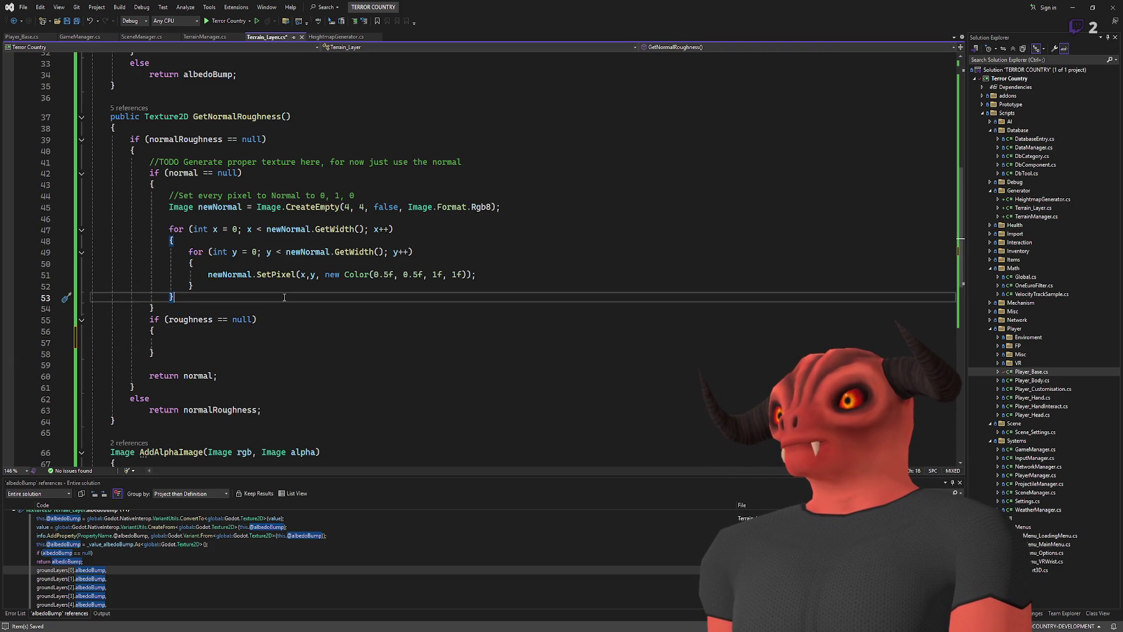
key(Return)
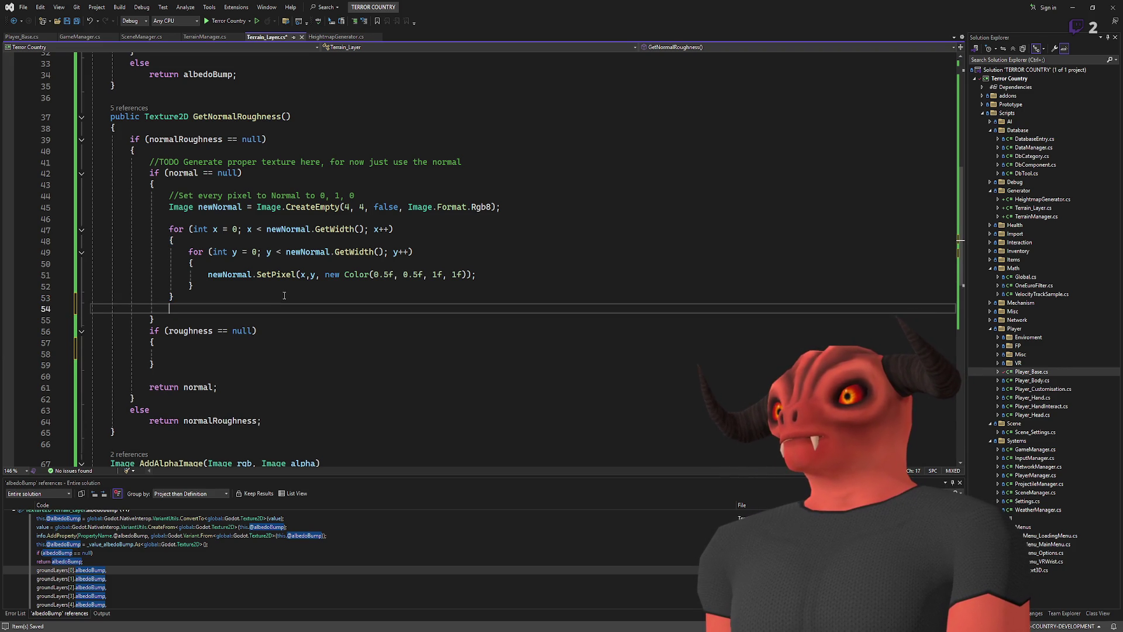
key(ctrl+z)
- Review where normal is used and the normal == null block around the pixel loops
double_click(183, 173)
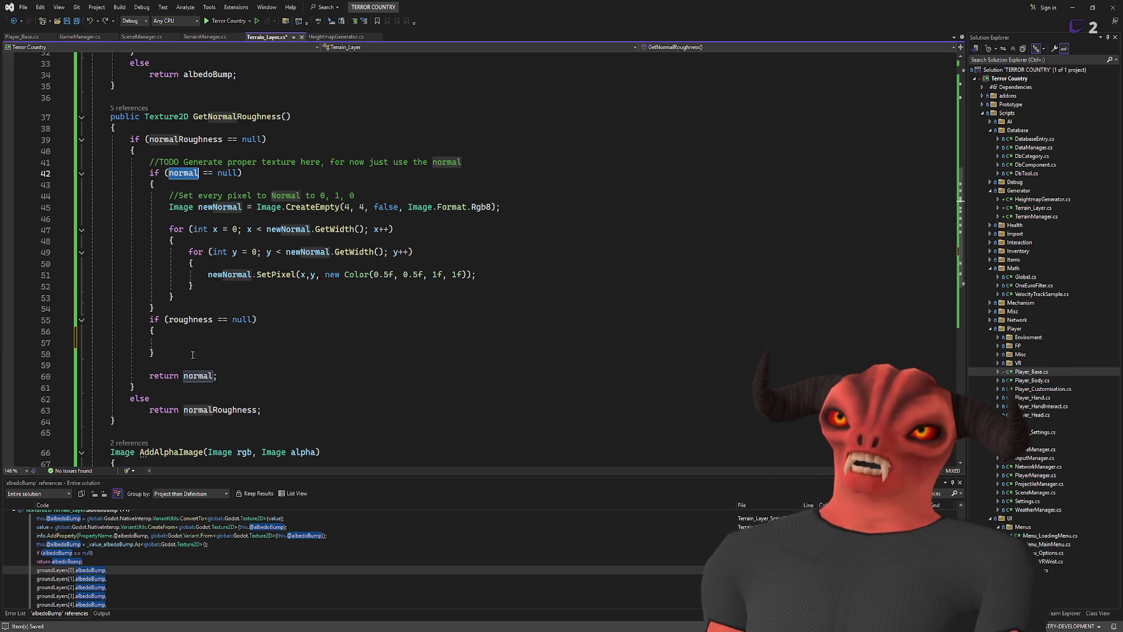
click(182, 331)
click(205, 299)
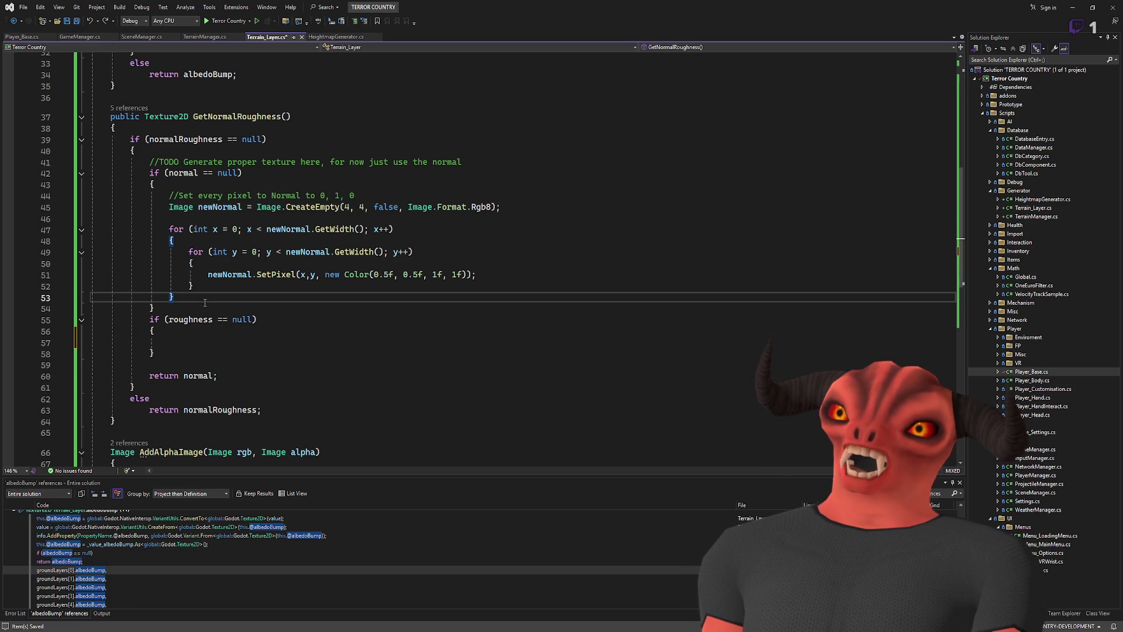
click(209, 403)
click(183, 174)
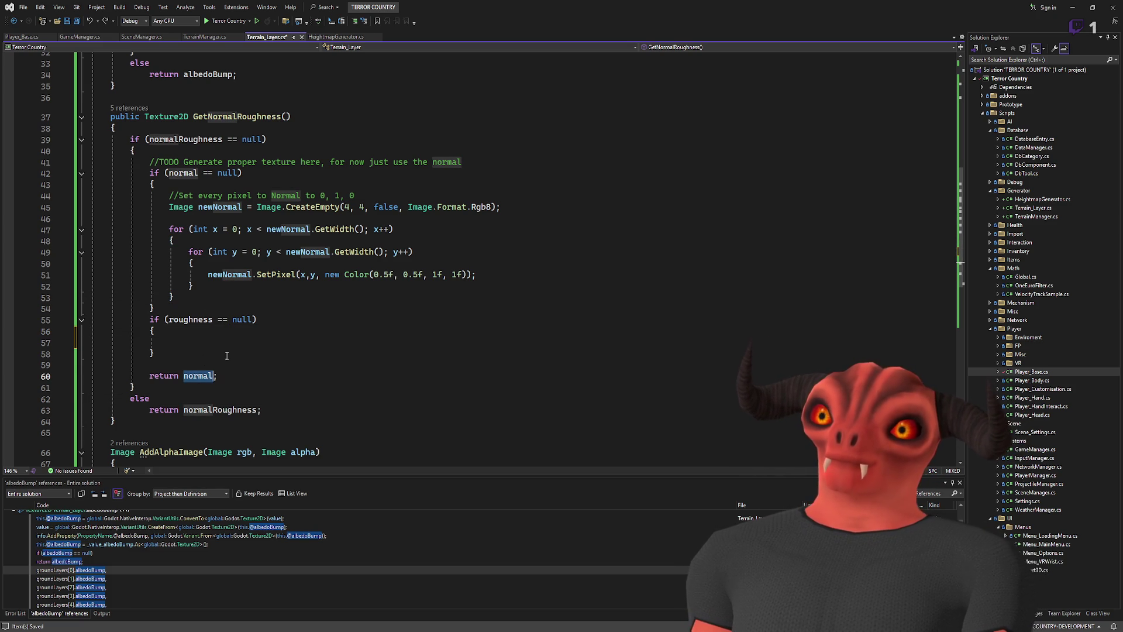
click(296, 173)
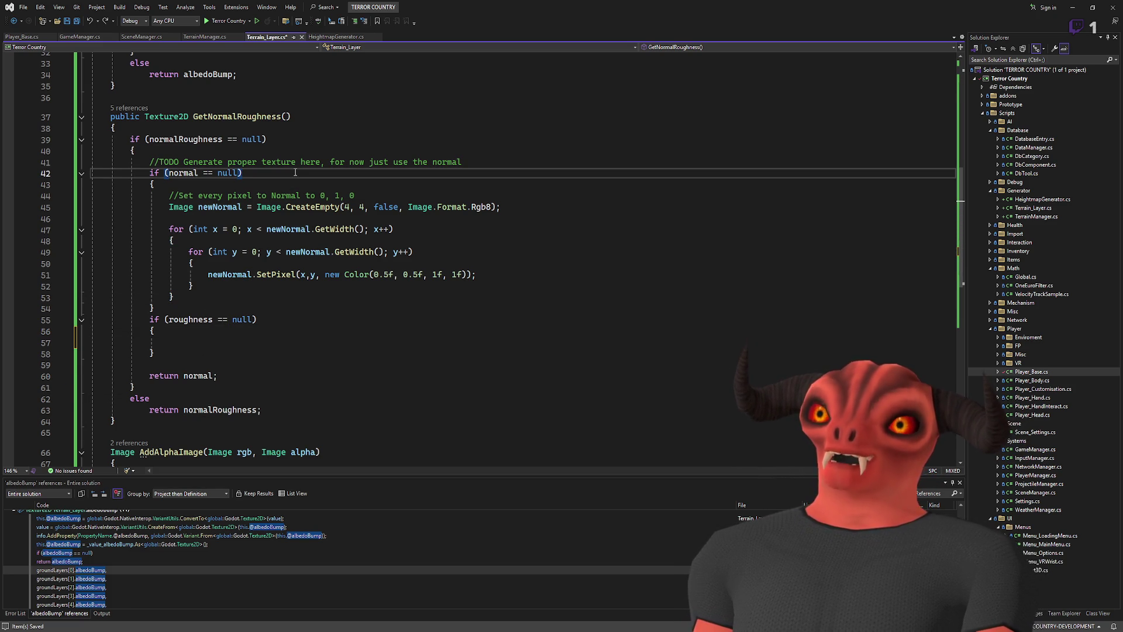
scroll(259, 251, up, 9)
scroll(259, 251, down, 9)
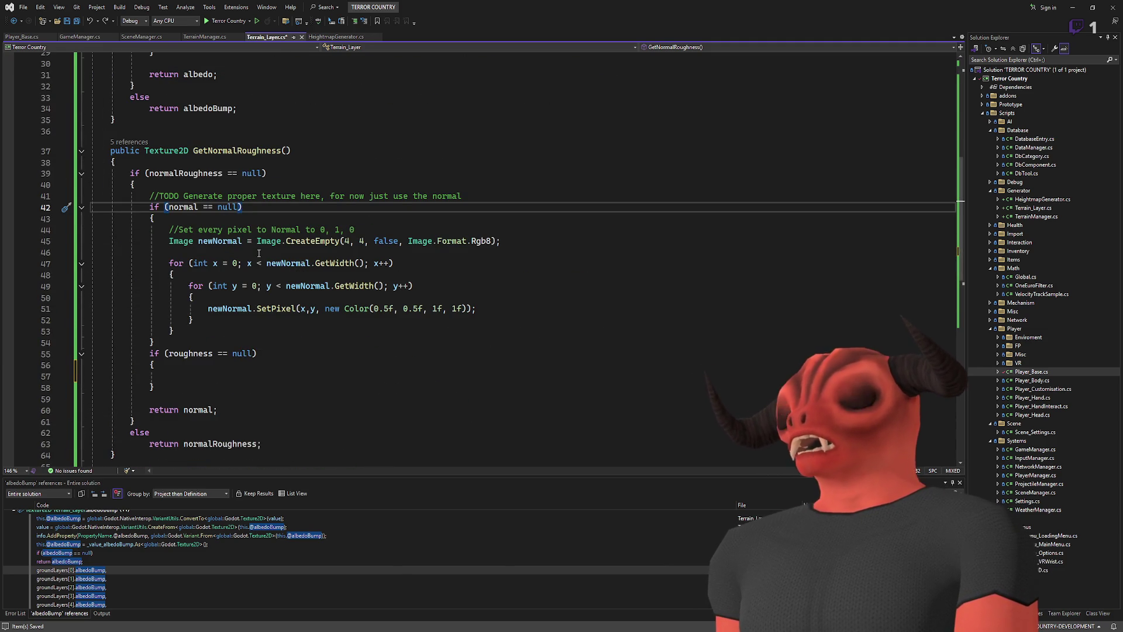
scroll(259, 253, up, 2)
scroll(258, 255, down, 2)
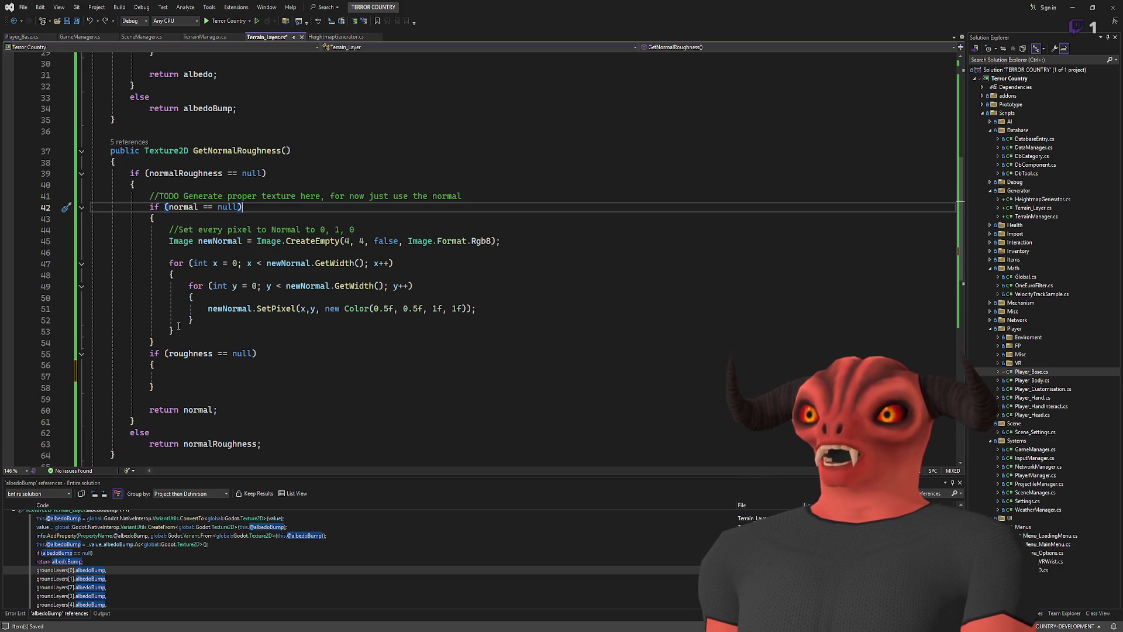
click(203, 333)
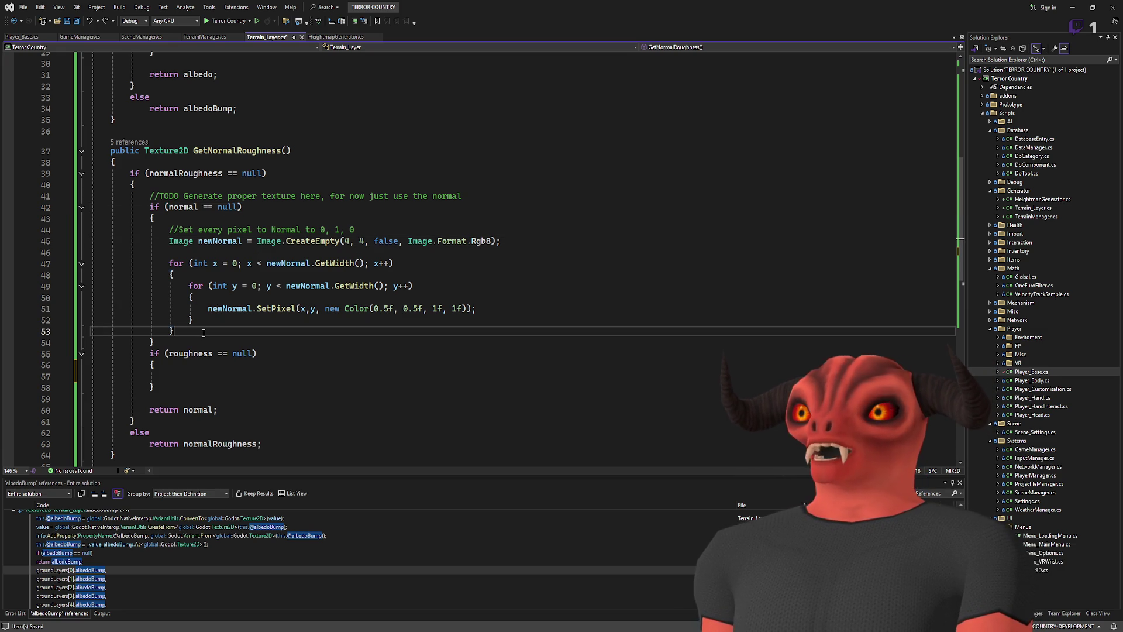
- After the pixel loops, write normal = ImageTexture.CreateFromImage(newNormal);
key(Return)
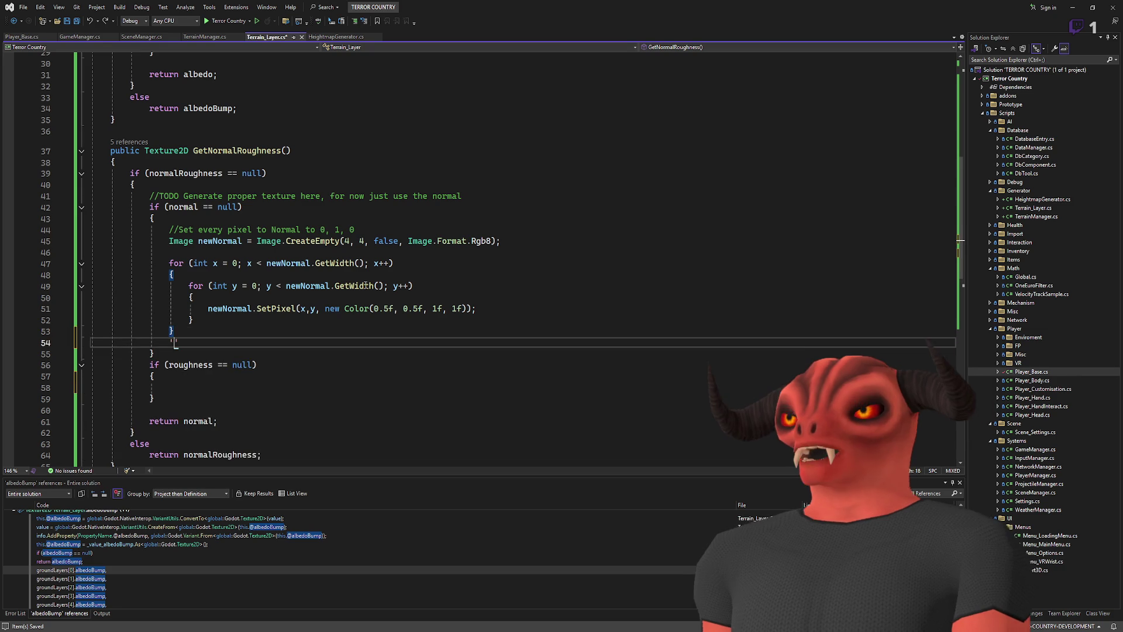
key(Return)
text(newNormal =)
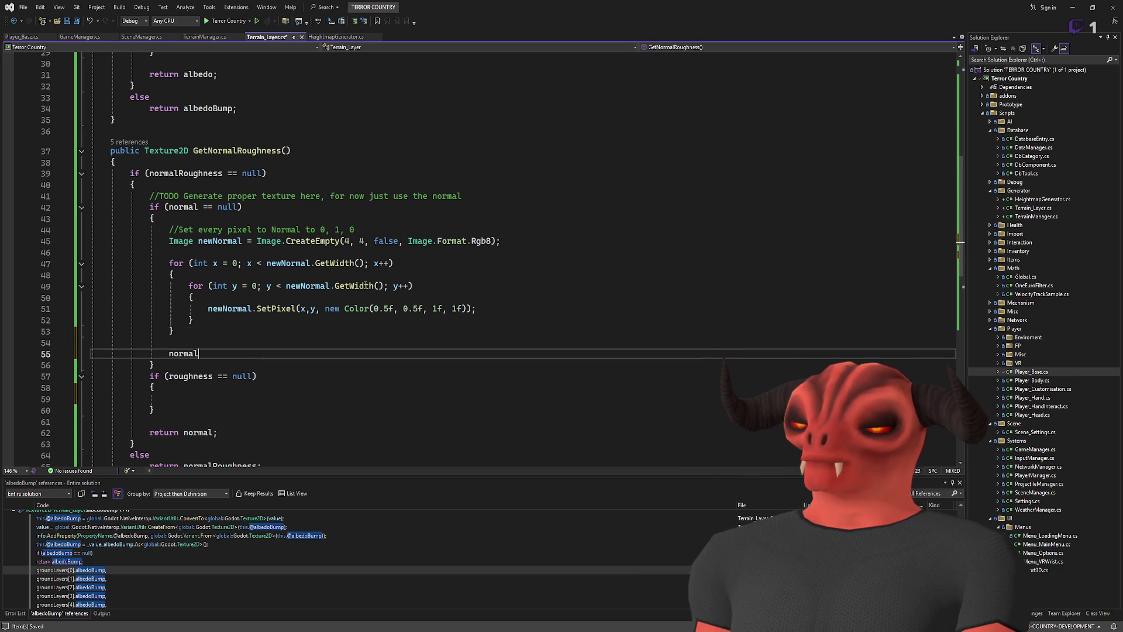
scroll(283, 247, up, 6)
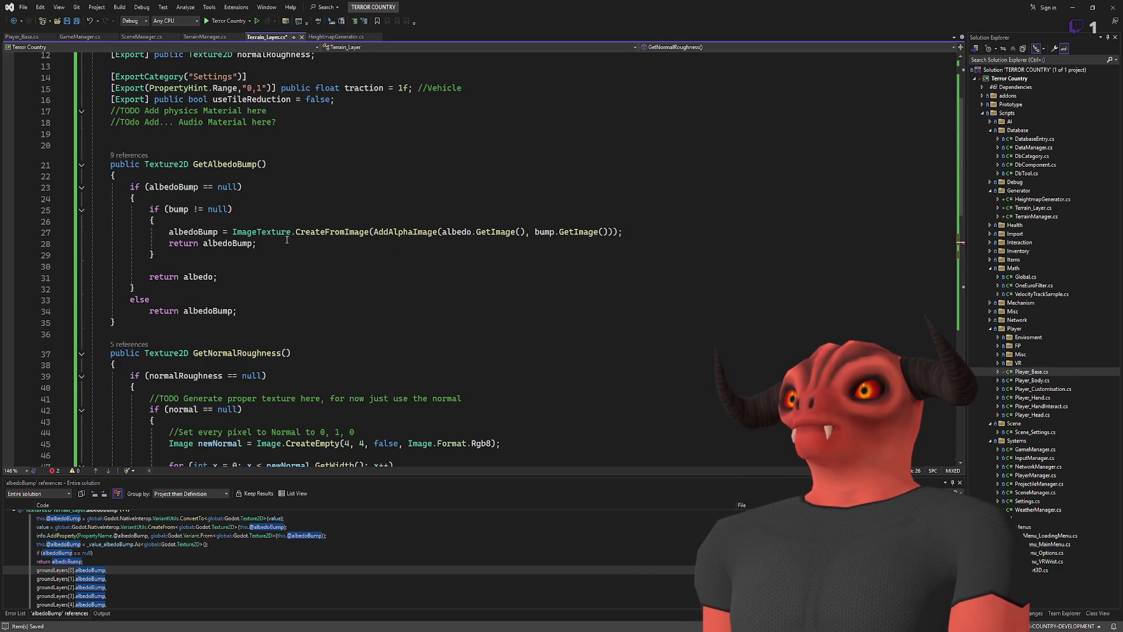
scroll(283, 247, down, 4)
text(ImageTexture.CreateFromImage(newNormal);)
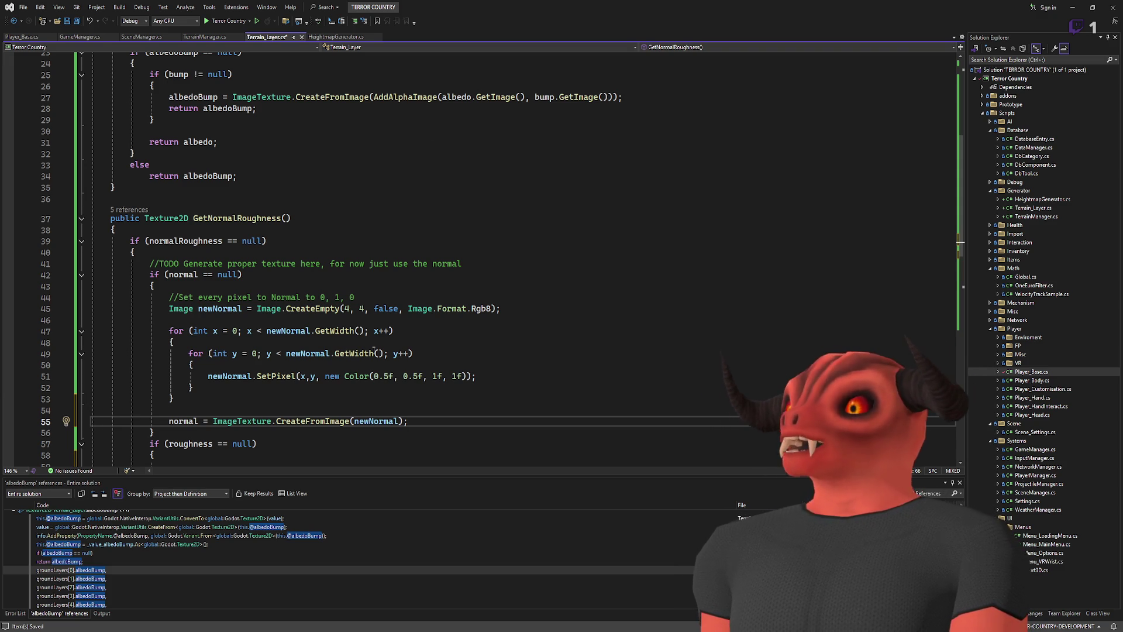
- Check the uses of normal and the empty roughness block, then select normalRoughness
click(183, 275)
scroll(234, 242, down, 6)
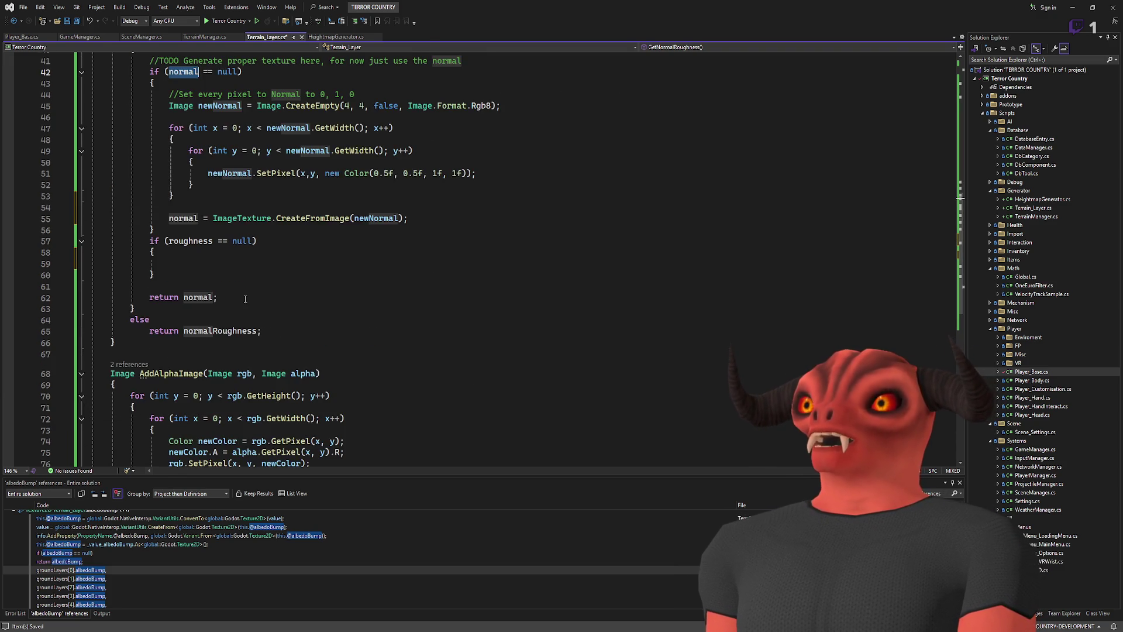
scroll(234, 241, up, 4)
scroll(263, 315, down, 3)
click(205, 300)
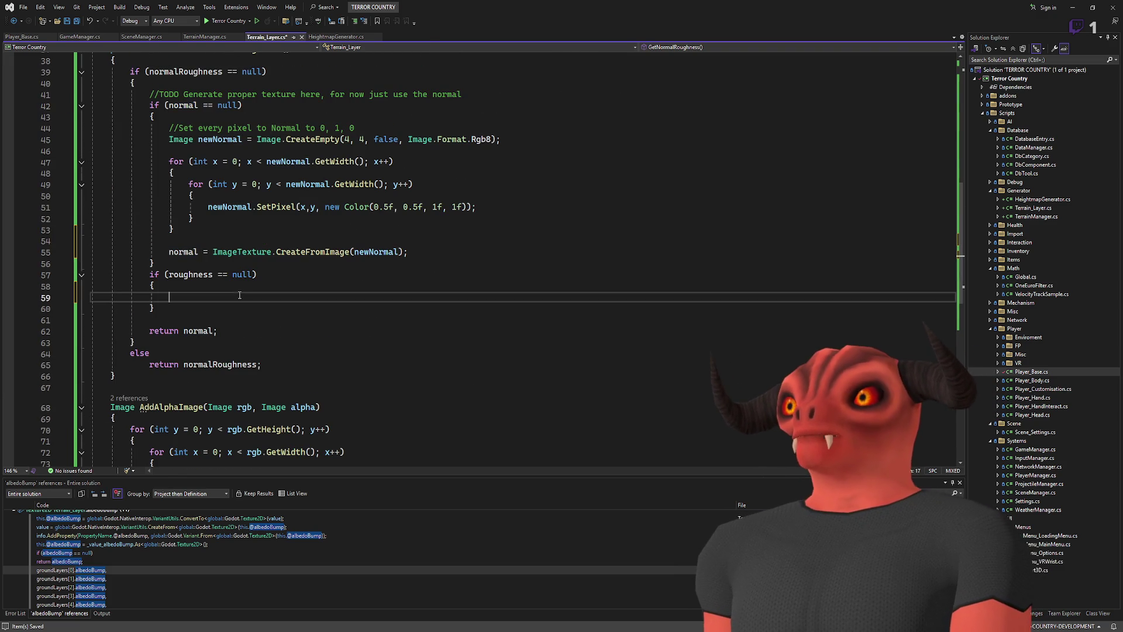
drag(206, 300, 205, 287)
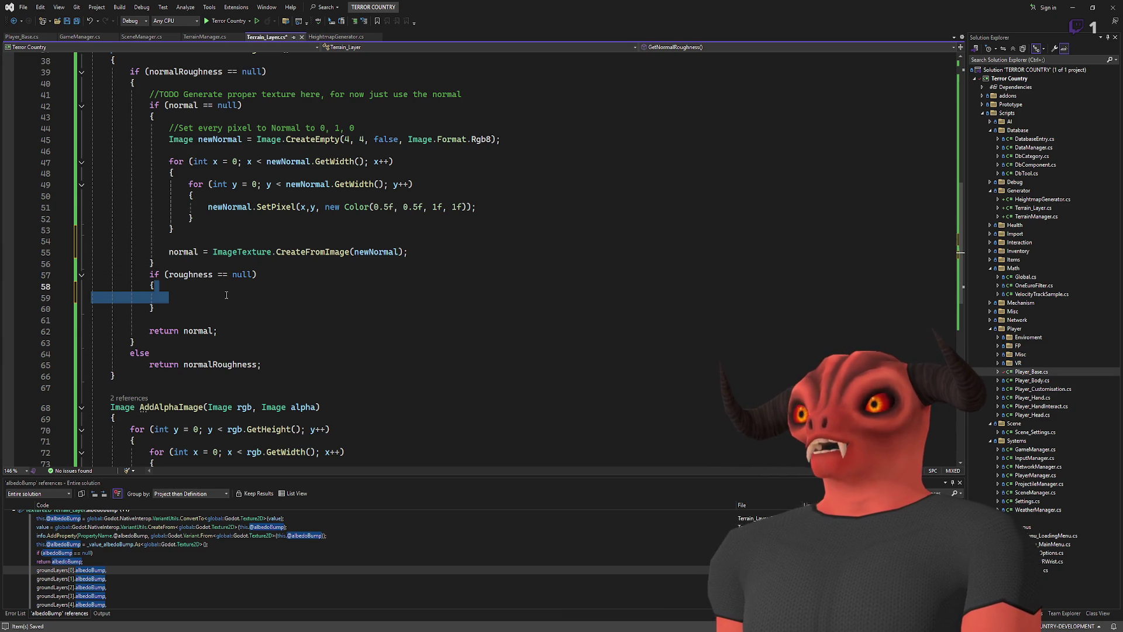
scroll(224, 294, up, 1)
double_click(220, 398)
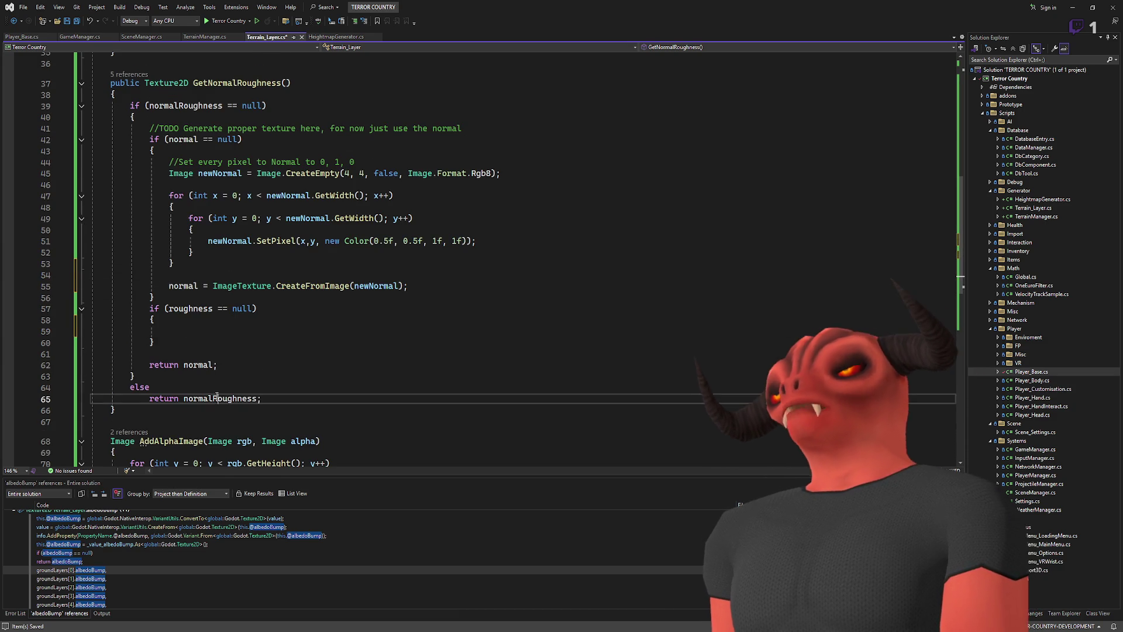
- Make the return statement on line 62 return normalRoughness instead of normal
key(ctrl+c)
double_click(197, 365)
key(ctrl+v)
click(175, 342)
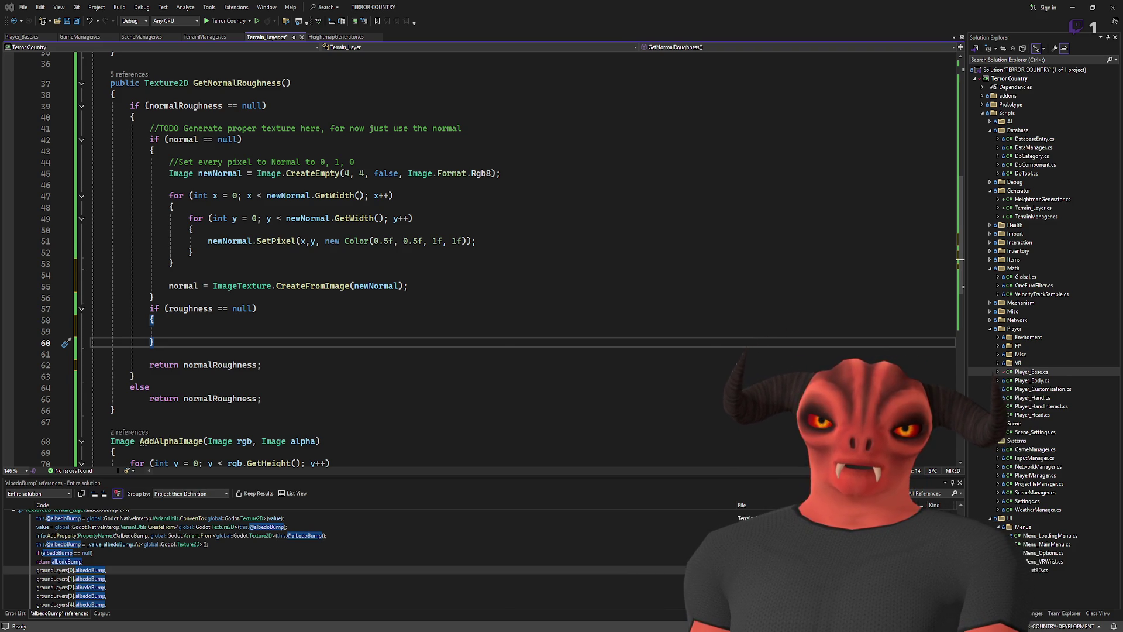
- Insert a blank line between the normal block's closing brace and the roughness check
click(409, 185)
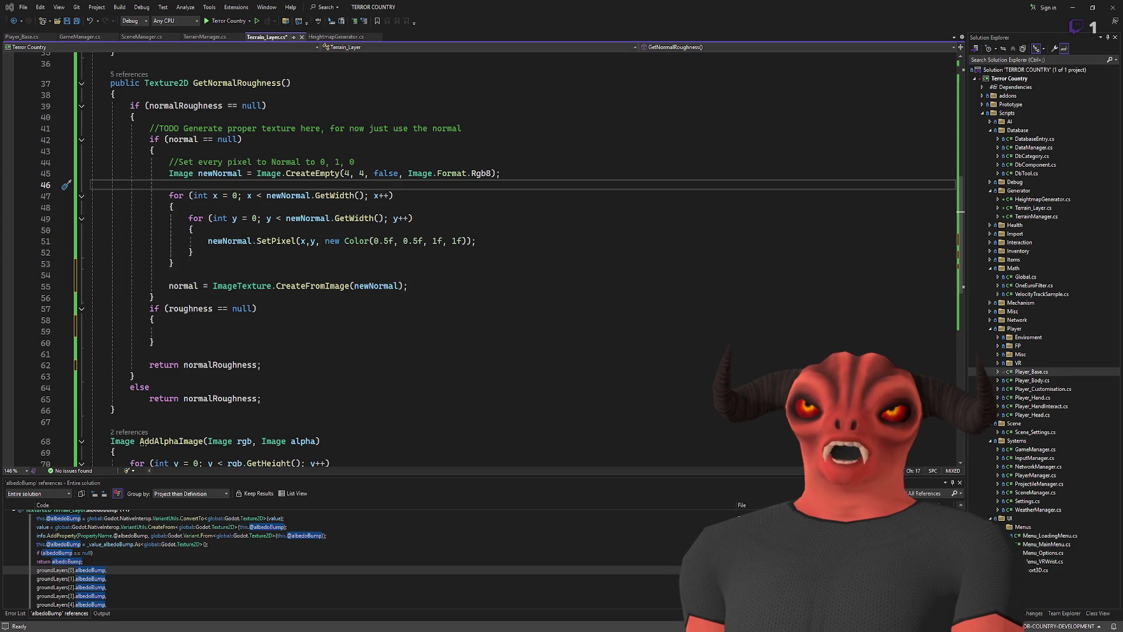
click(169, 275)
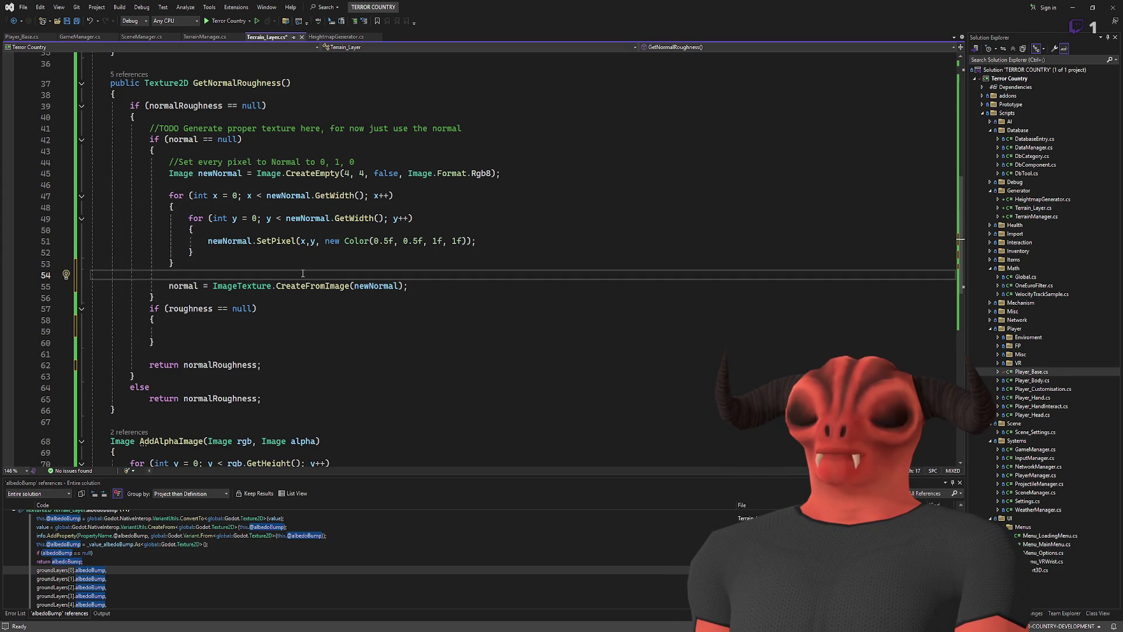
click(243, 310)
click(229, 296)
key(Return)
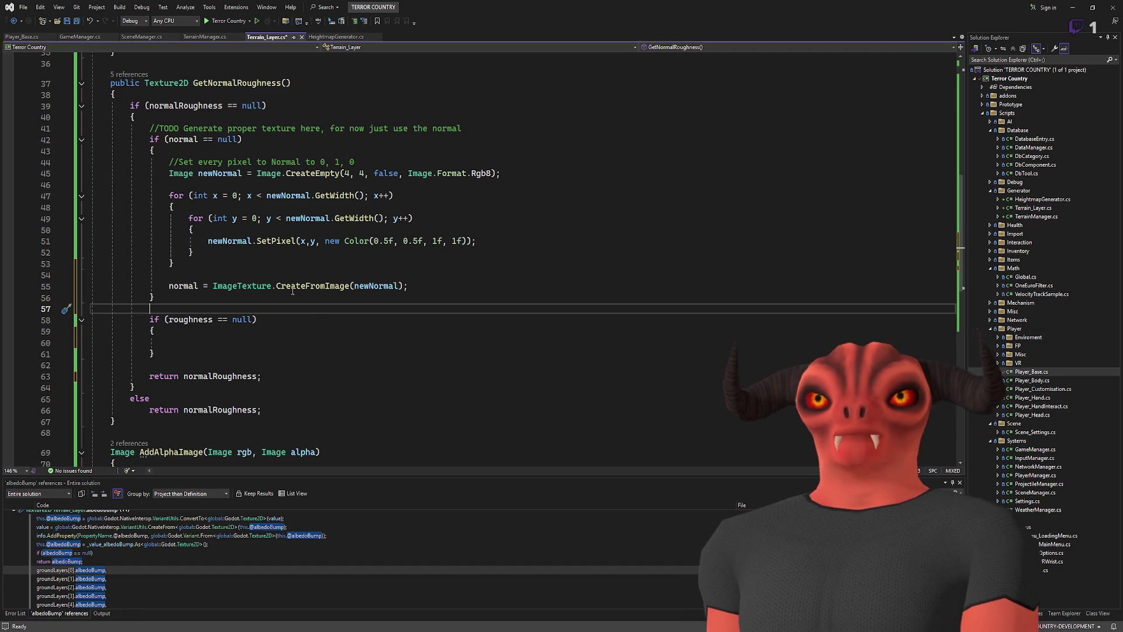
click(321, 376)
click(314, 332)
click(316, 343)
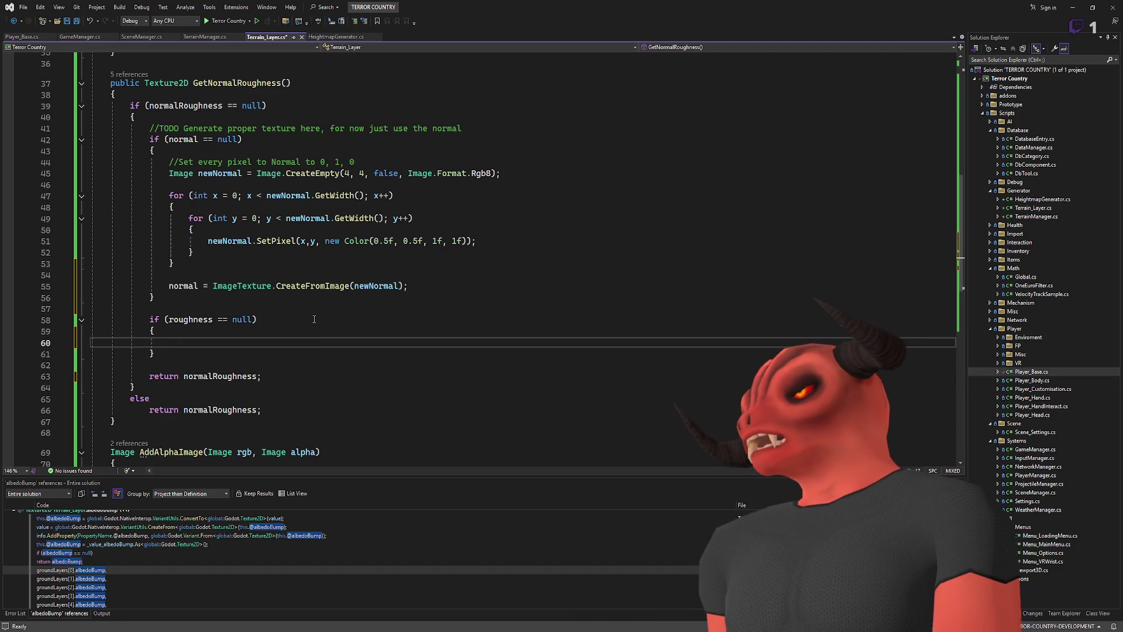
scroll(313, 316, up, 7)
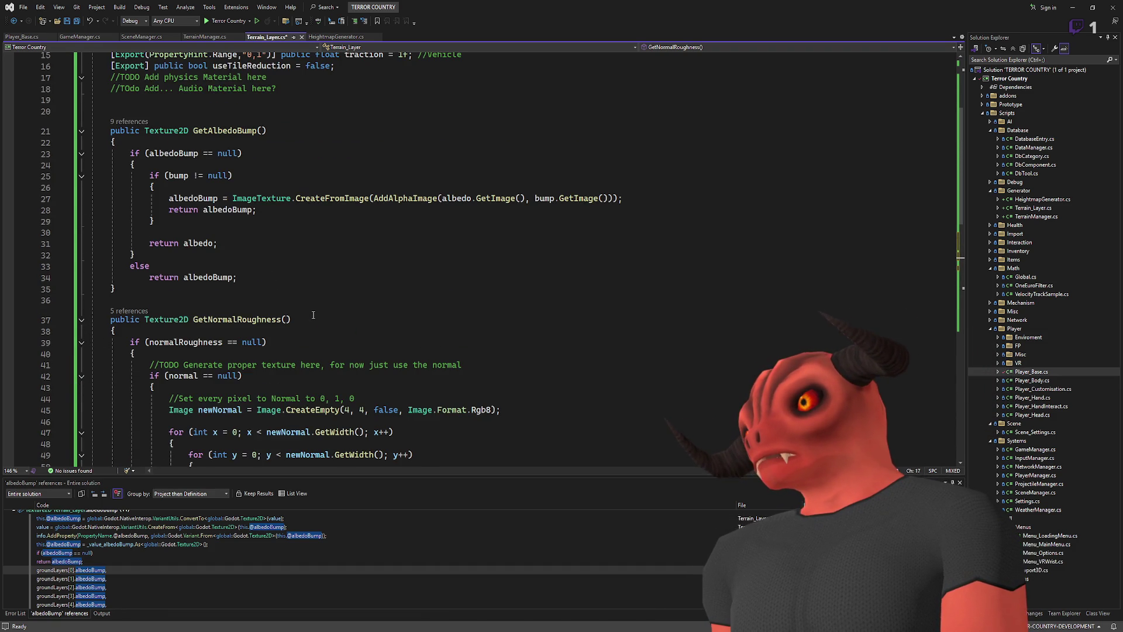
double_click(173, 154)
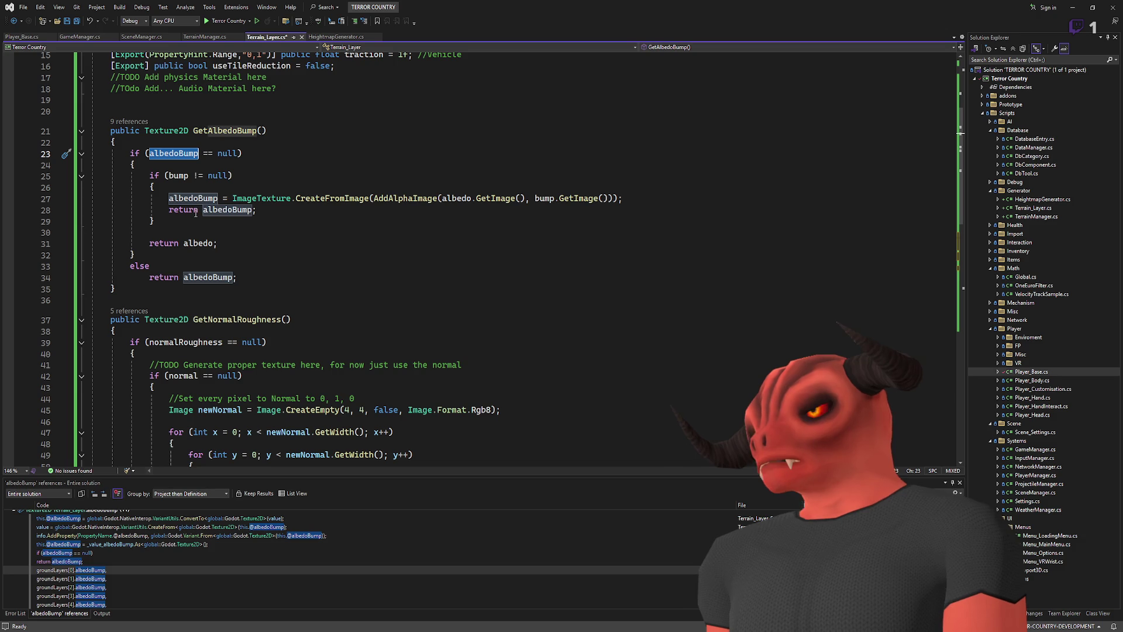
scroll(196, 213, up, 5)
scroll(195, 215, down, 9)
click(184, 410)
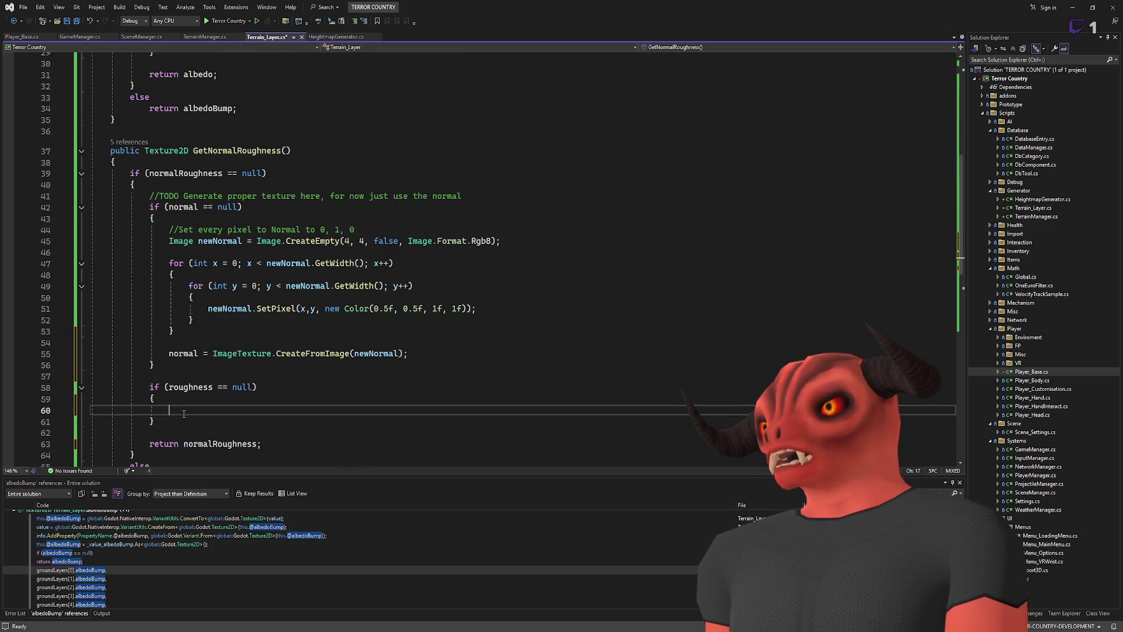
scroll(209, 306, up, 9)
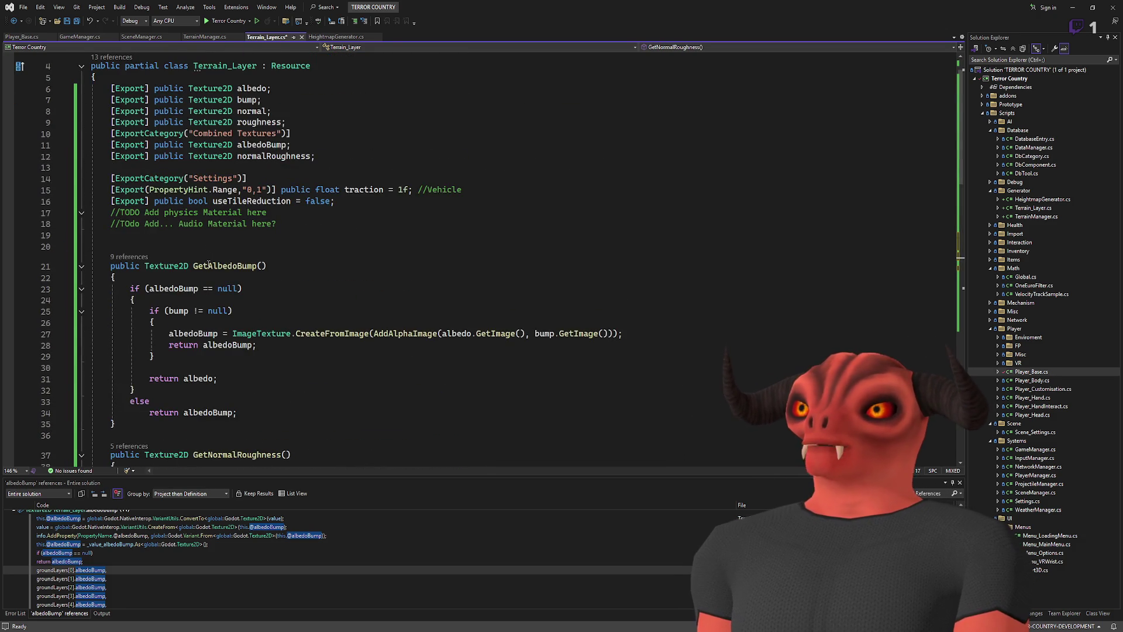
scroll(209, 306, down, 3)
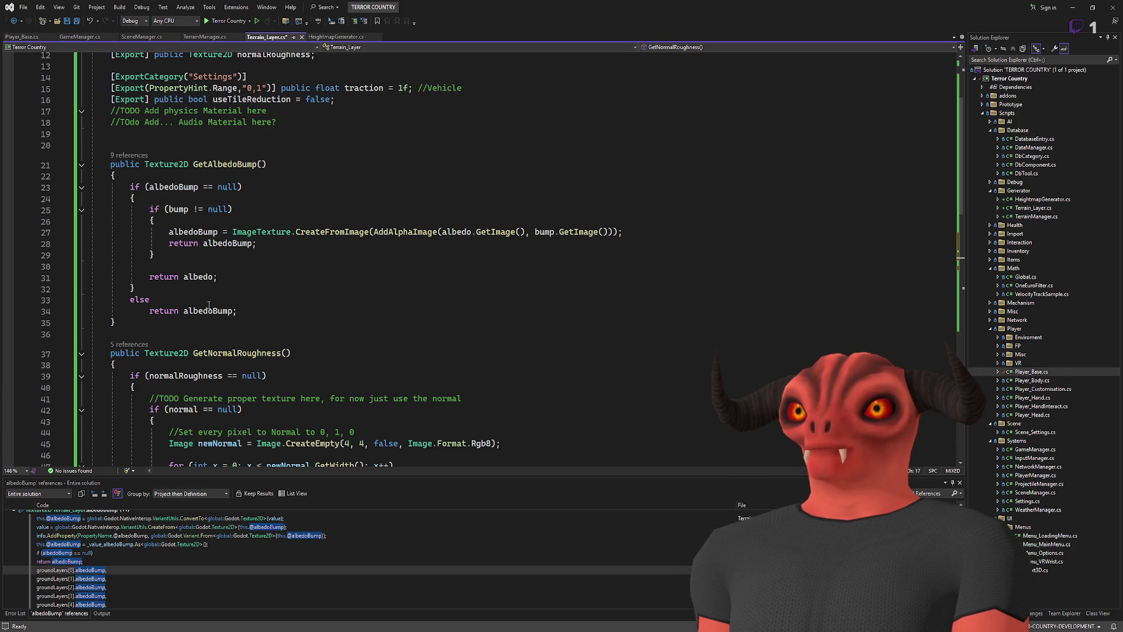
scroll(209, 306, down, 7)
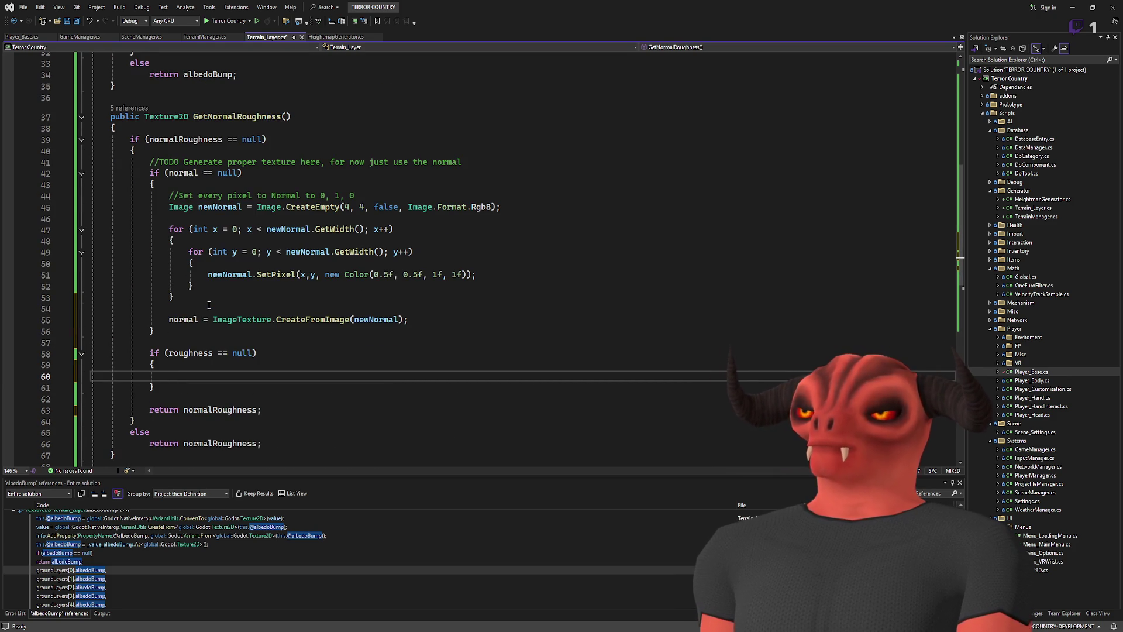
click(204, 398)
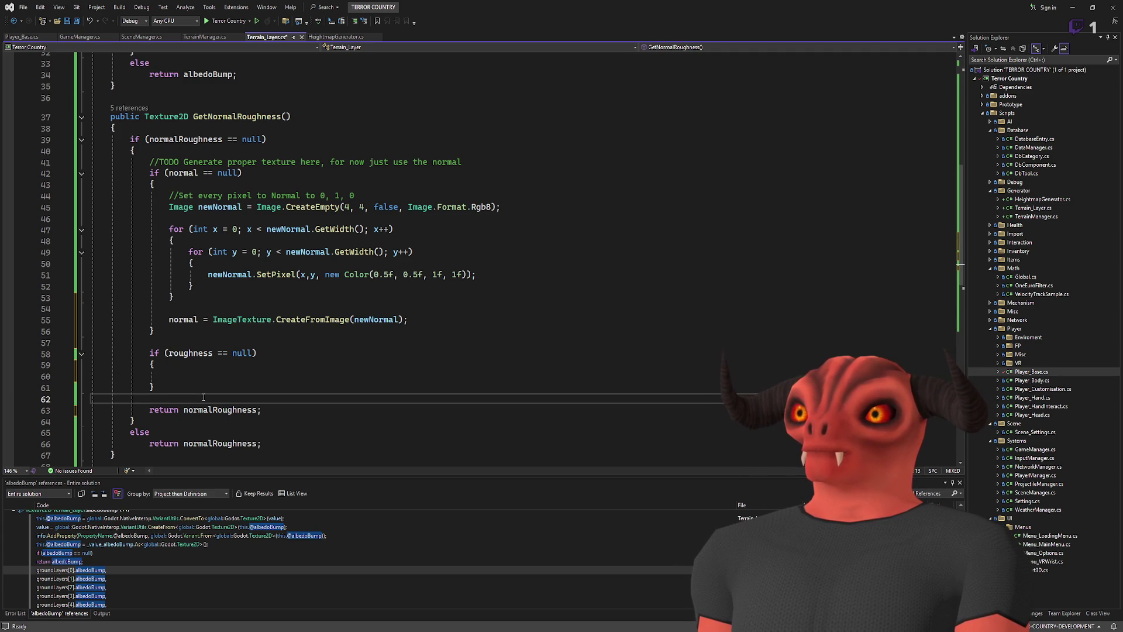
- Open a line above the return and type 'normalRoughness ='
key(Return)
key(Return)
key(Up)
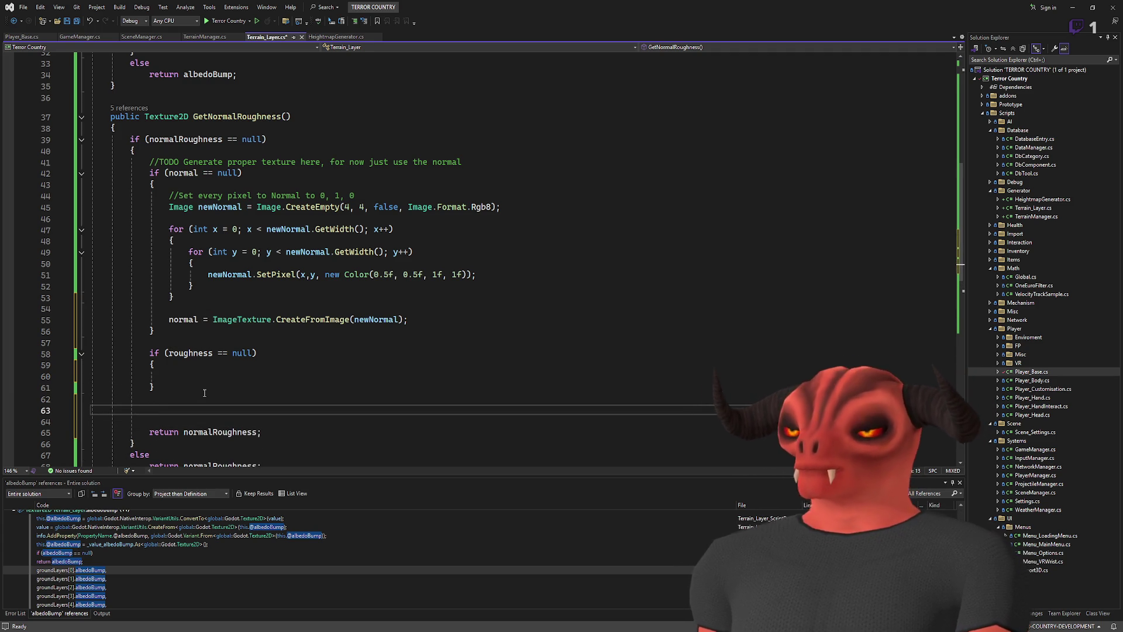
text(normalRoughness =)
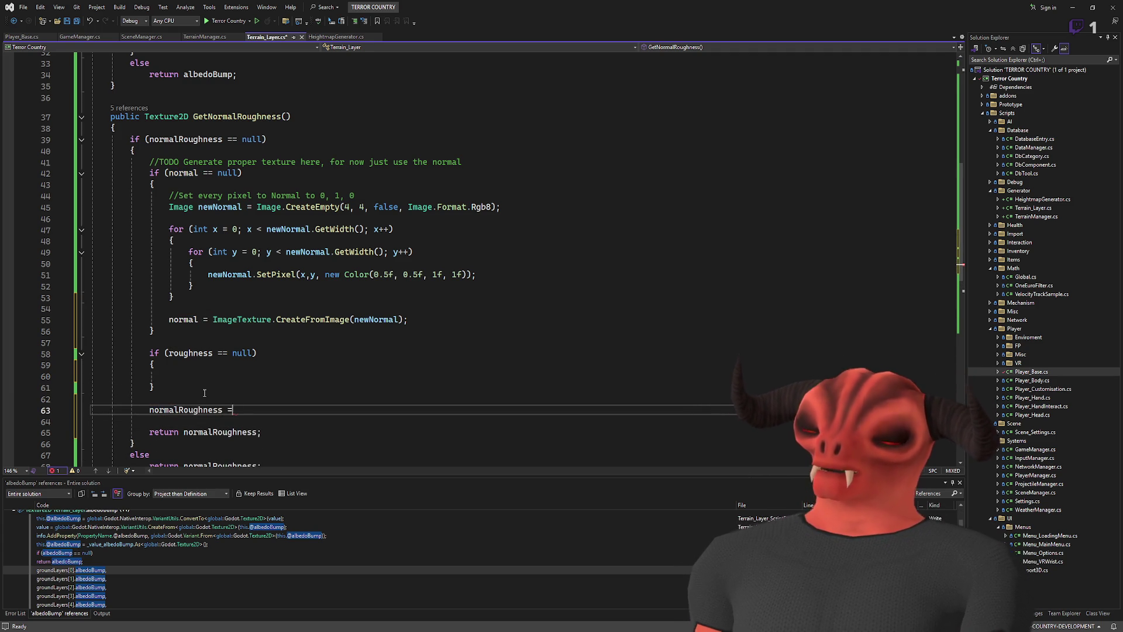
- Look up the CreateFromImage AddAlphaImage expression on line 27 in GetAlbedoBump
scroll(243, 174, up, 7)
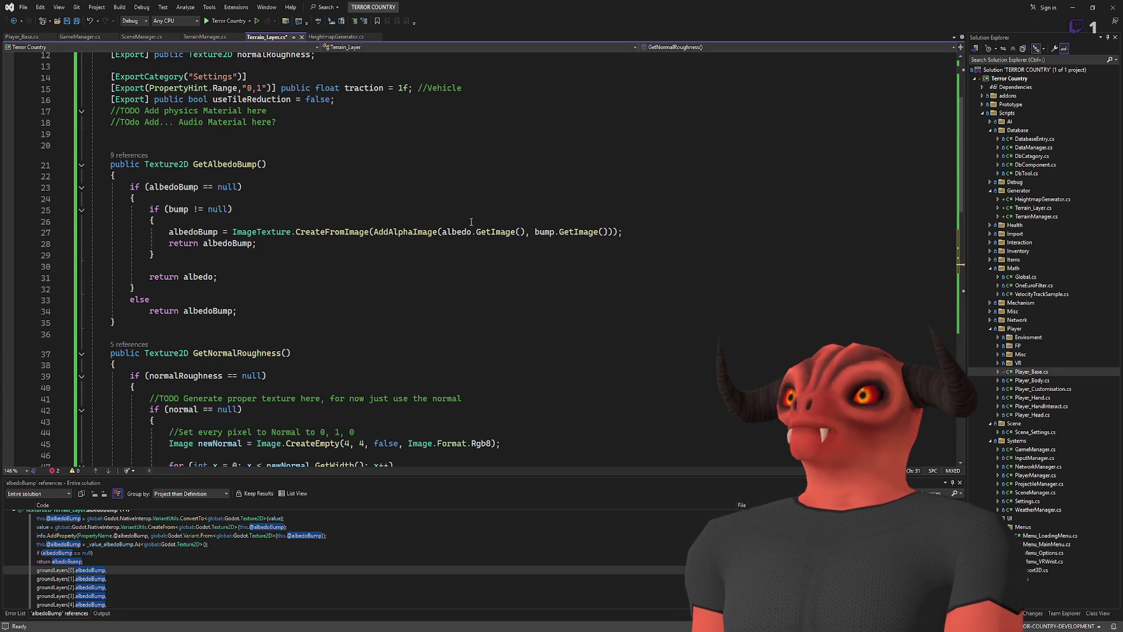
scroll(243, 174, up, 1)
scroll(289, 217, down, 4)
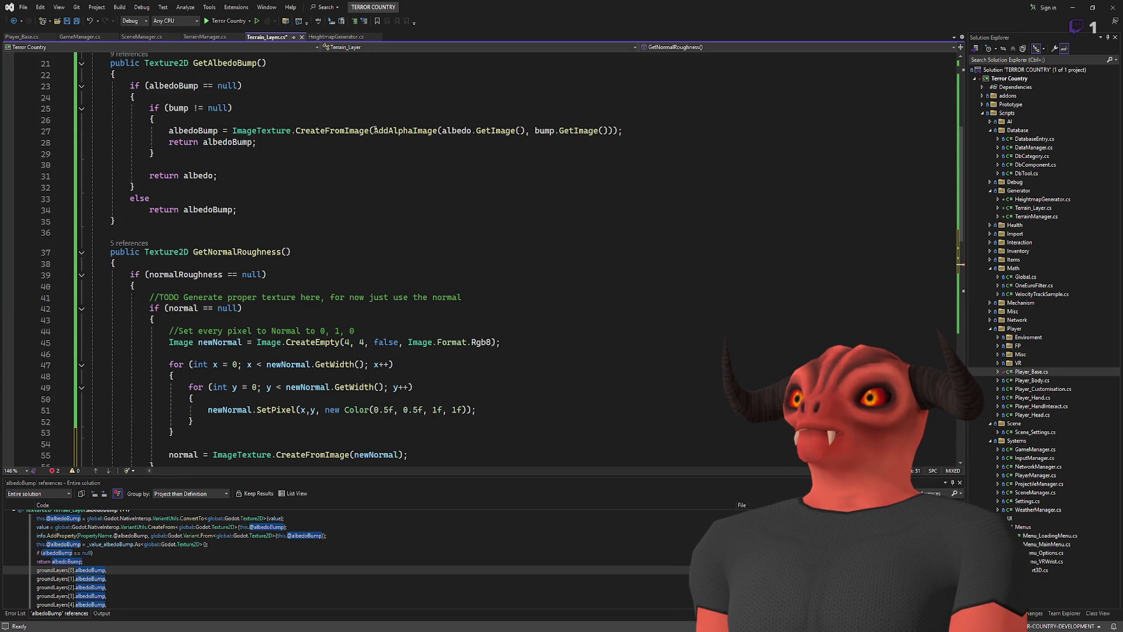
mouse_move(623, 131)
mouse_down()
mouse_move(176, 131)
mouse_move(232, 131)
mouse_up()
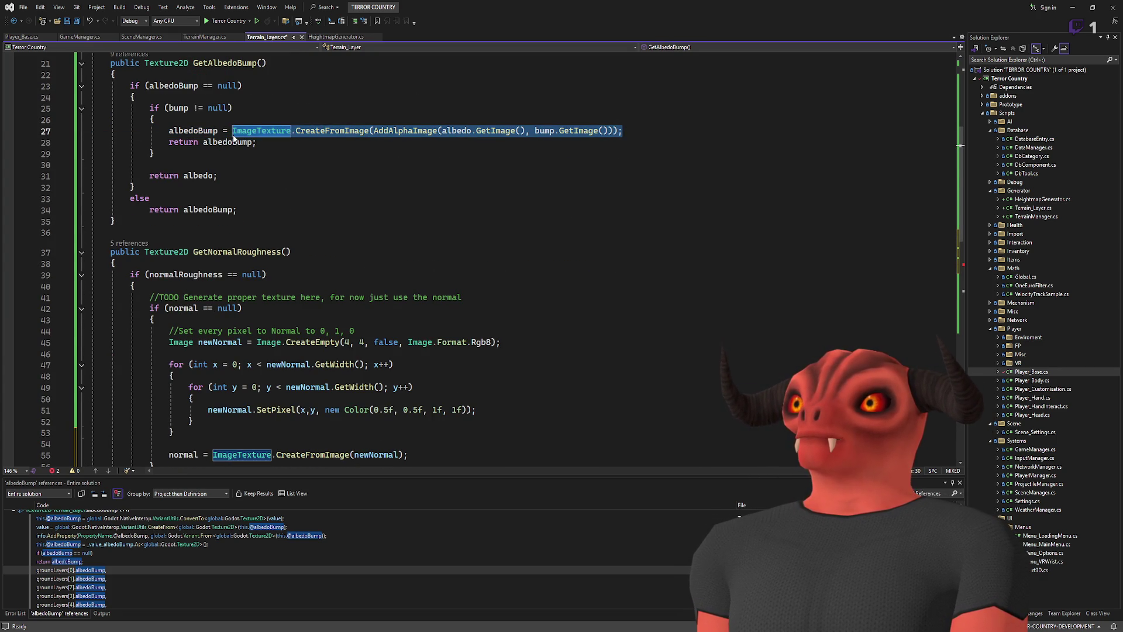
scroll(233, 138, down, 6)
click(189, 252)
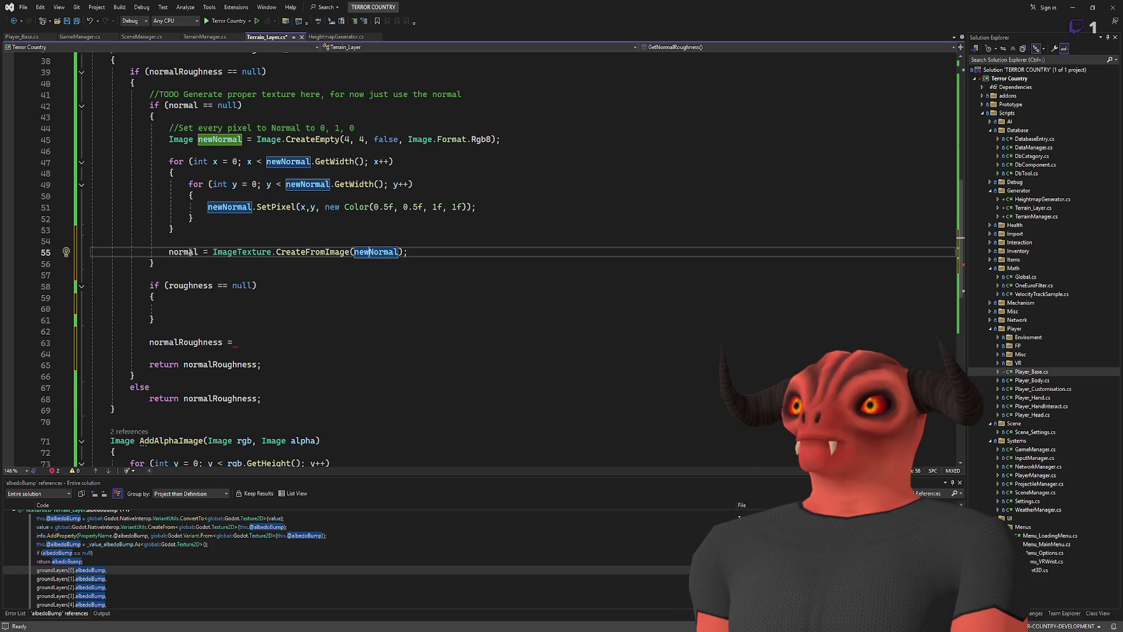
- Paste a copy of the default normal-texture generation loop into the empty roughness block
scroll(189, 252, up, 5)
scroll(275, 221, down, 5)
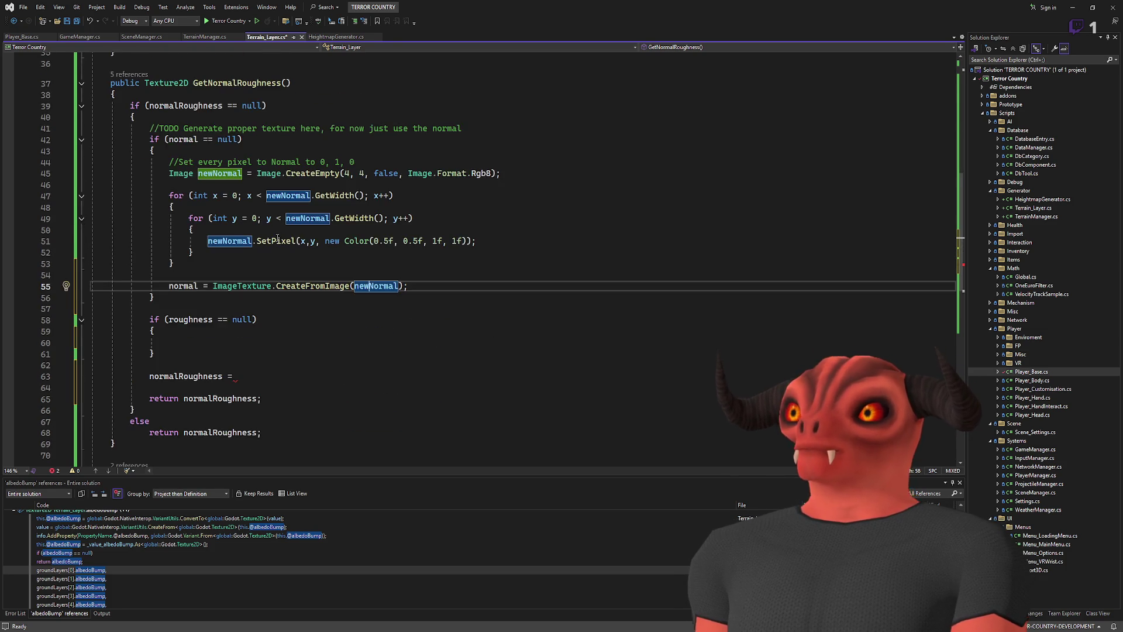
click(256, 308)
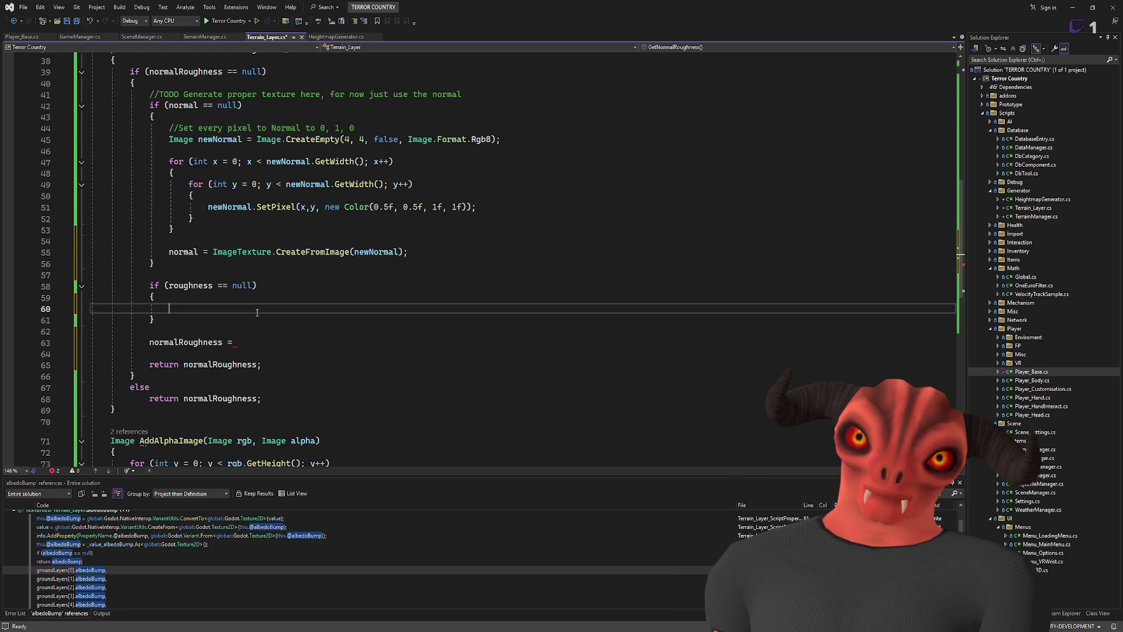
scroll(256, 308, up, 1)
click(385, 265)
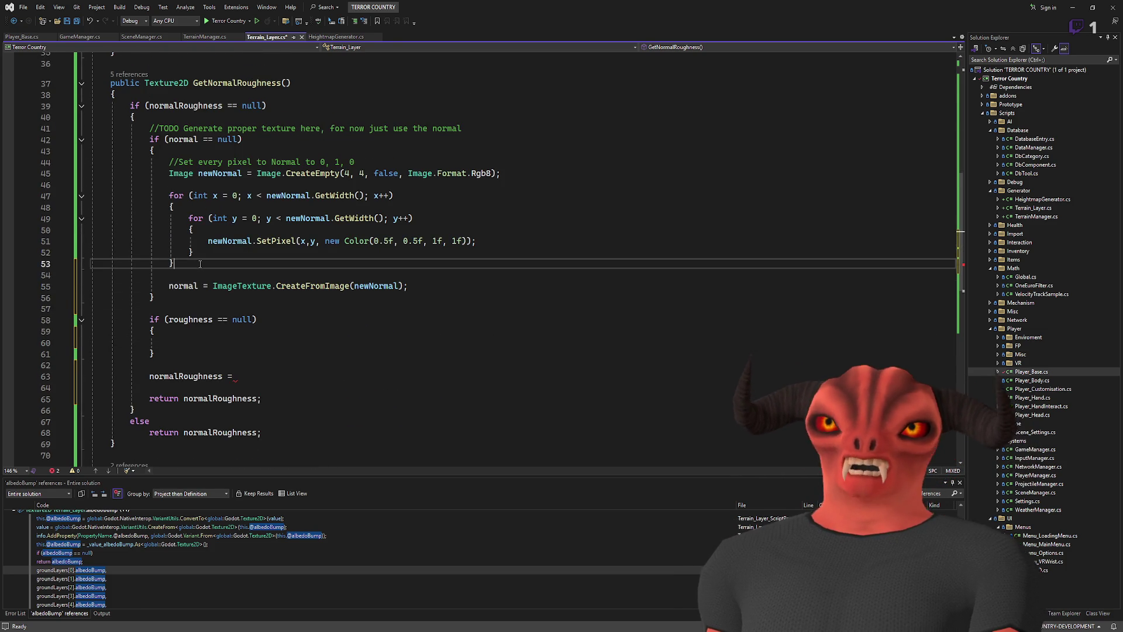
mouse_move(408, 286)
mouse_down()
mouse_move(93, 275)
mouse_move(94, 157)
mouse_up()
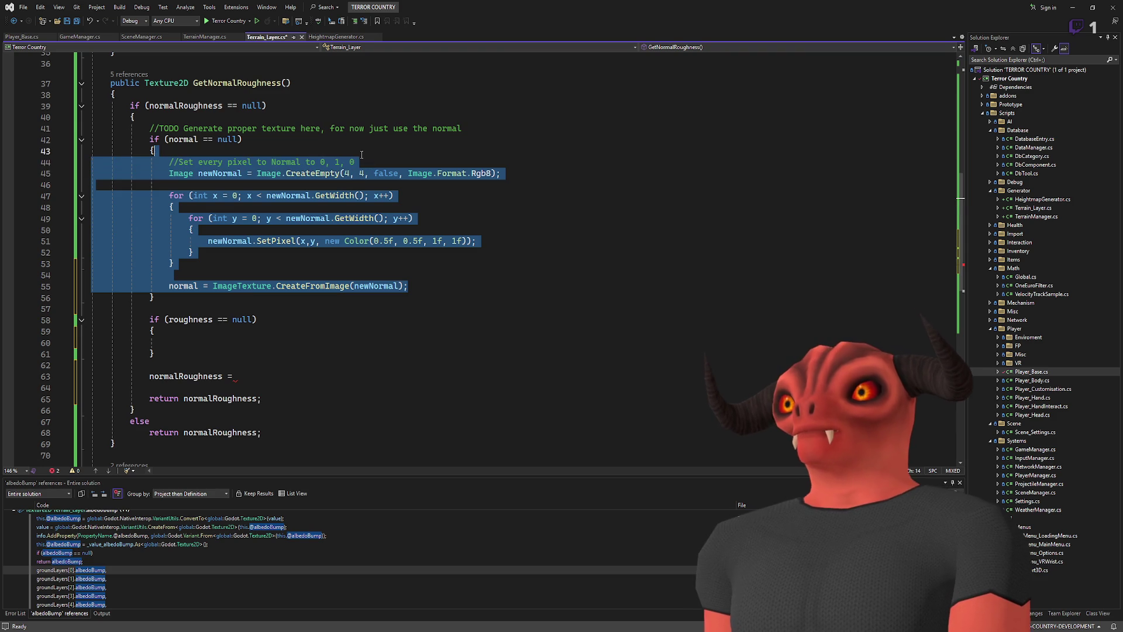
click(180, 343)
text(//Set every pixel to Normal to 0, 1, 0                 Image newNormal = Image.CreateEmpty(4, 4, false, Image.Format.Rgb8);                  for (int x = 0; x < newNormal.GetWidth(); x++)                 {                     for (int y = 0; y < newNormal.GetWidth(); y++)                     {                         newNormal.SetPixel(x, y, new Color(0.5f, 0.5f, 1f, 1f));                     }                 }                  normal = ImageTexture.CreateFromImage(newNormal);)
scroll(211, 312, down, 2)
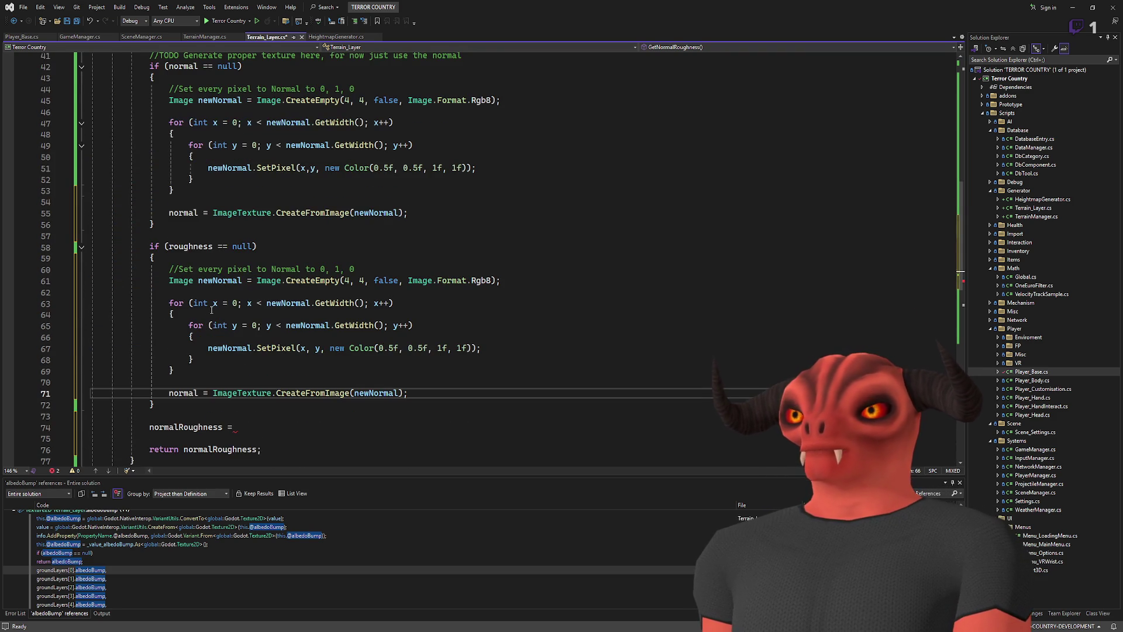
- Rename each newNormal in the pasted code to newRoughness, including the misspelled one
double_click(215, 281)
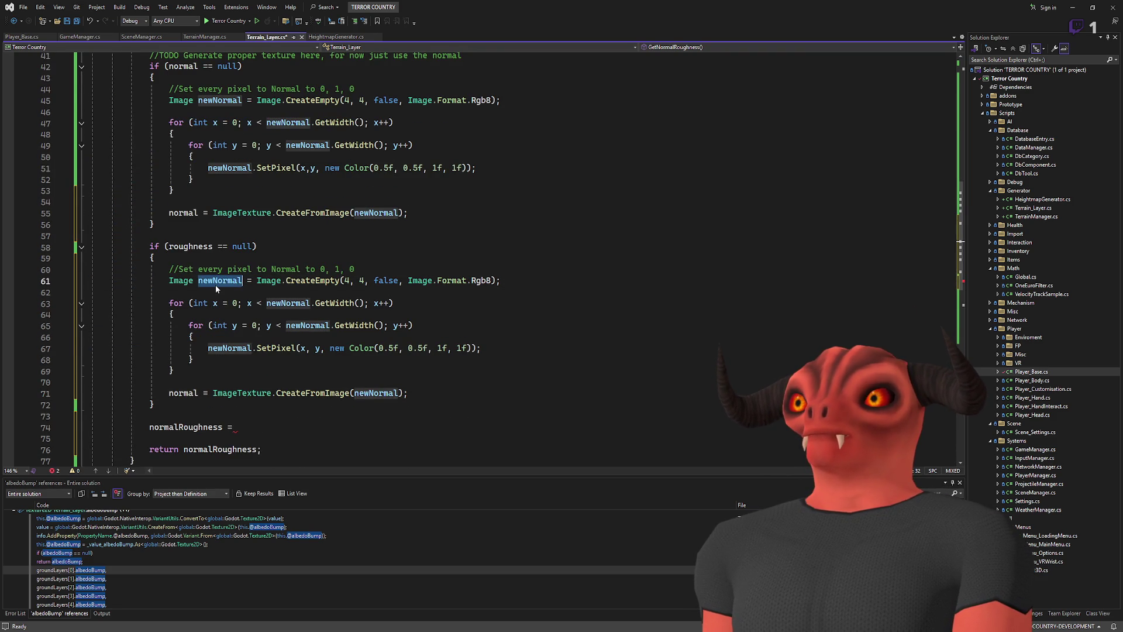
text(newRoughness)
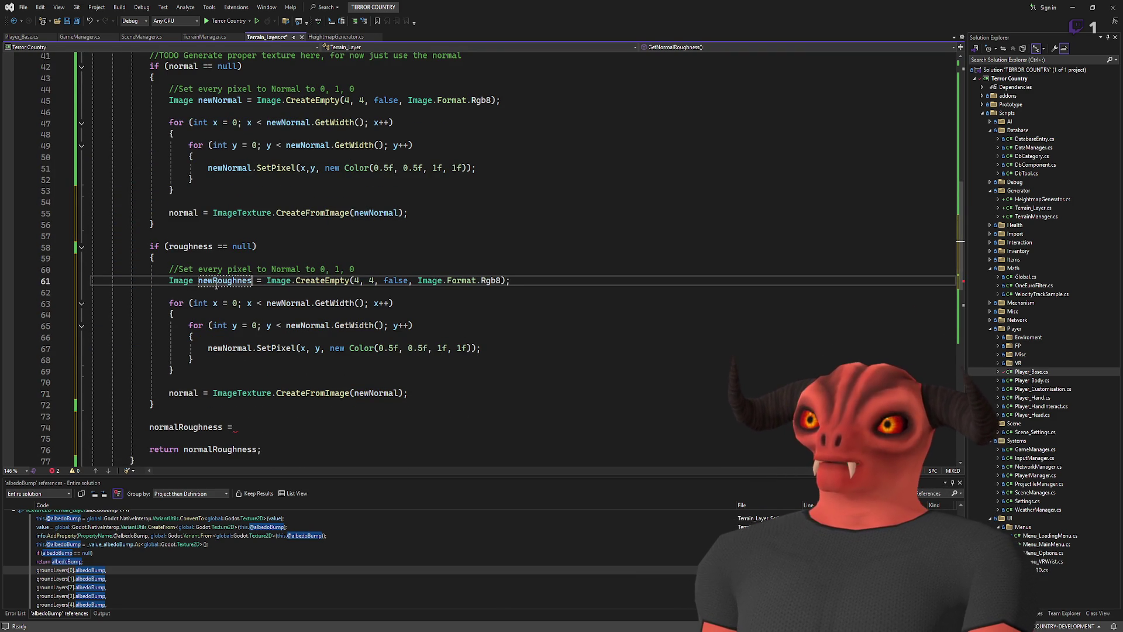
click(287, 303)
double_click(287, 303)
text(newRoughness)
click(296, 325)
text(newRoughness)
double_click(245, 349)
text(newRoughness)
double_click(336, 326)
text(newRoughness)
double_click(377, 393)
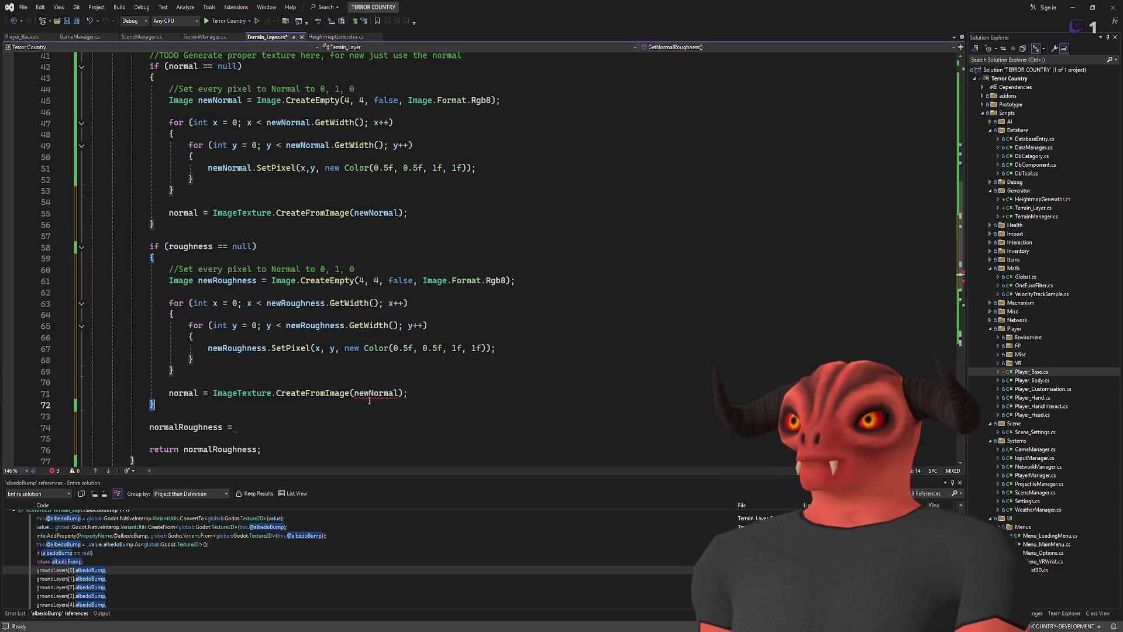
click(397, 368)
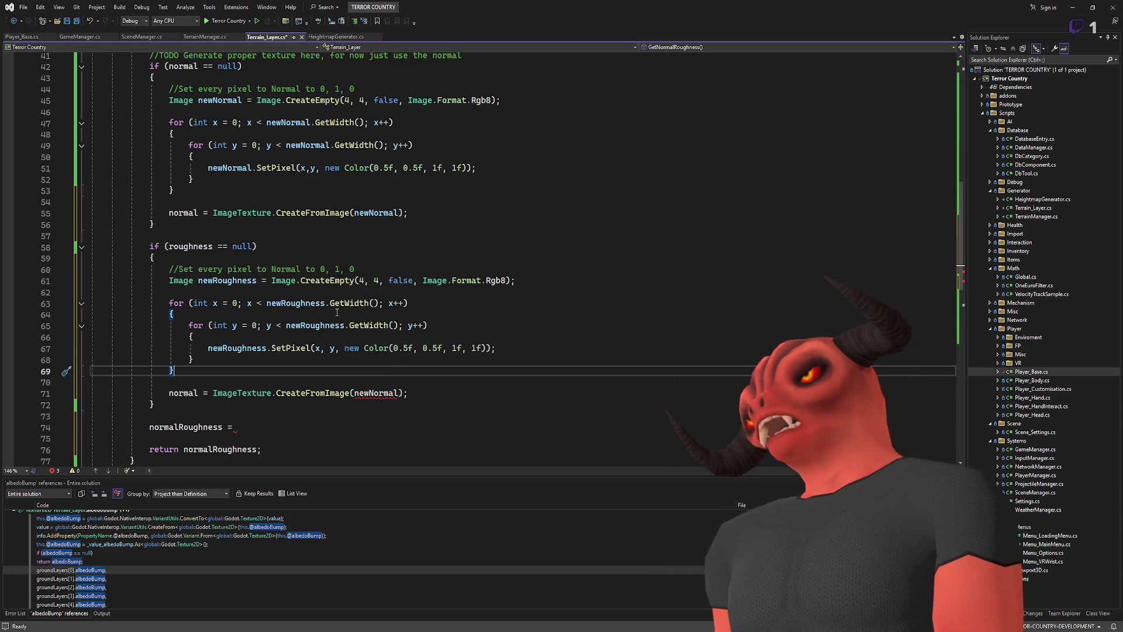
- Look back up the method to see where normal is used
scroll(337, 310, up, 1)
scroll(336, 311, up, 2)
scroll(337, 312, down, 5)
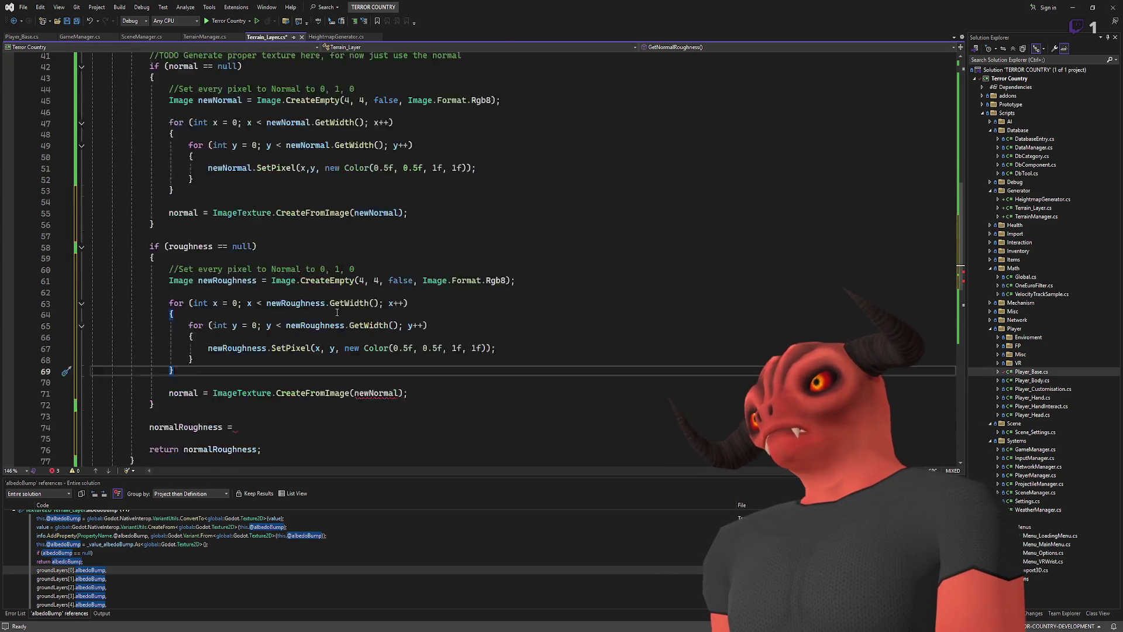
scroll(337, 312, up, 2)
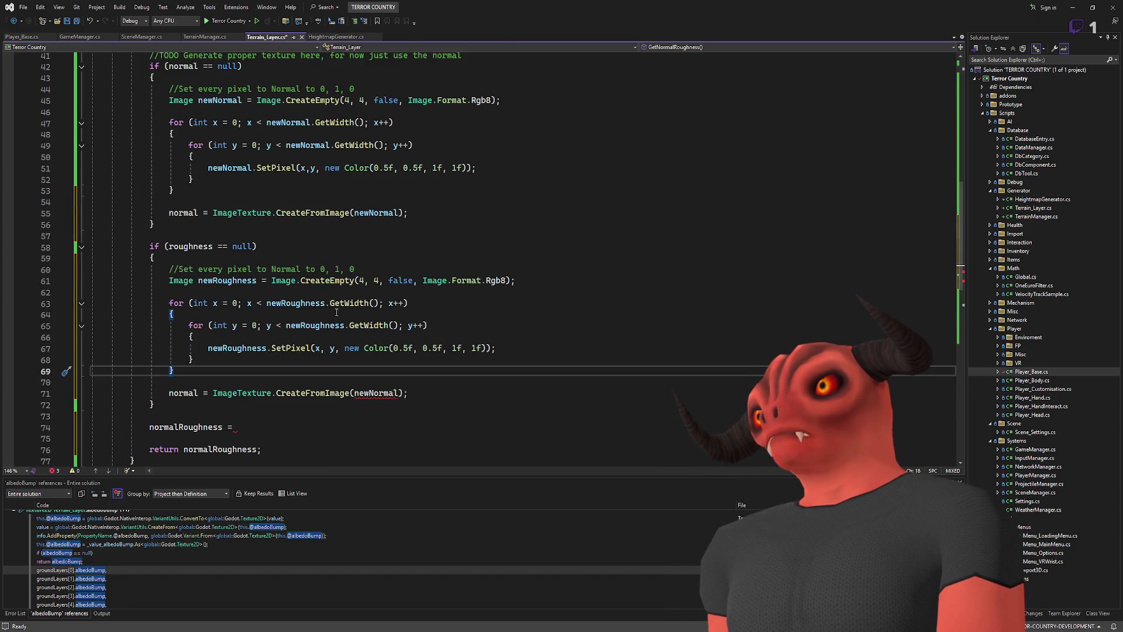
scroll(338, 308, up, 1)
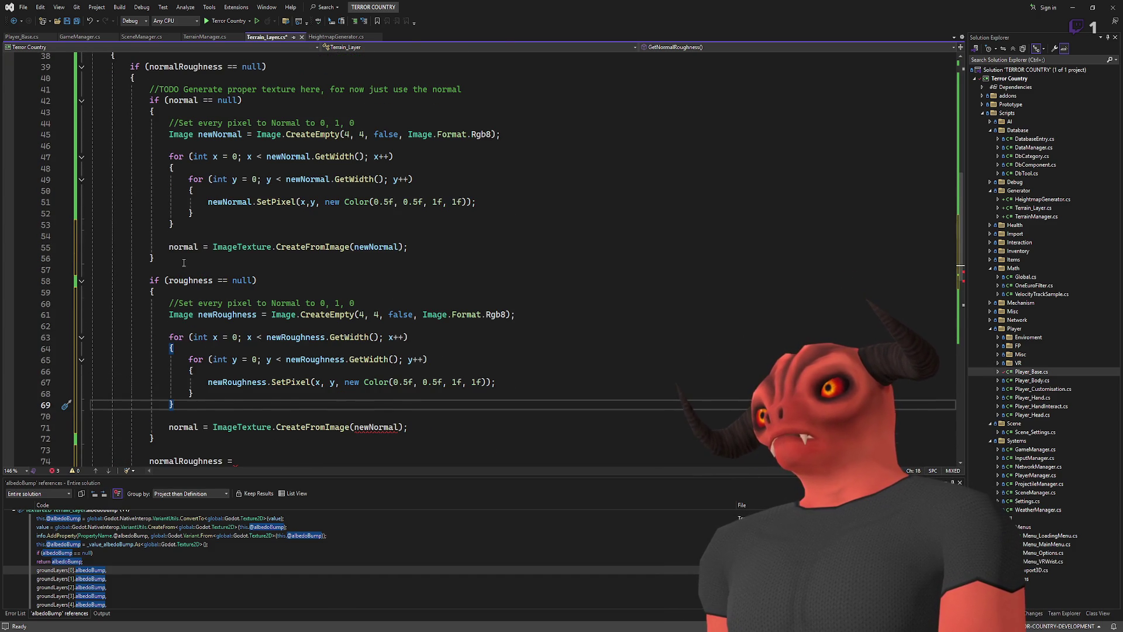
scroll(372, 315, up, 2)
click(197, 168)
- Size newRoughness with normal.GetWidth() and normal.GetHeight() instead of the hard-coded 4s
scroll(382, 283, down, 3)
double_click(377, 280)
text(normal.w)
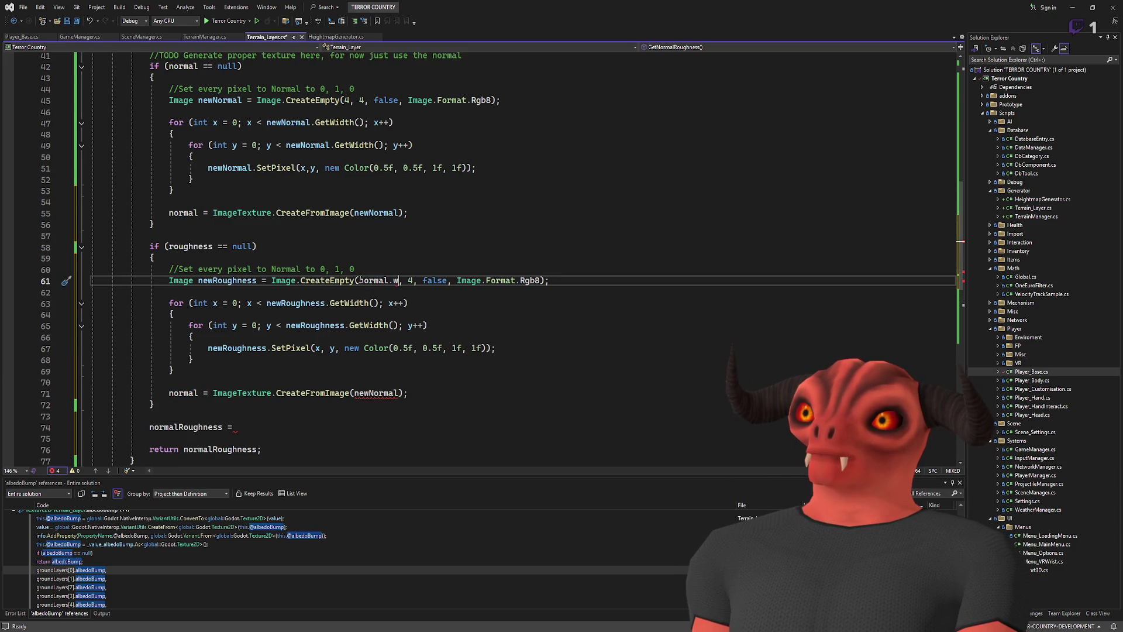
key(Tab)
text(())
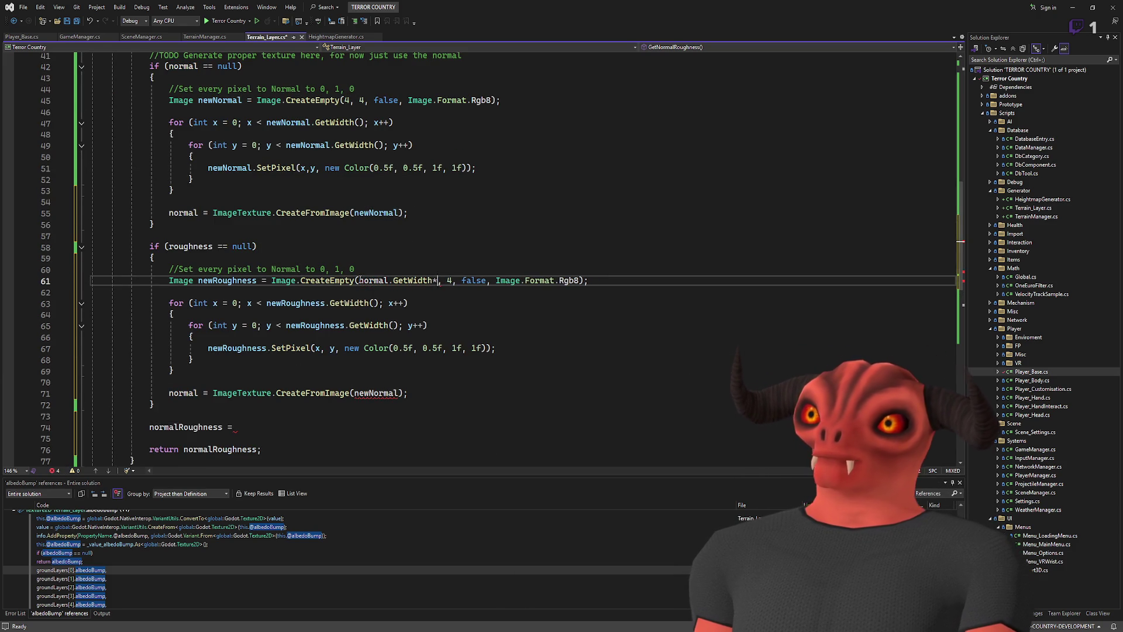
key(Right)
key(Right)
key(Delete)
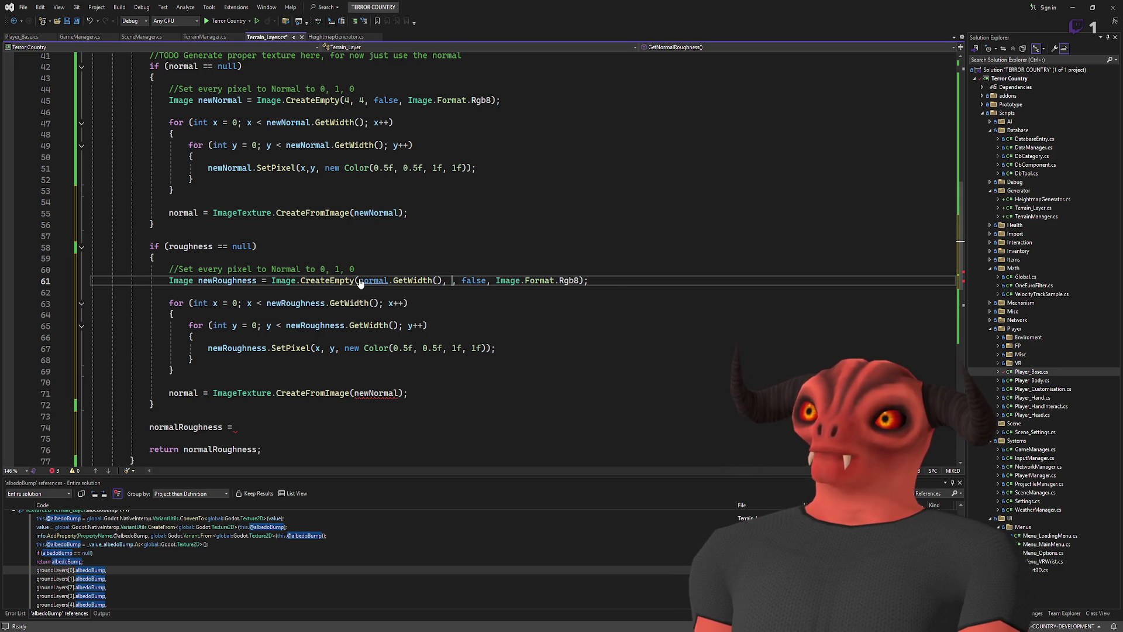
text(normal.GetHe)
key(Tab)
text(())
click(595, 290)
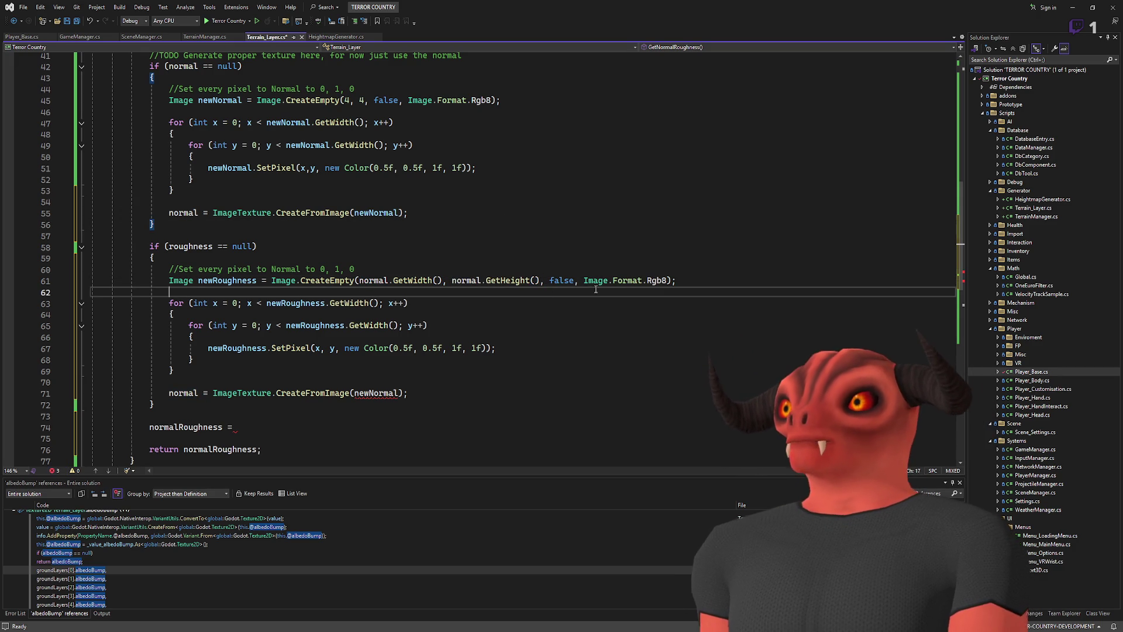
click(750, 280)
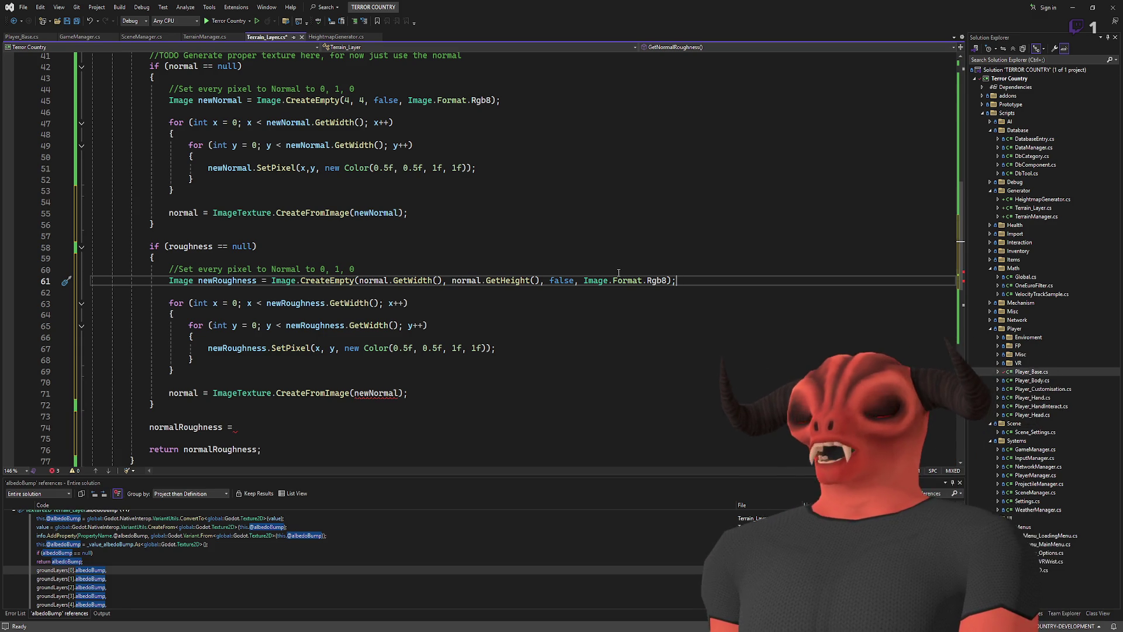
- Change the newRoughness image format from Image.Format.Rgb8 to R8
double_click(659, 280)
text(r)
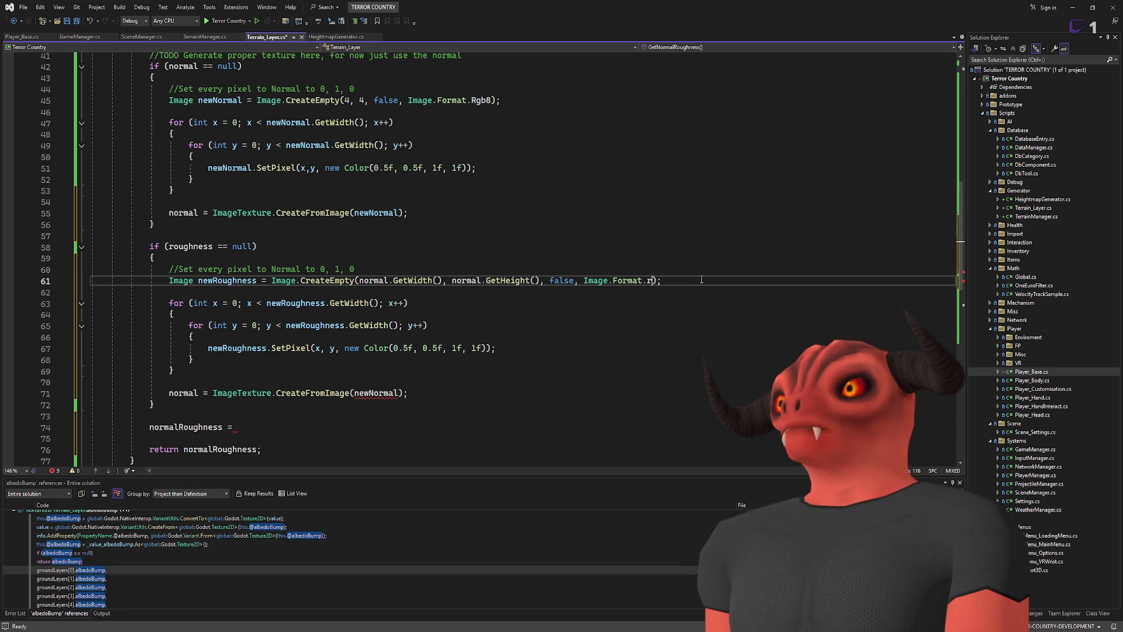
key(BackSpace)
text(R8)
click(622, 292)
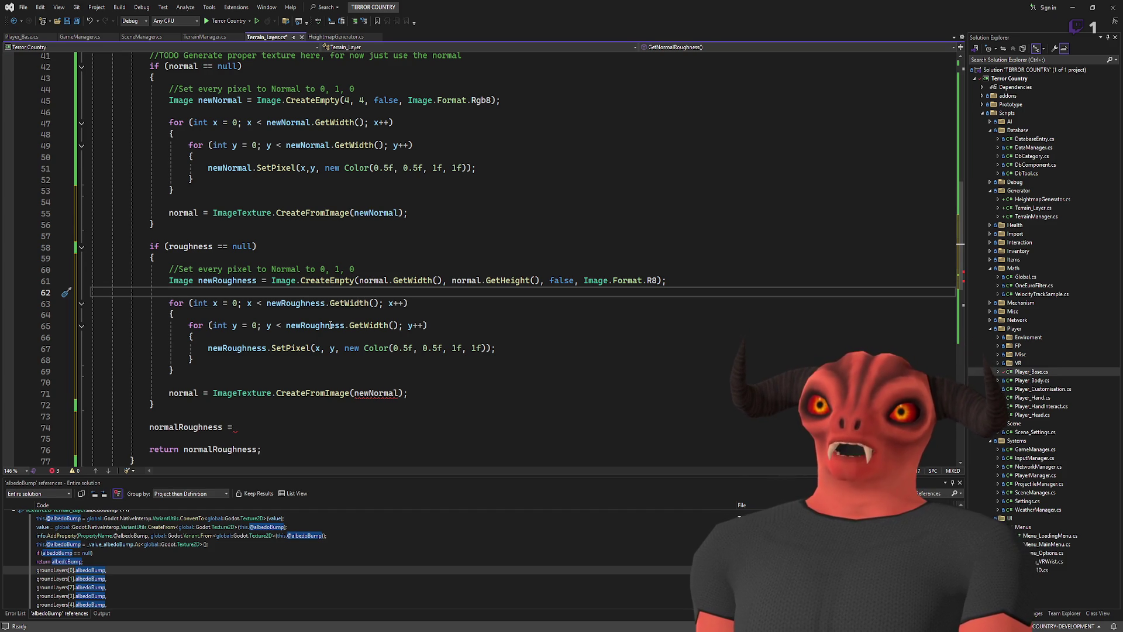
- Set the SetPixel colour on line 67 to new Color(1f, 1f, 1f, 1f)
drag(392, 348, 483, 349)
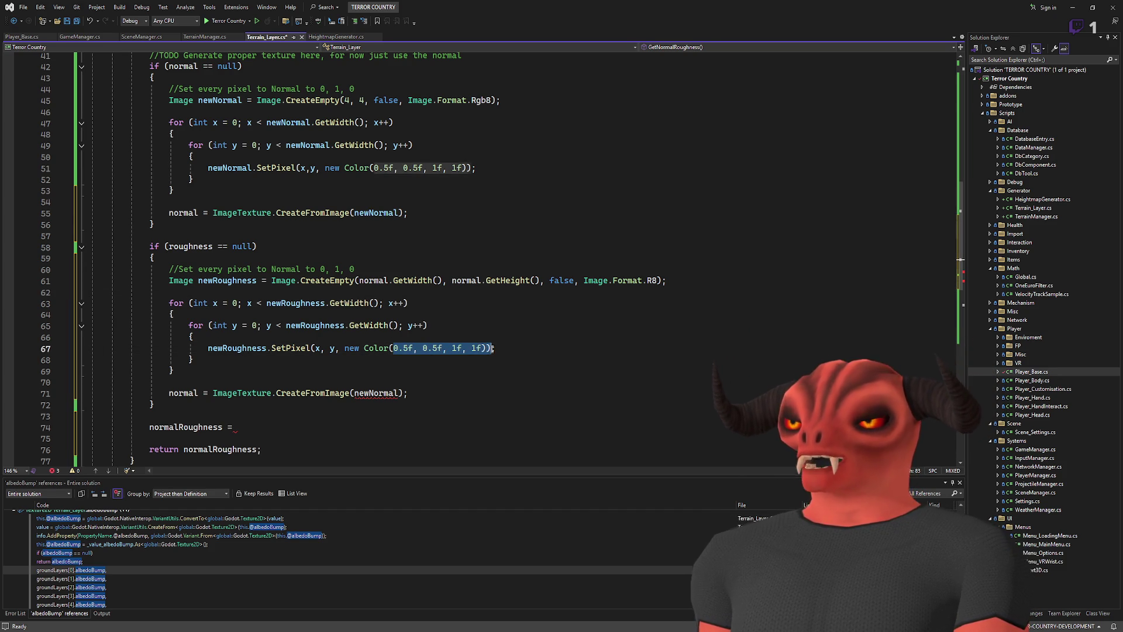
text(1,1,1,1)
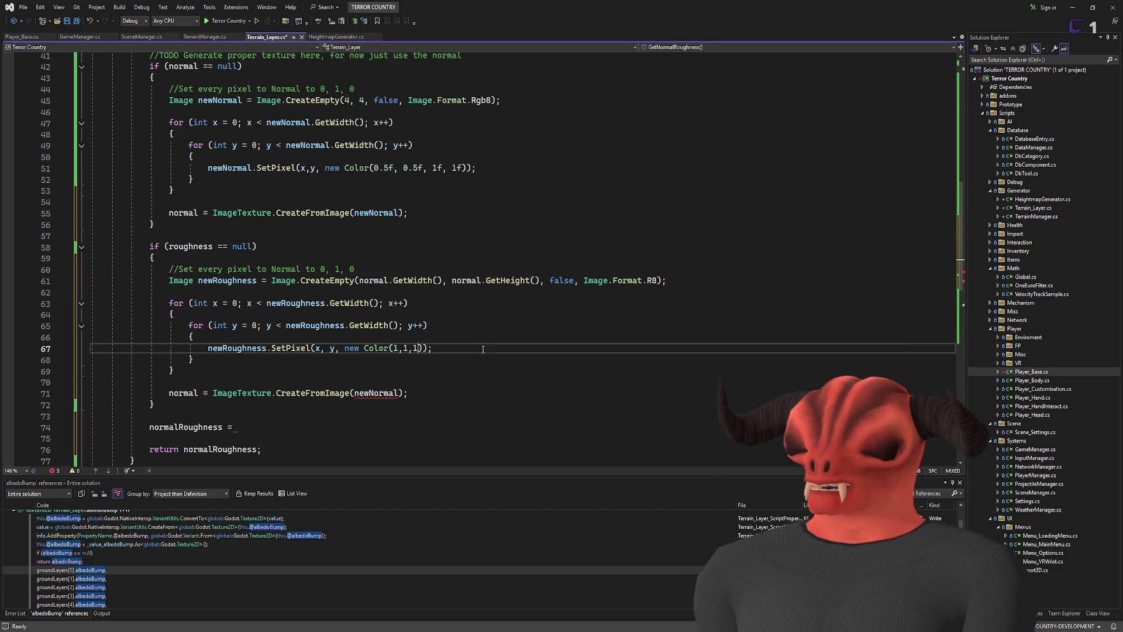
text(f)
key(Left)
key(Left)
key(Left)
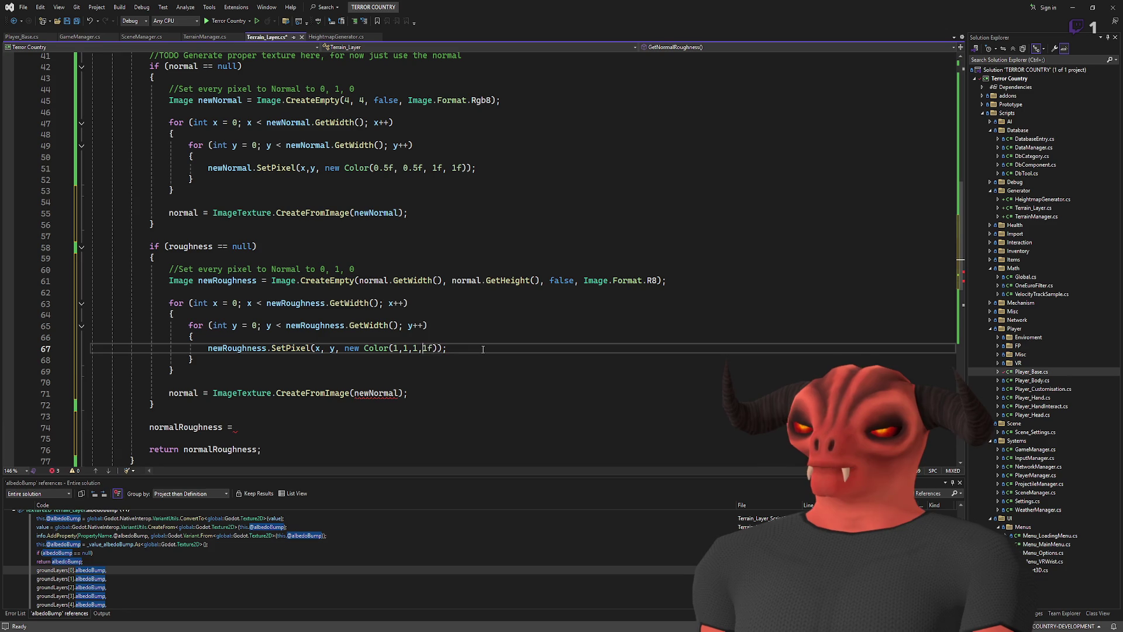
text(f)
key(Left)
key(Left)
key(Left)
text(f)
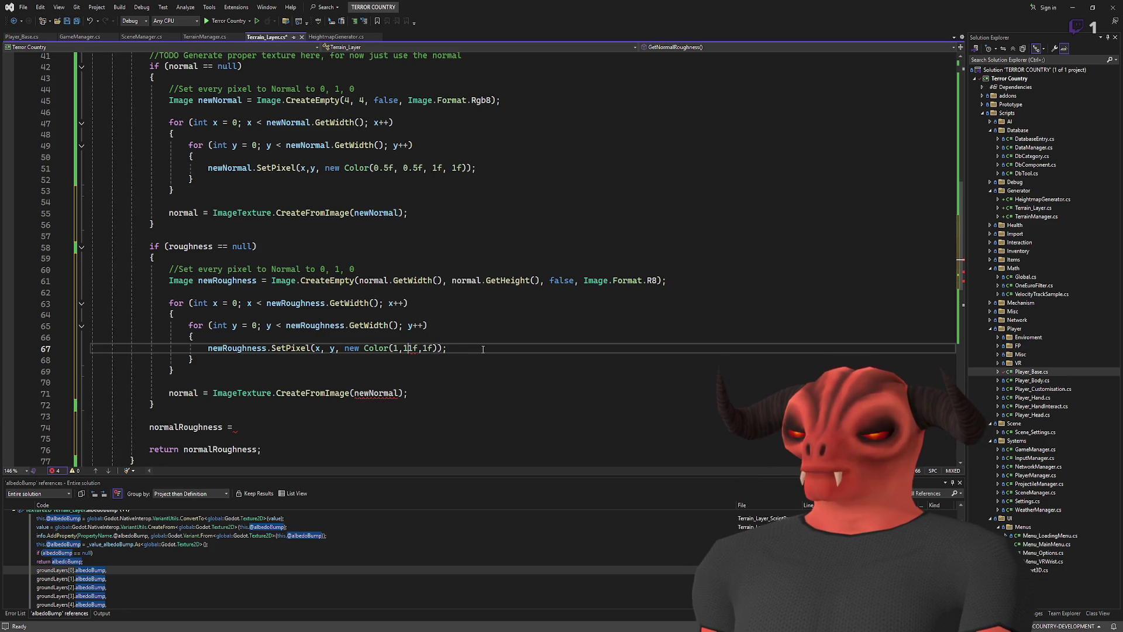
key(Left)
key(Left)
key(Left)
text(f)
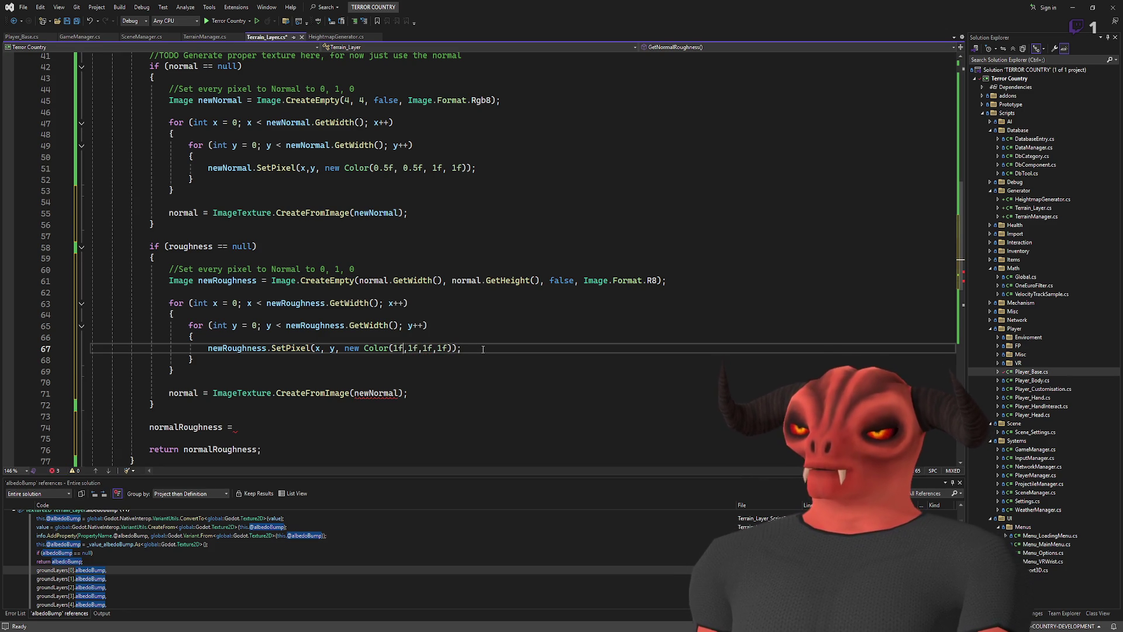
key(Right)
key(Right)
key(Right)
key(Right)
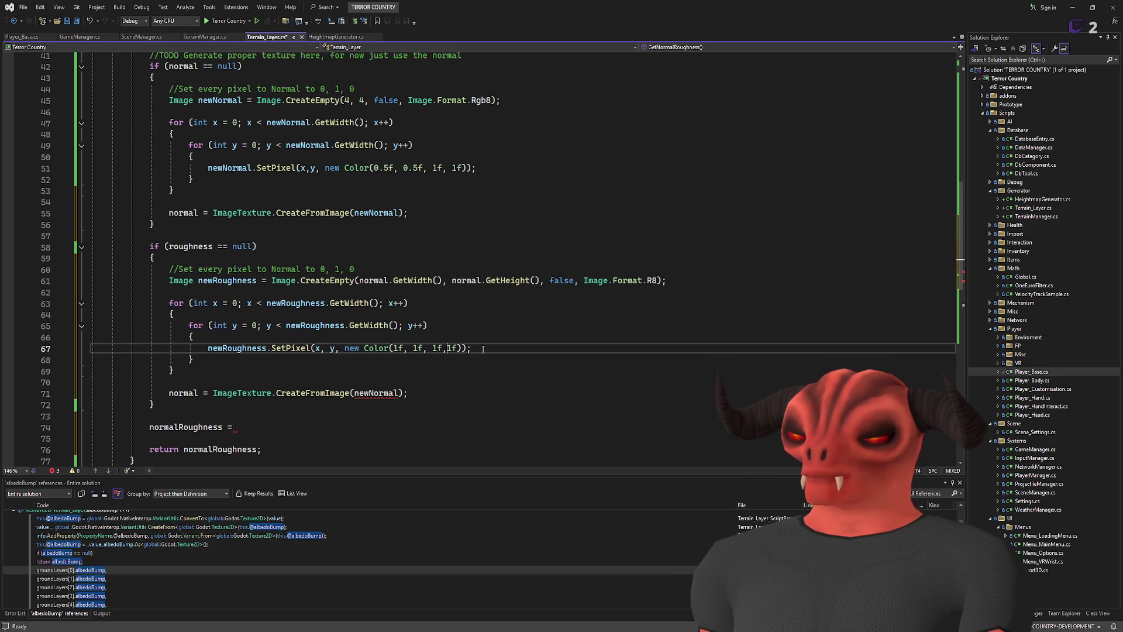
- Look over the newRoughness loop and the leftover normal assignment below it
click(259, 246)
click(300, 303)
click(249, 283)
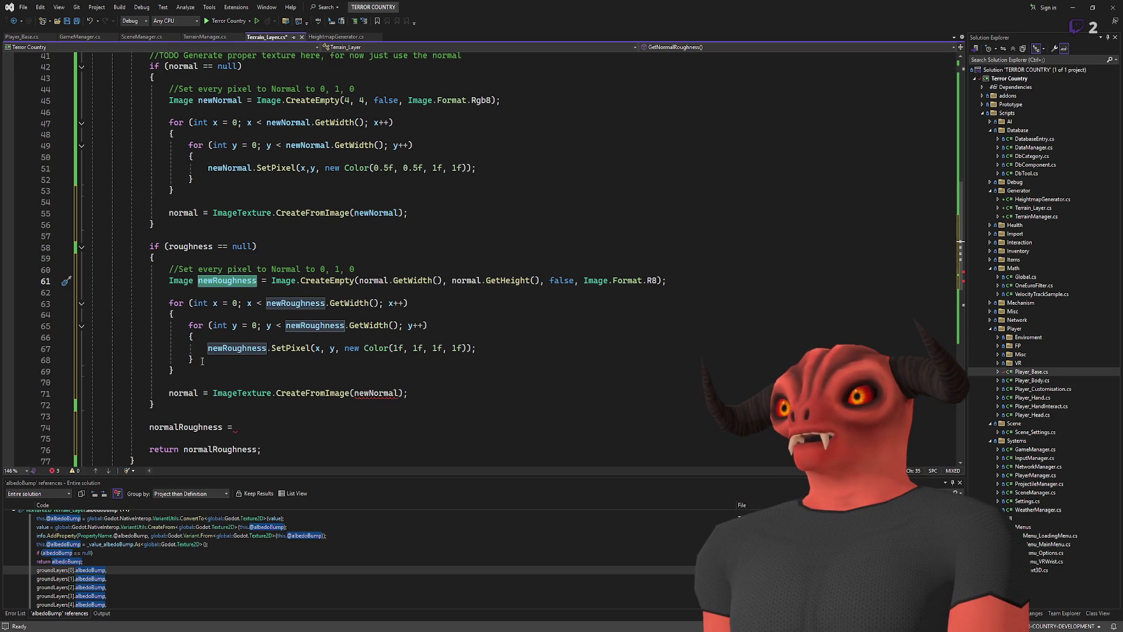
click(360, 393)
click(246, 374)
click(218, 392)
click(235, 374)
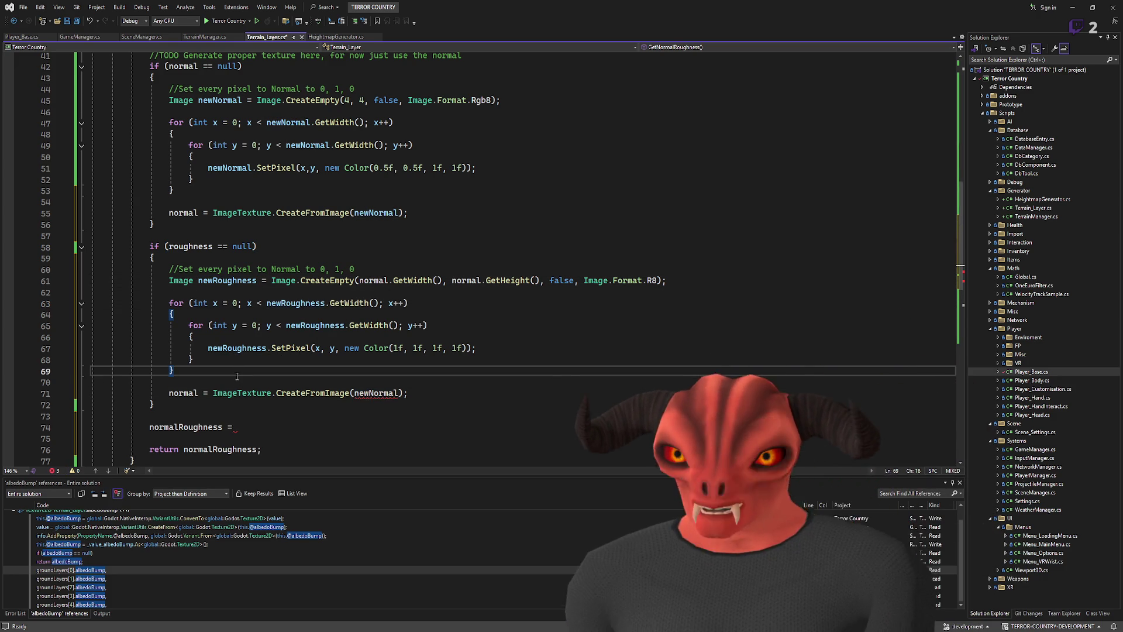
drag(258, 246, 213, 100)
click(257, 246)
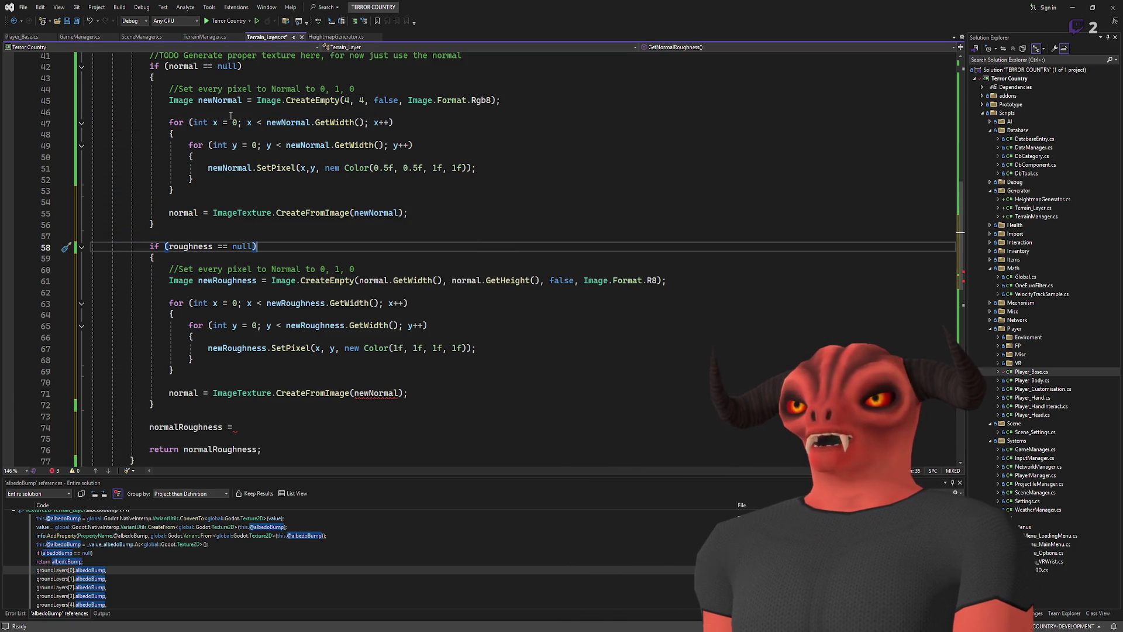
click(272, 370)
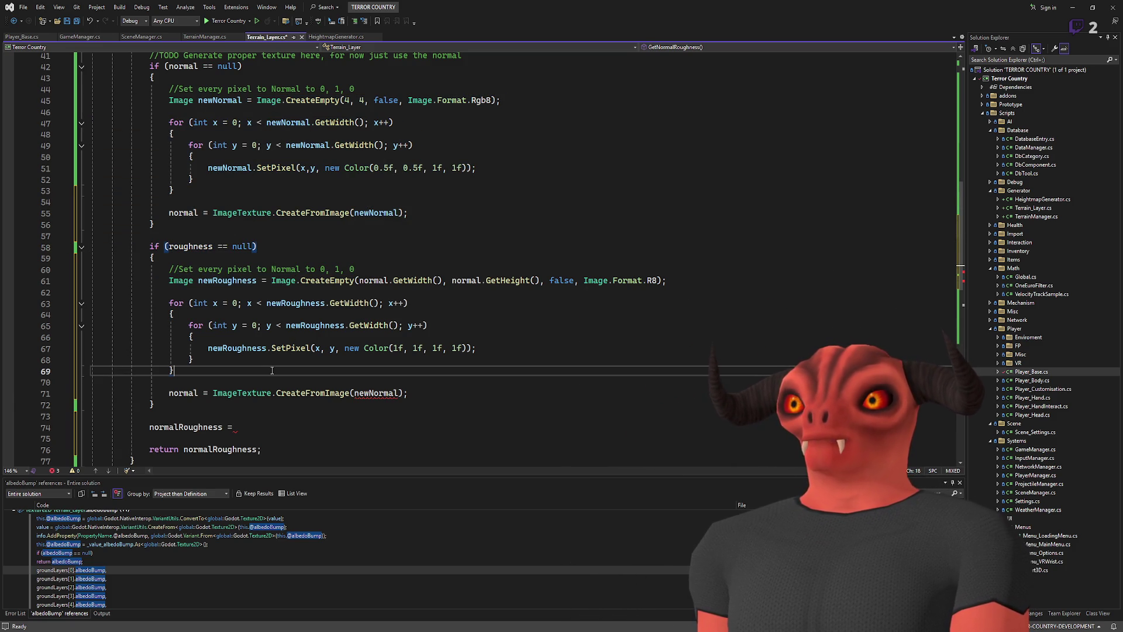
- Start a normalRoughness assignment on a new line after the roughness loops
key(Return)
key(Return)
text(normal)
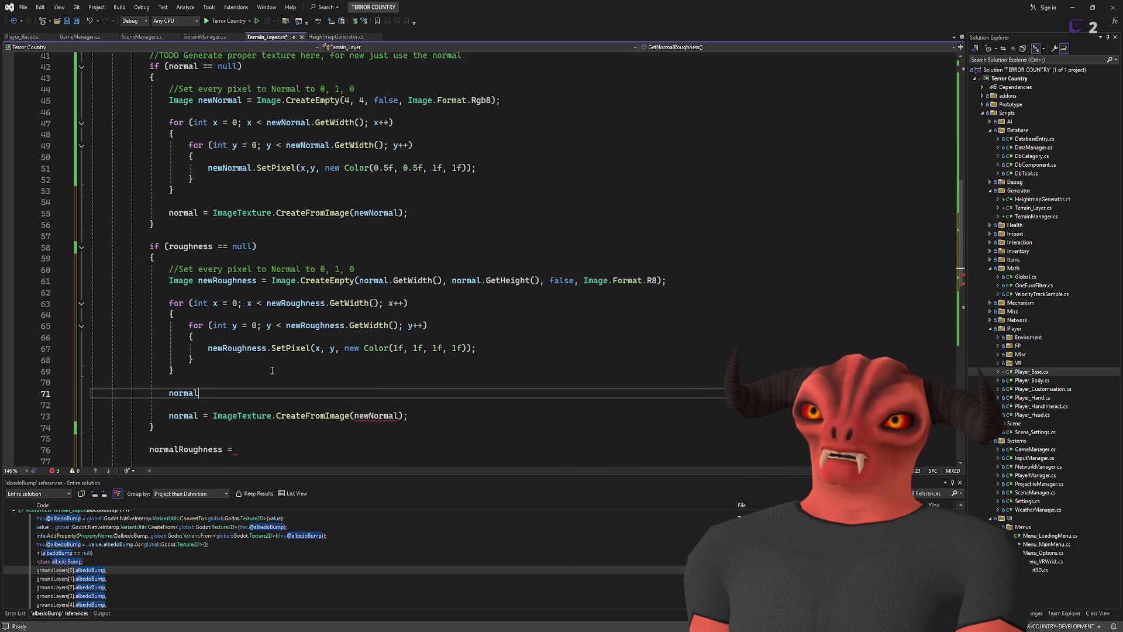
text(.GetI)
key(Tab)
text(();)
click(172, 388)
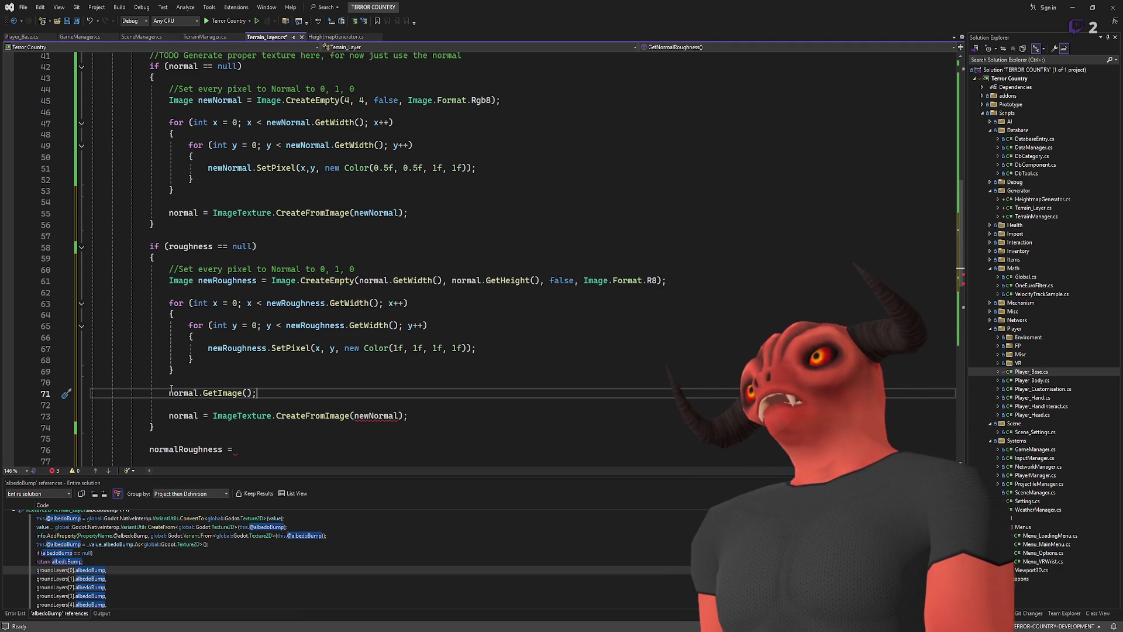
key(shift+End)
key(Delete)
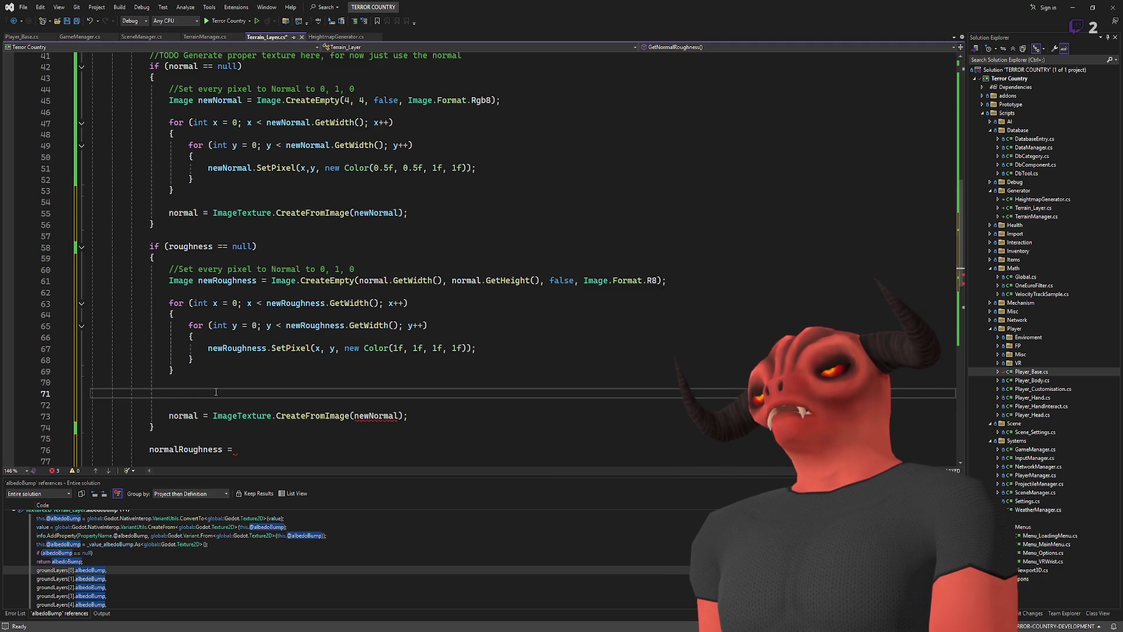
text(normalr)
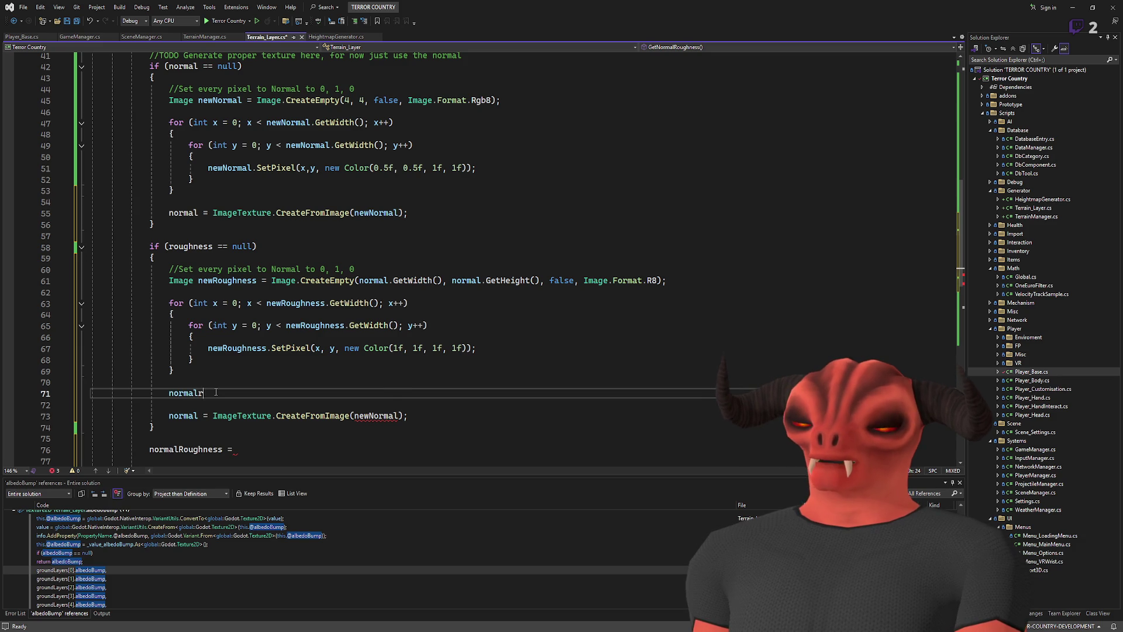
key(Tab)
key(Tab)
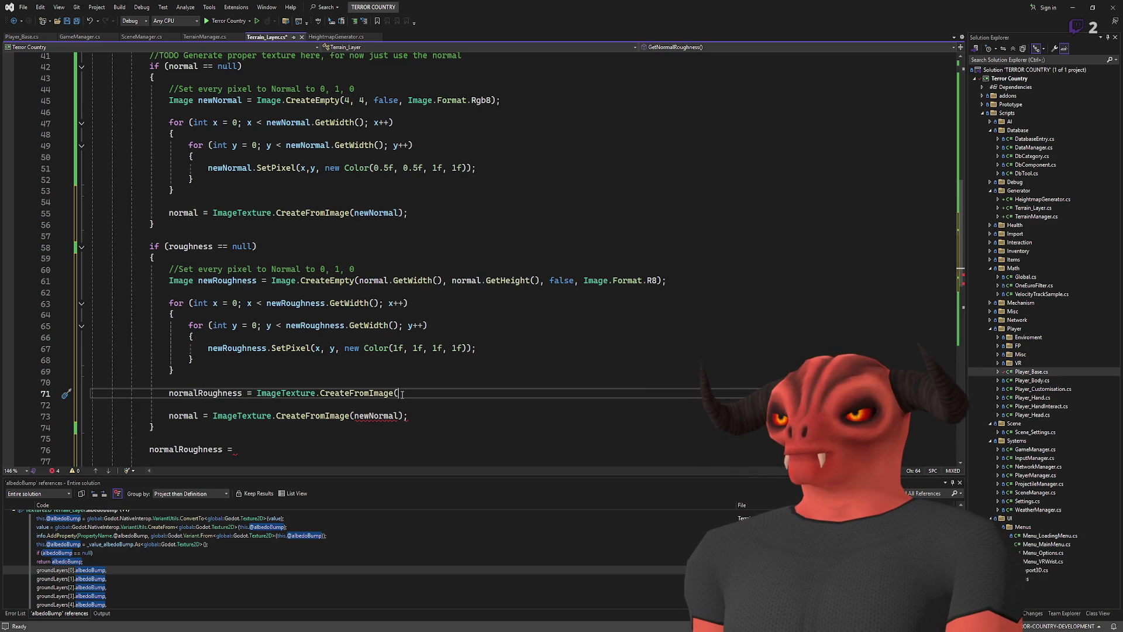
- Complete it as CreateFromImage(AddAlphaImage(normal.GetImage(), newRoughness))
scroll(402, 394, up, 6)
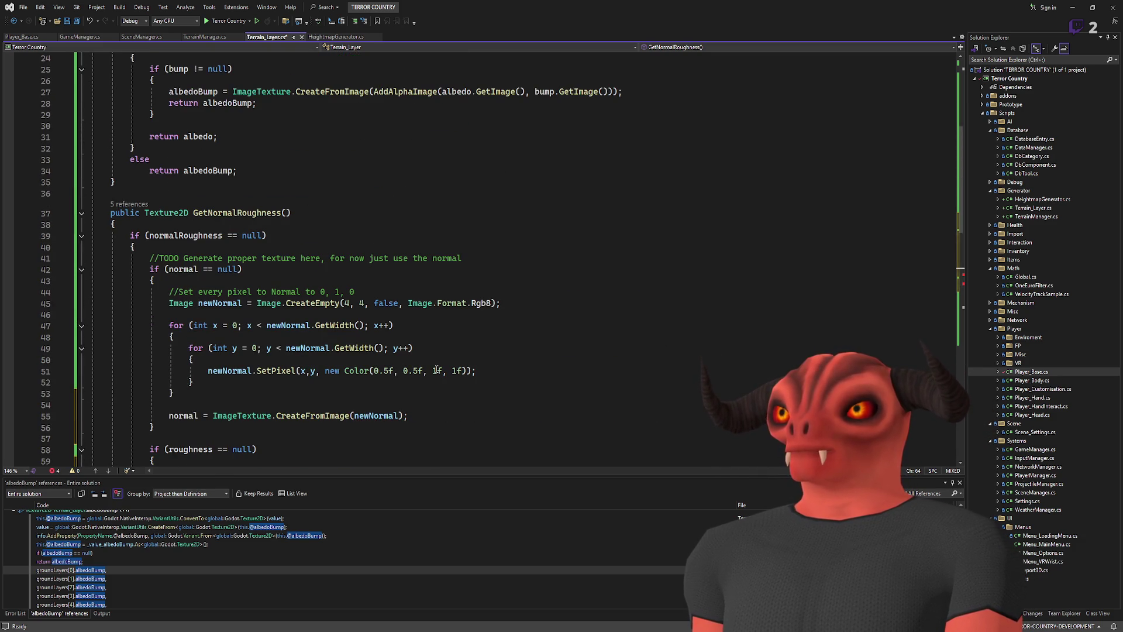
scroll(436, 370, down, 4)
text(AddAlphaImage()
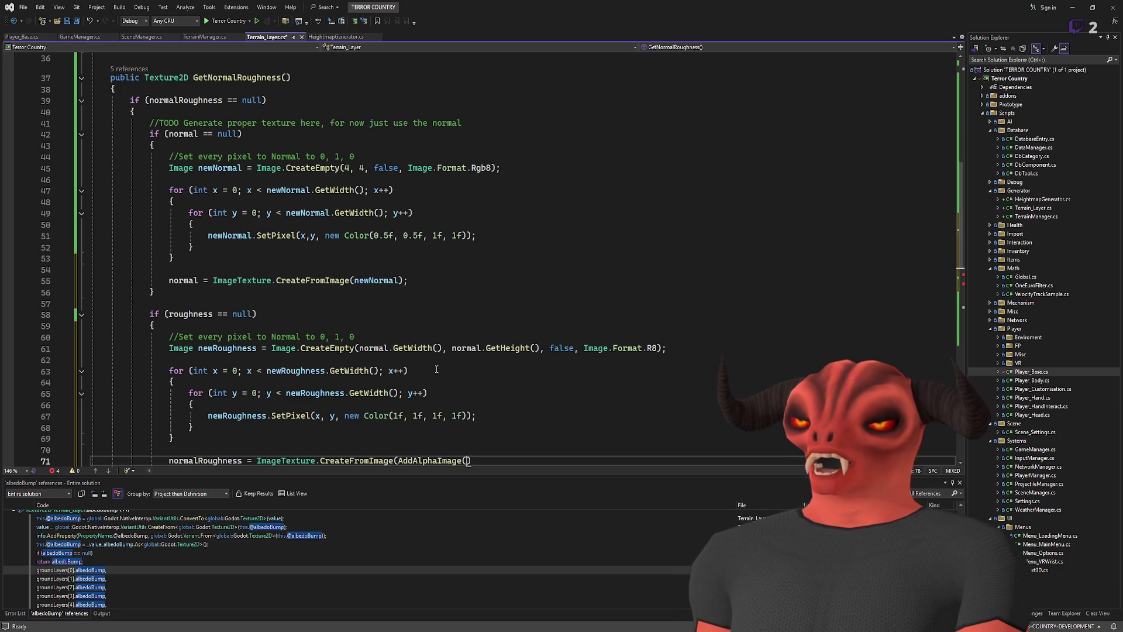
text(normal.GetImage();)
scroll(477, 312, down, 4)
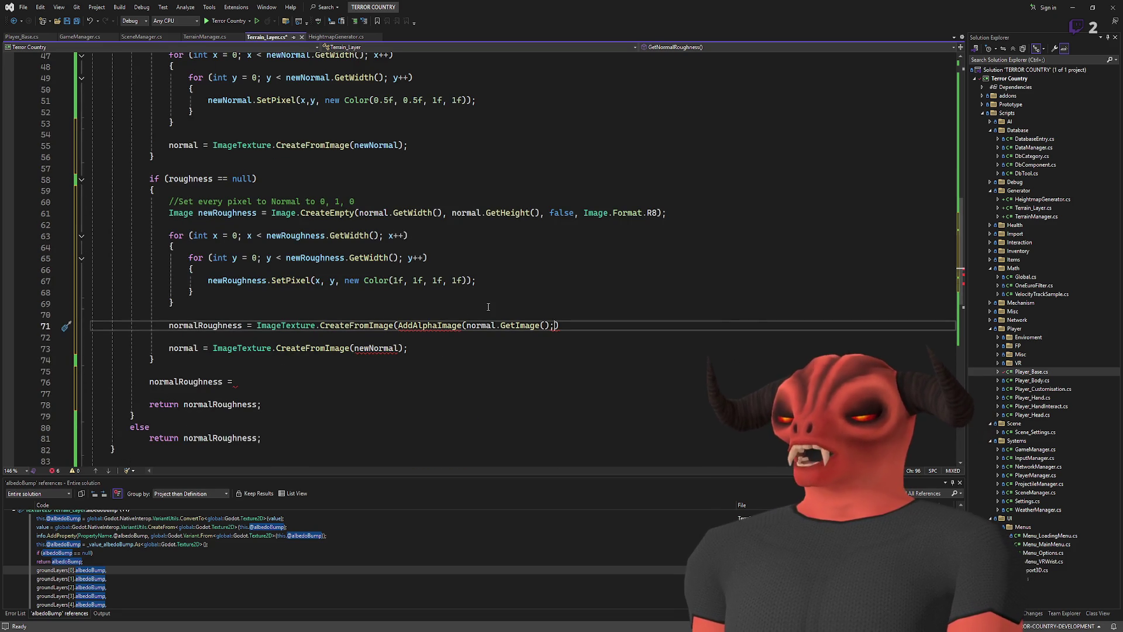
key(BackSpace)
text(,)
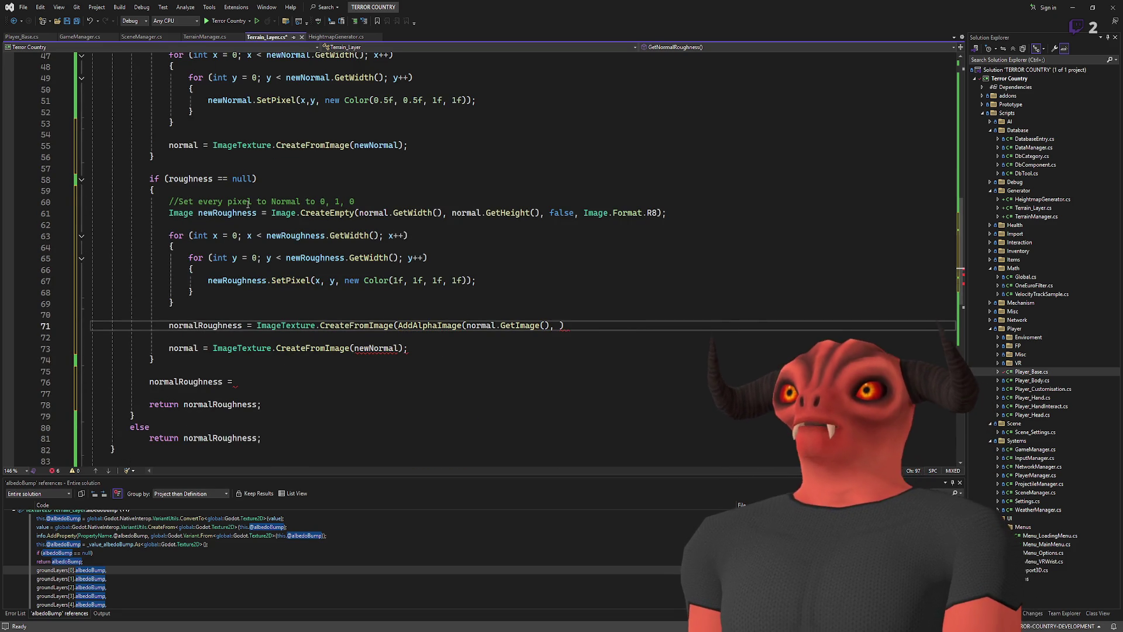
double_click(240, 213)
key(ctrl+c)
click(559, 326)
key(ctrl+v)
click(647, 326)
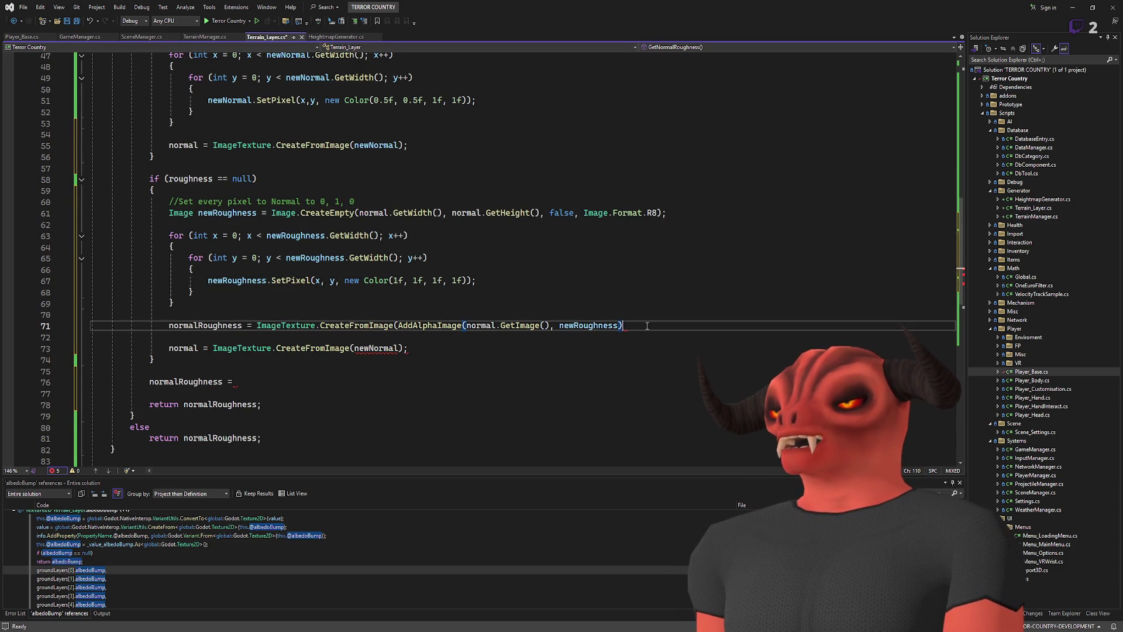
key(BackSpace)
text(;)
- Delete the leftover normal assignment and the incomplete 'normalRoughness =' line
mouse_move(439, 349)
mouse_down()
mouse_move(526, 327)
mouse_move(719, 323)
mouse_up()
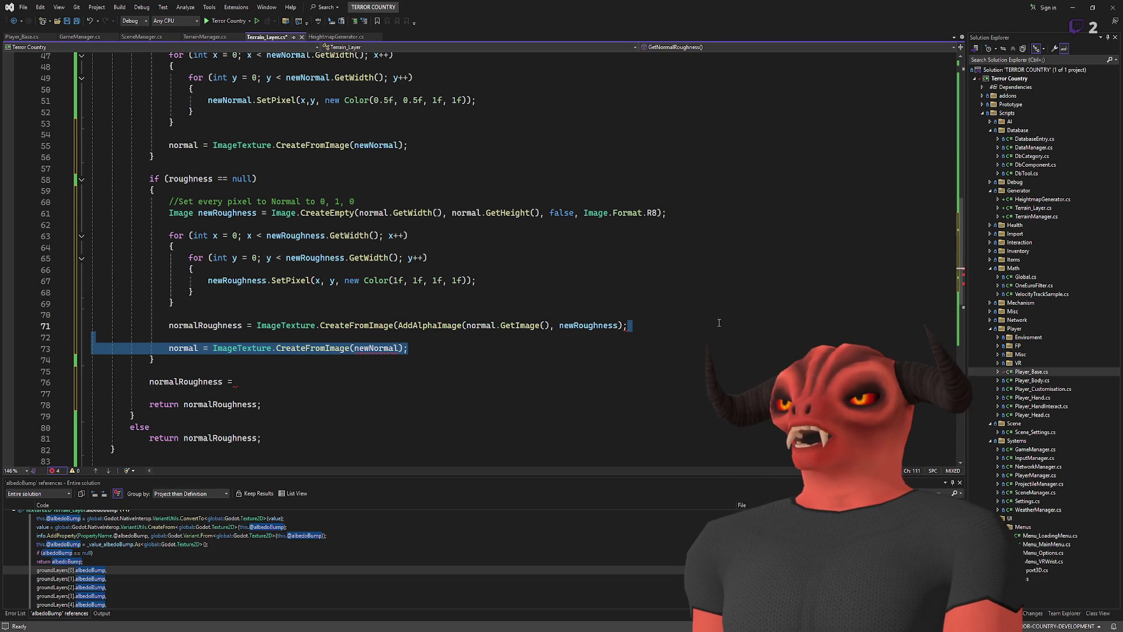
key(Delete)
double_click(186, 359)
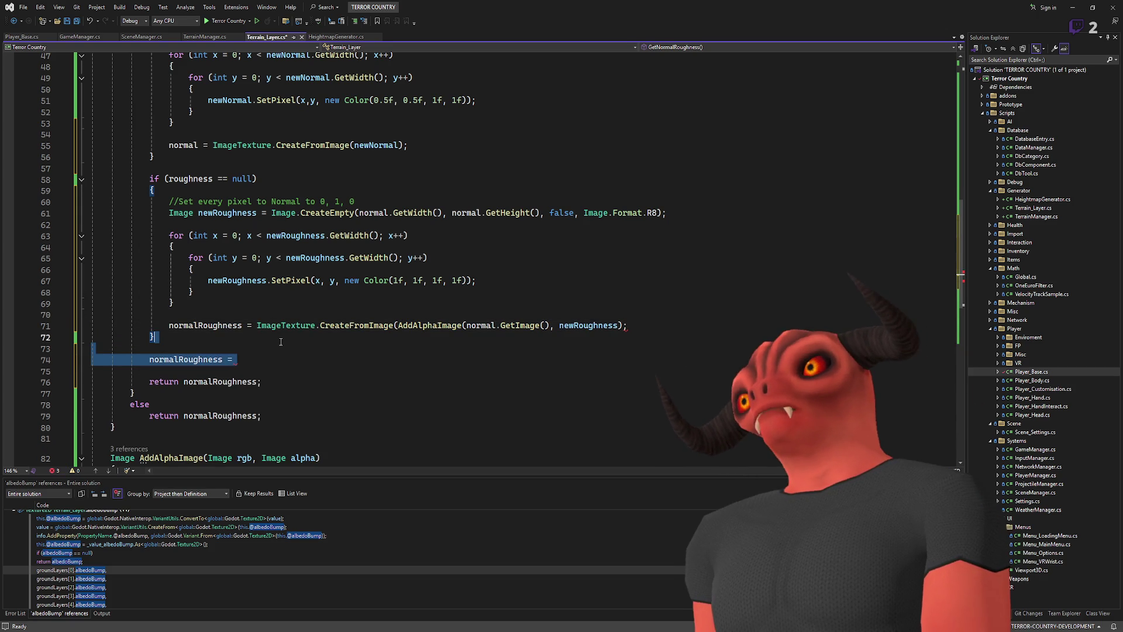
key(ctrl+shift+l)
key(ctrl+shift+l)
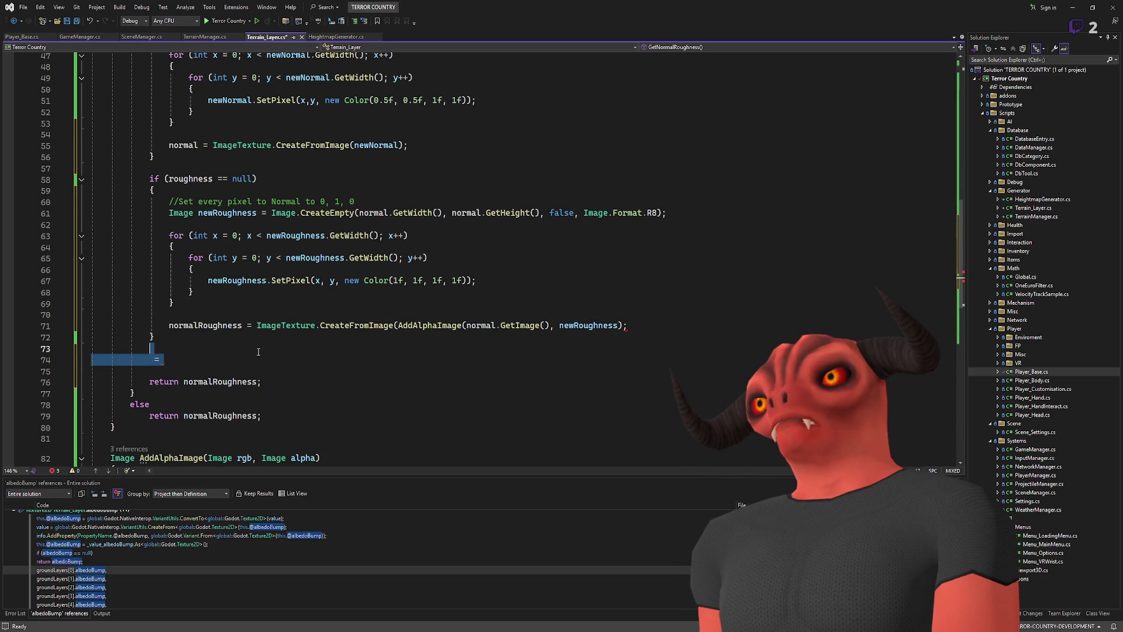
click(262, 337)
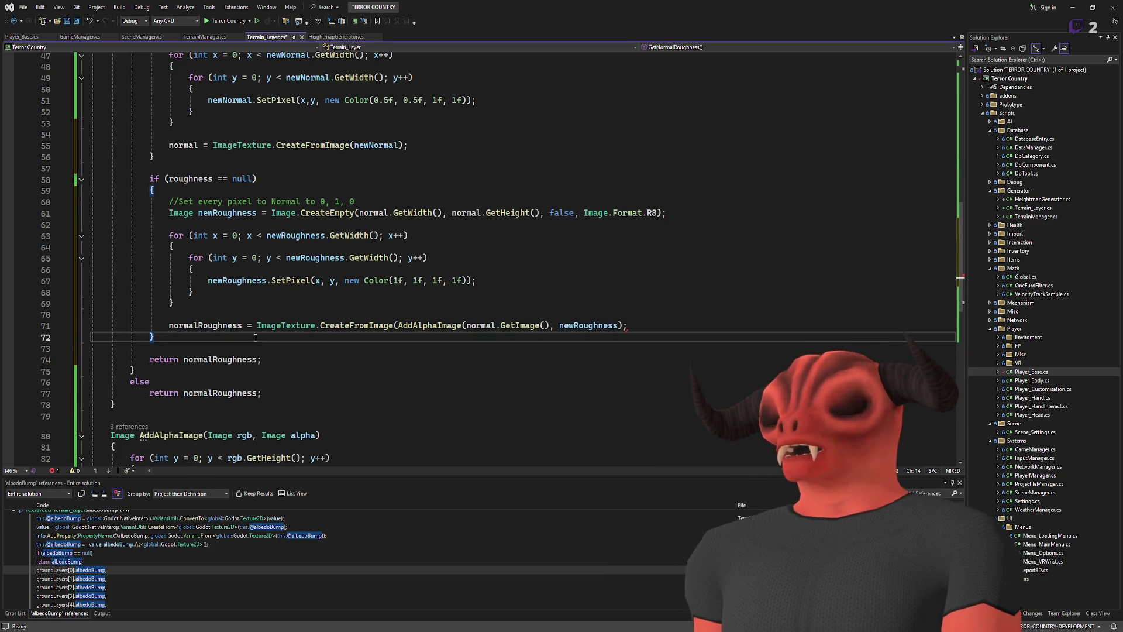
- Check the normal, normalRoughness and roughness null tests on lines 39, 42 and 58
scroll(162, 150, up, 3)
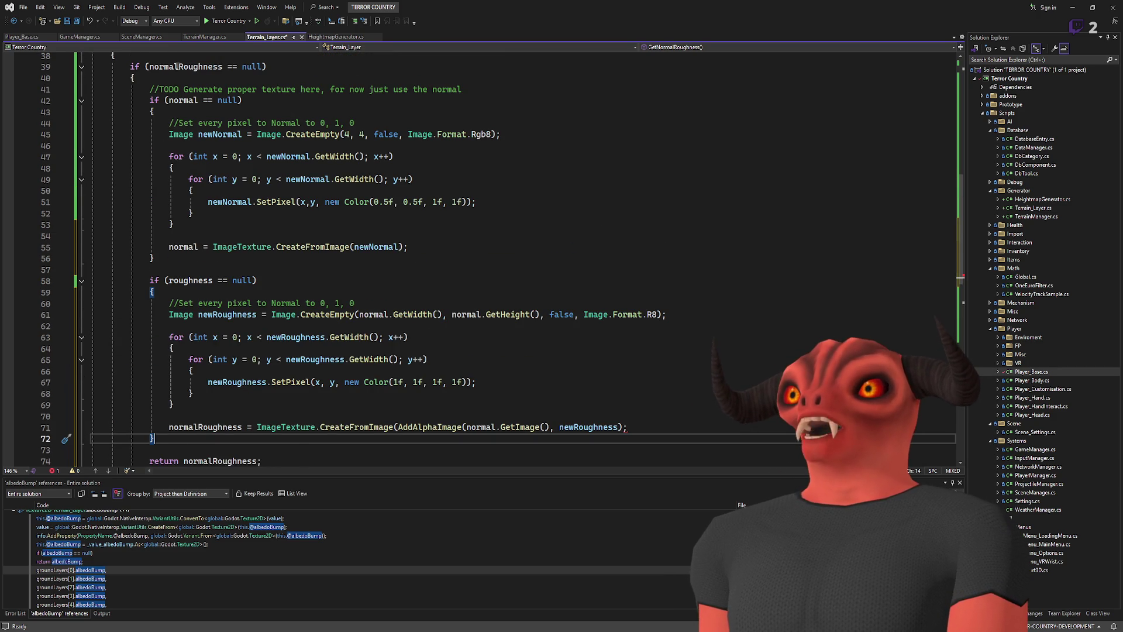
scroll(177, 117, up, 3)
scroll(178, 146, up, 2)
scroll(178, 175, down, 2)
click(180, 202)
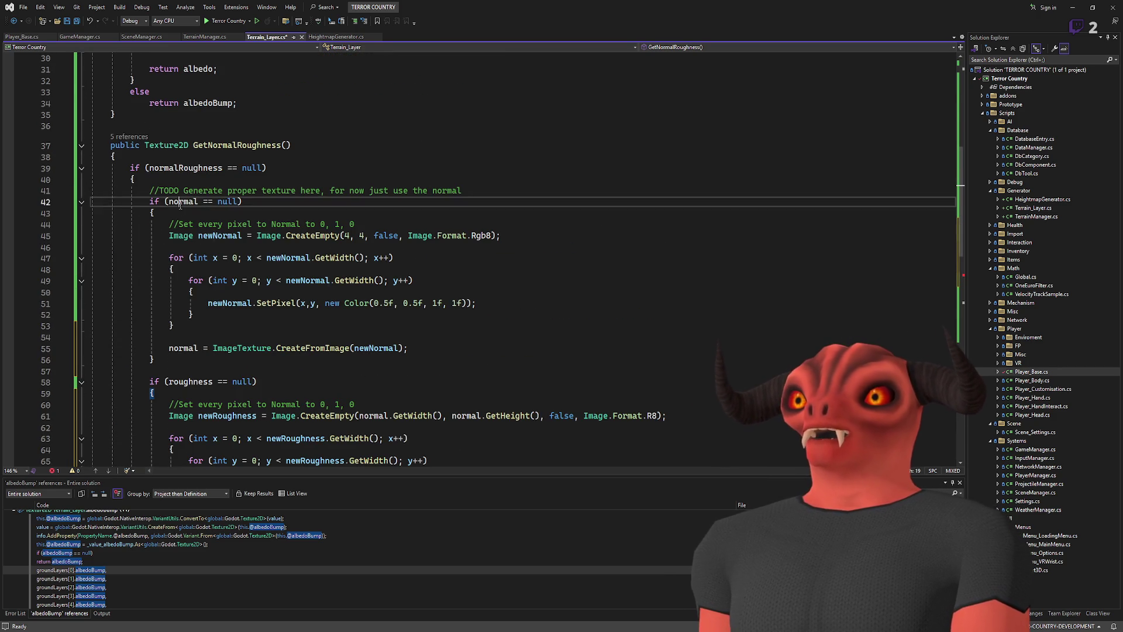
scroll(181, 199, down, 4)
scroll(199, 117, up, 1)
click(208, 67)
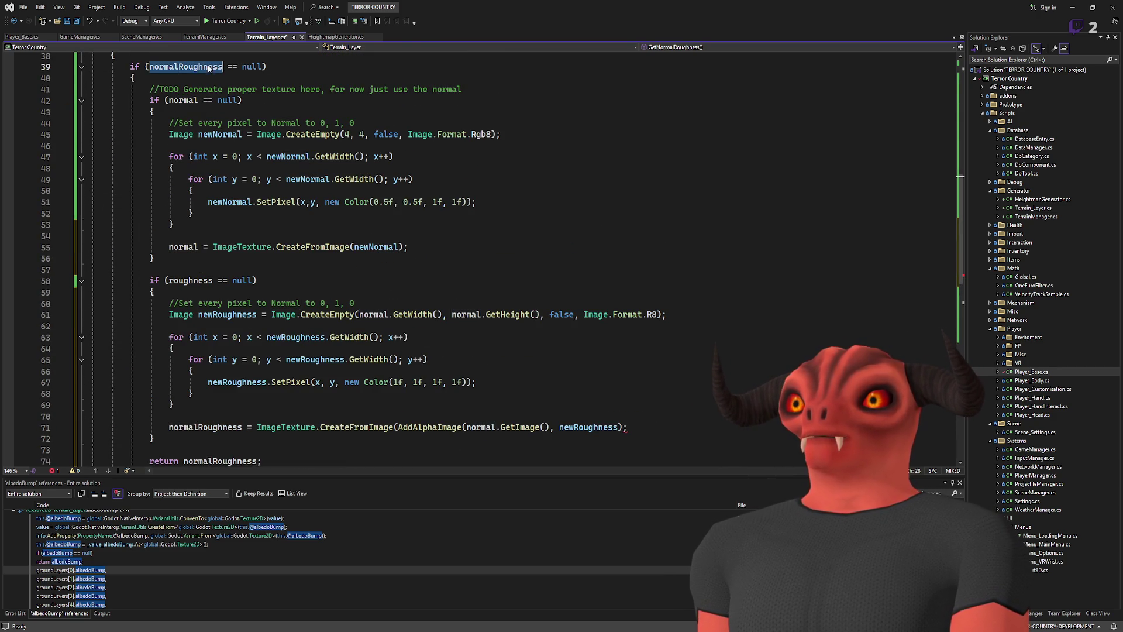
click(190, 280)
scroll(508, 272, down, 3)
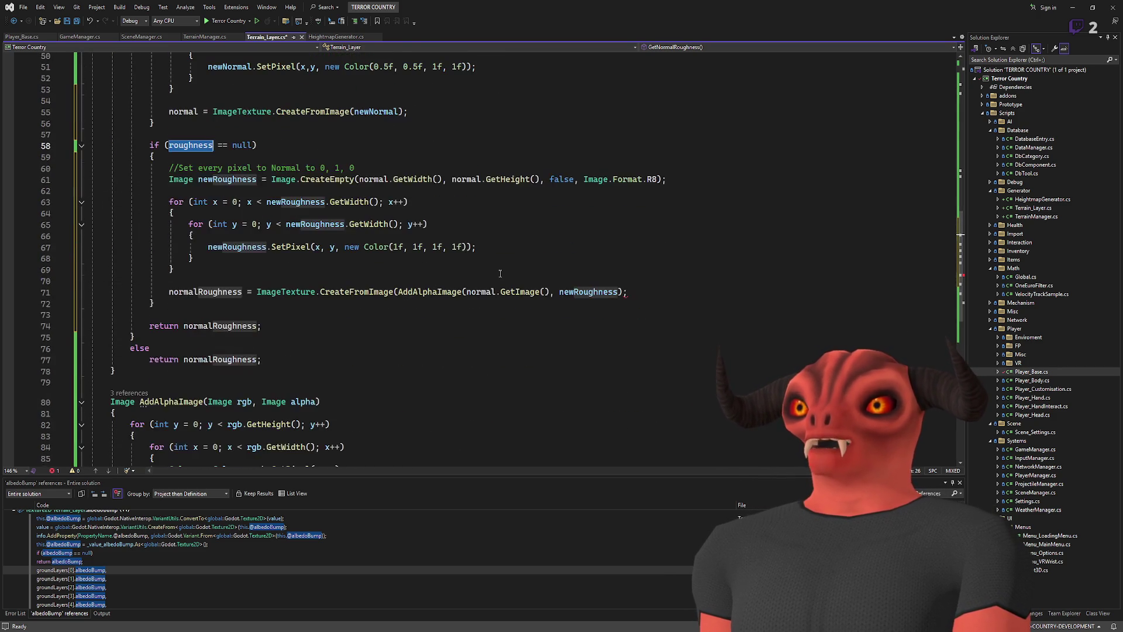
click(251, 304)
- Add an if (normalRoughness == null) check followed by an empty brace block
key(Return)
key(Return)
text(if()
double_click(205, 292)
key(ctrl+c)
click(165, 326)
key(ctrl+v)
text(== null)
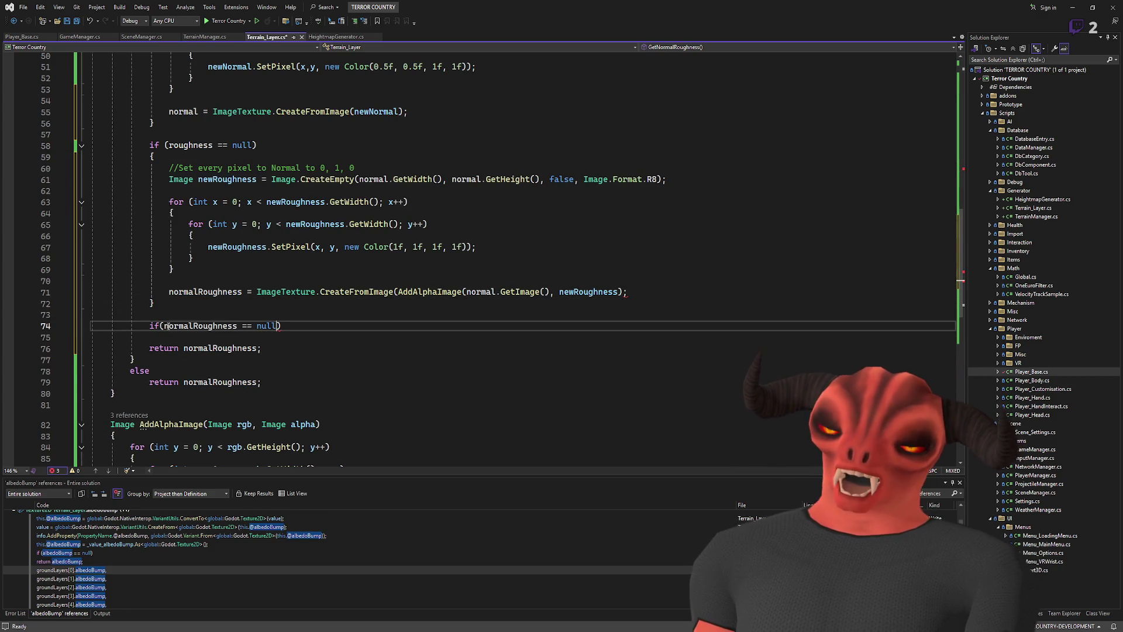
key(End)
key(Return)
text({)
key(Return)
- Highlight every use of normal throughout GetNormalRoughness
scroll(180, 176, up, 2)
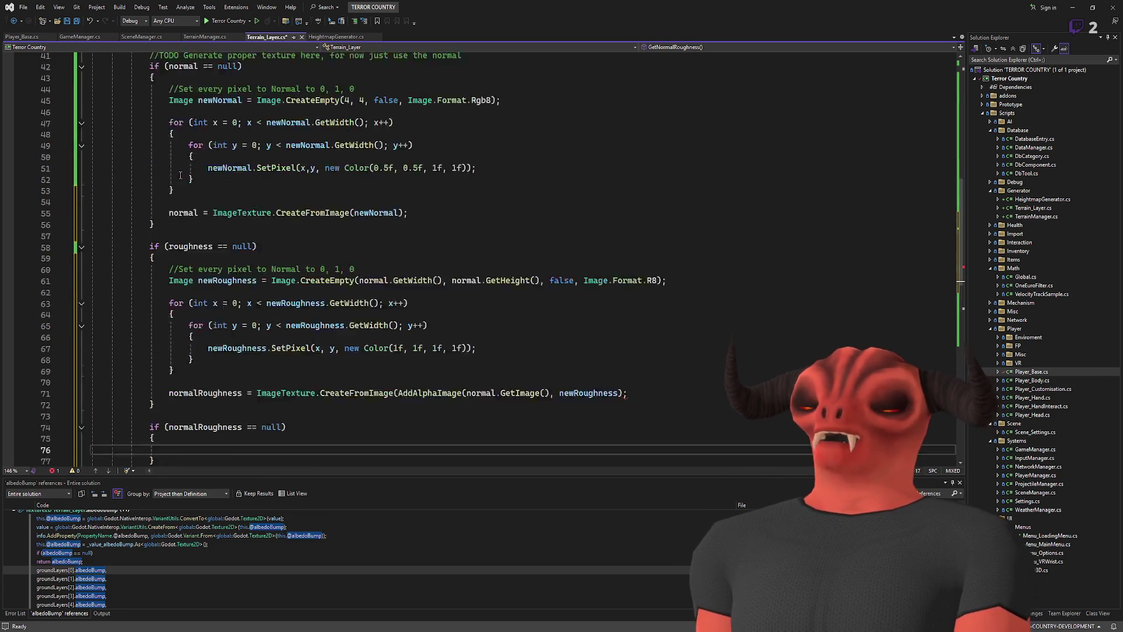
double_click(183, 247)
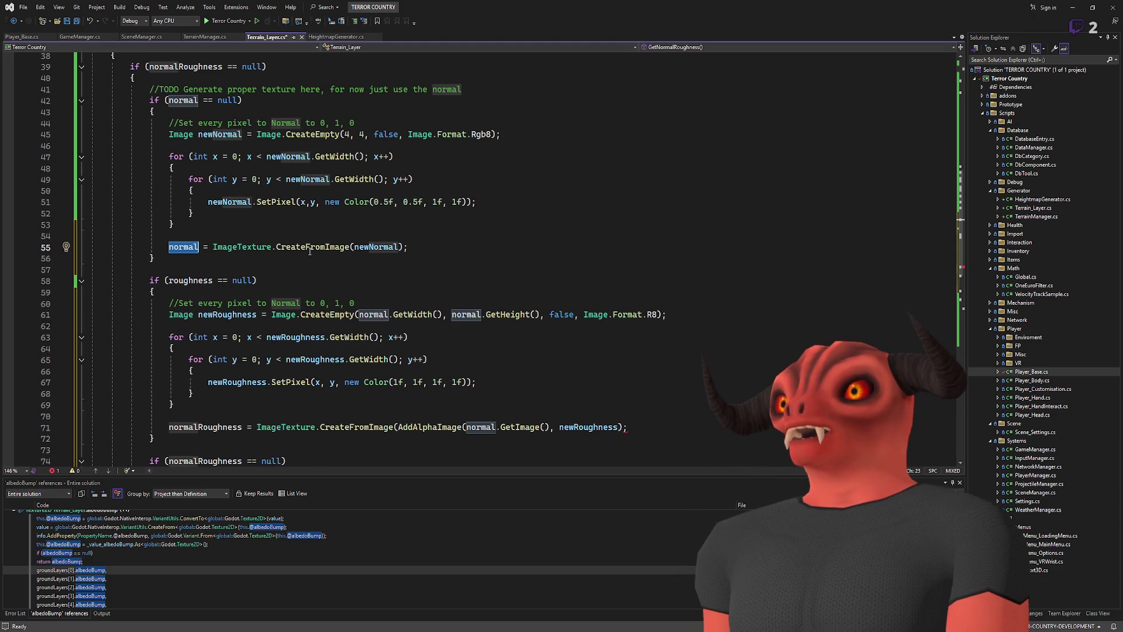
scroll(265, 252, down, 3)
scroll(265, 251, up, 2)
click(375, 260)
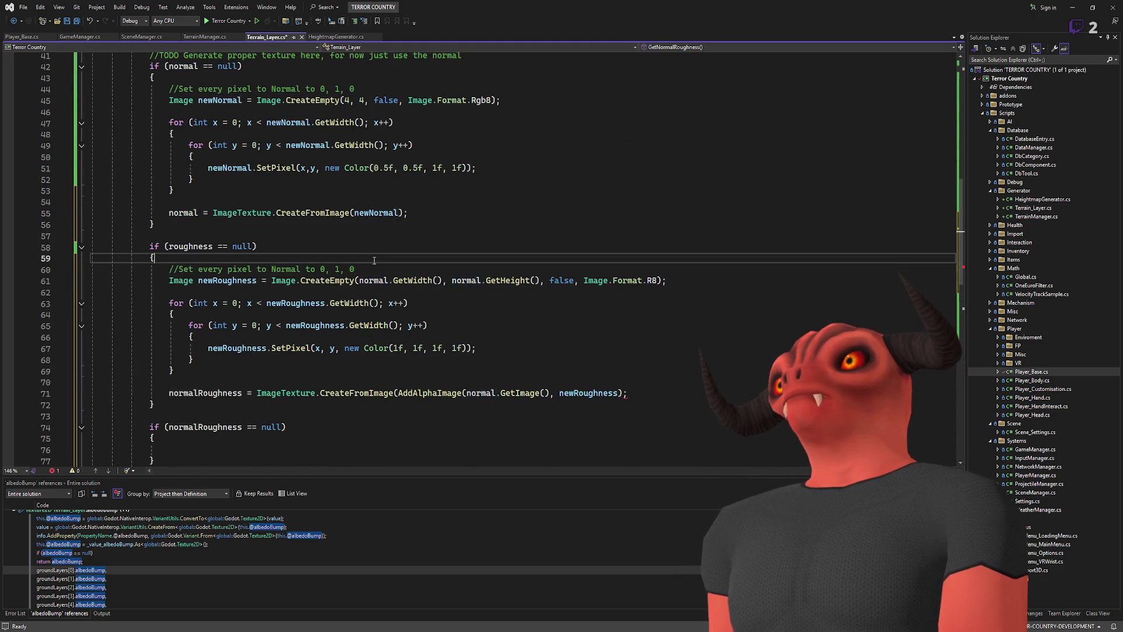
scroll(374, 260, up, 2)
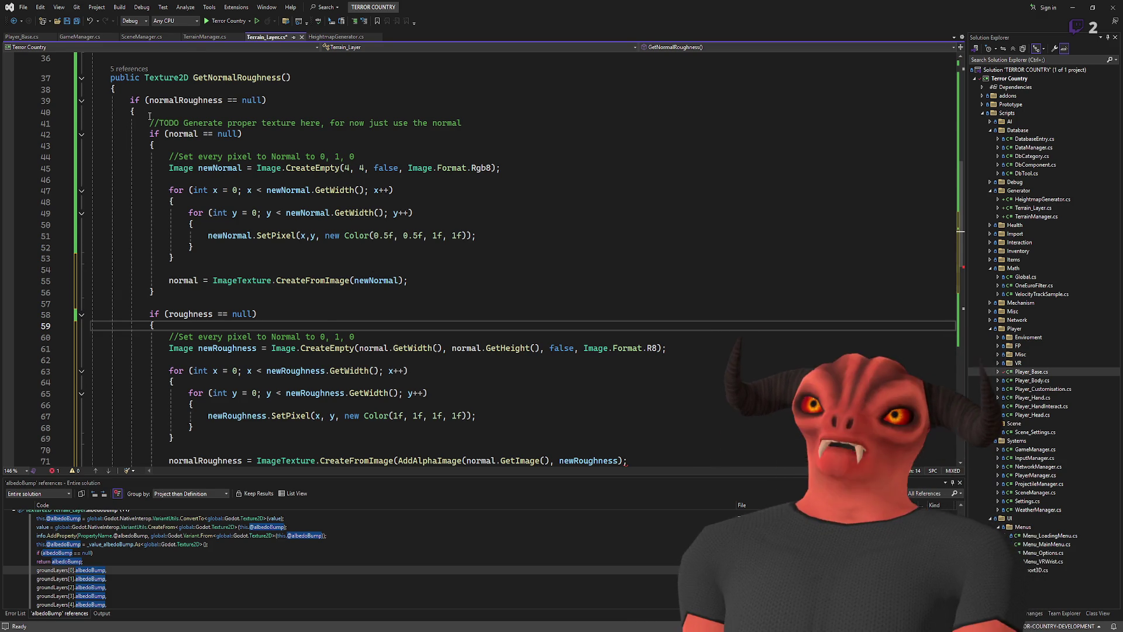
scroll(361, 212, down, 3)
scroll(176, 136, up, 4)
double_click(181, 169)
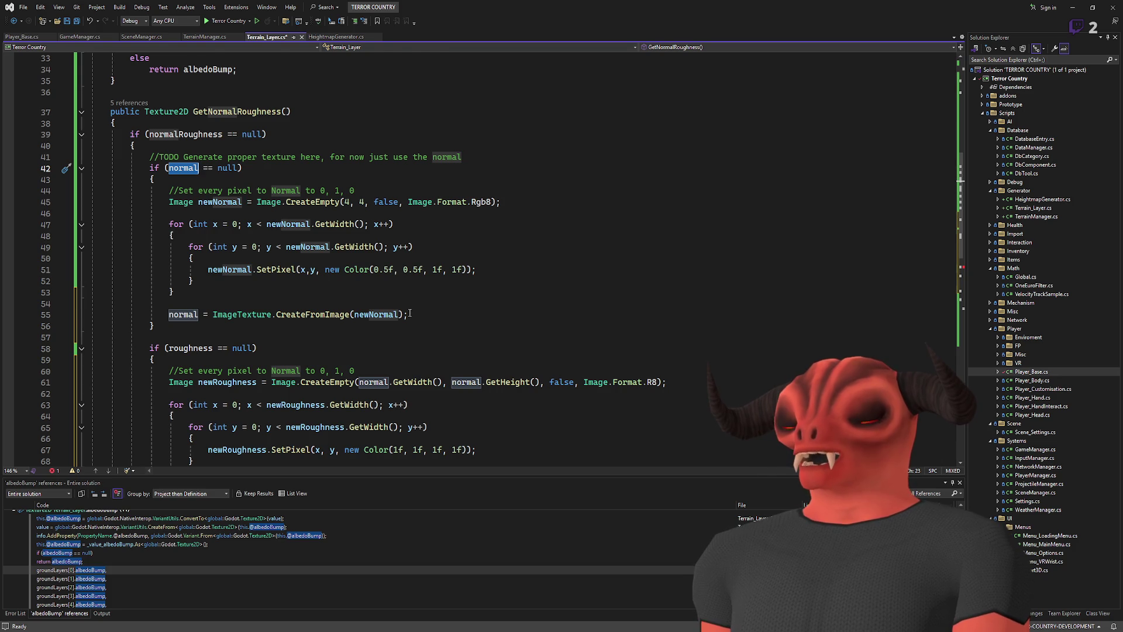
- Highlight the normalRoughness references and select the normal fallback block
scroll(351, 281, down, 3)
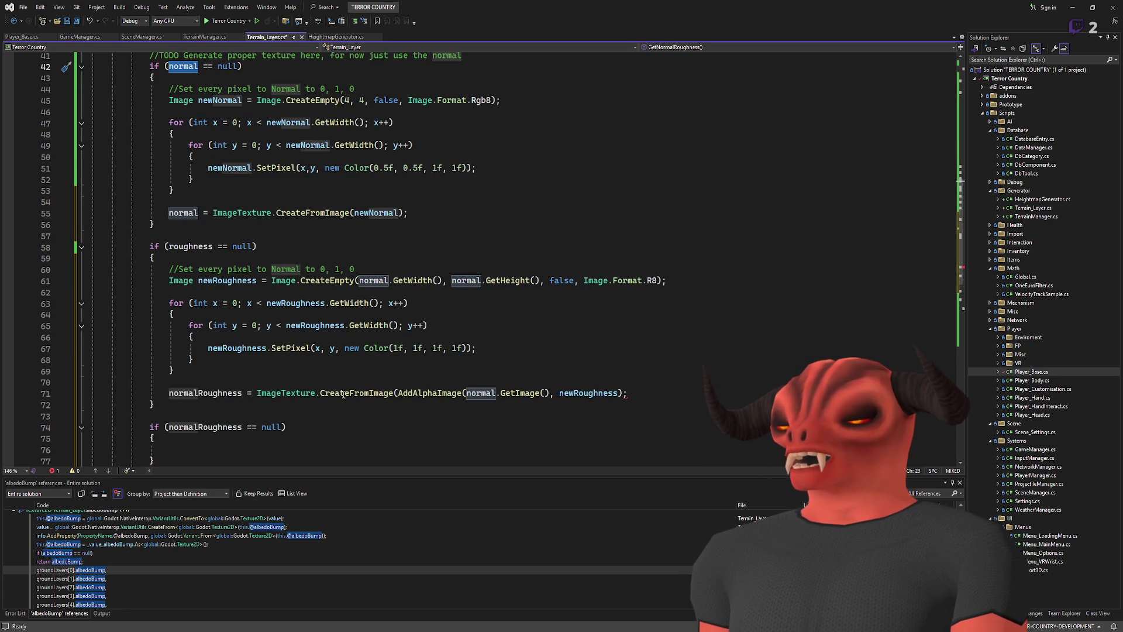
scroll(312, 283, up, 5)
scroll(311, 283, down, 3)
scroll(311, 283, down, 6)
scroll(263, 245, up, 10)
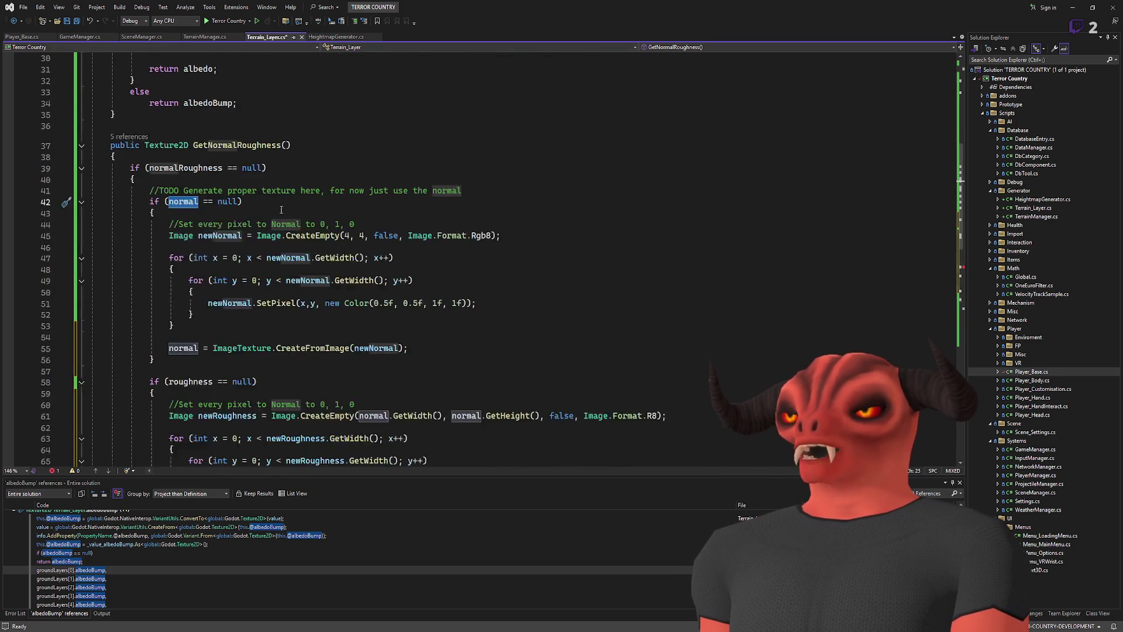
scroll(170, 216, down, 8)
scroll(191, 126, up, 6)
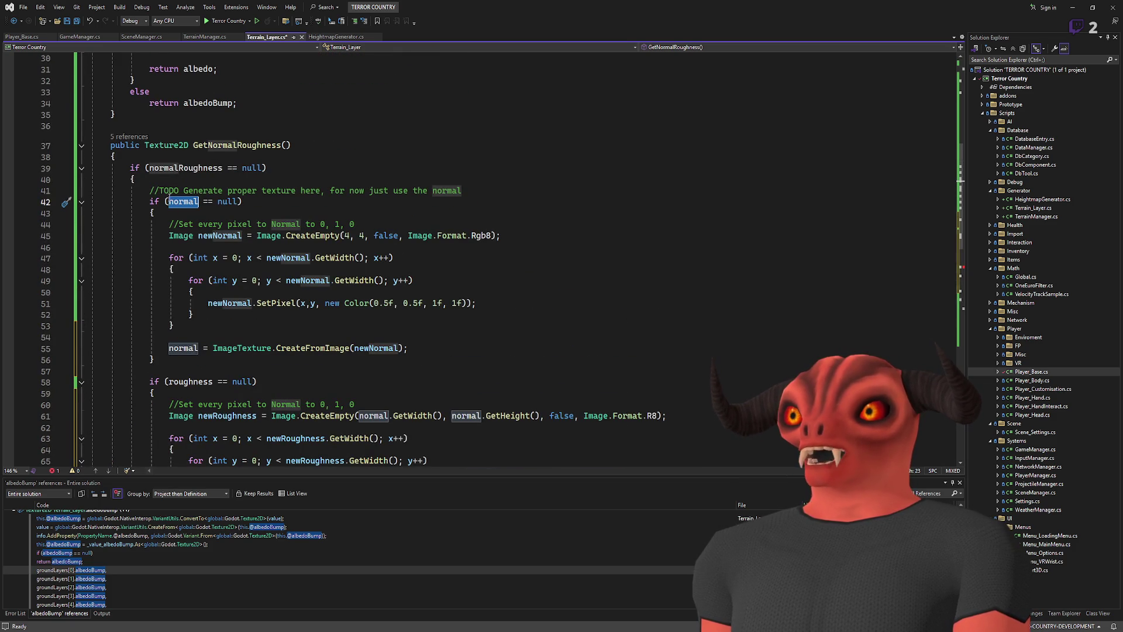
double_click(157, 168)
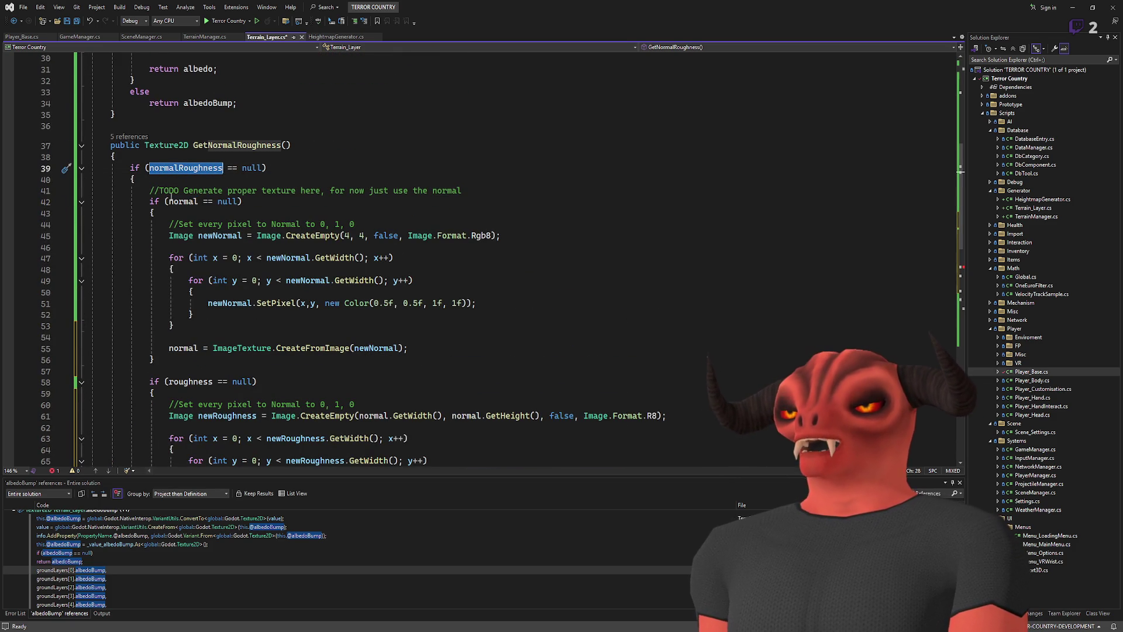
scroll(174, 175, down, 3)
mouse_move(94, 100)
mouse_down()
mouse_move(100, 234)
mouse_move(200, 247)
mouse_up()
- Review the roughness fallback block and highlight every normalRoughness reference
click(453, 252)
mouse_move(453, 252)
mouse_down()
mouse_move(94, 123)
mouse_move(193, 100)
mouse_up()
scroll(199, 176, down, 3)
mouse_move(198, 178)
mouse_down()
mouse_move(212, 214)
mouse_move(292, 280)
mouse_up()
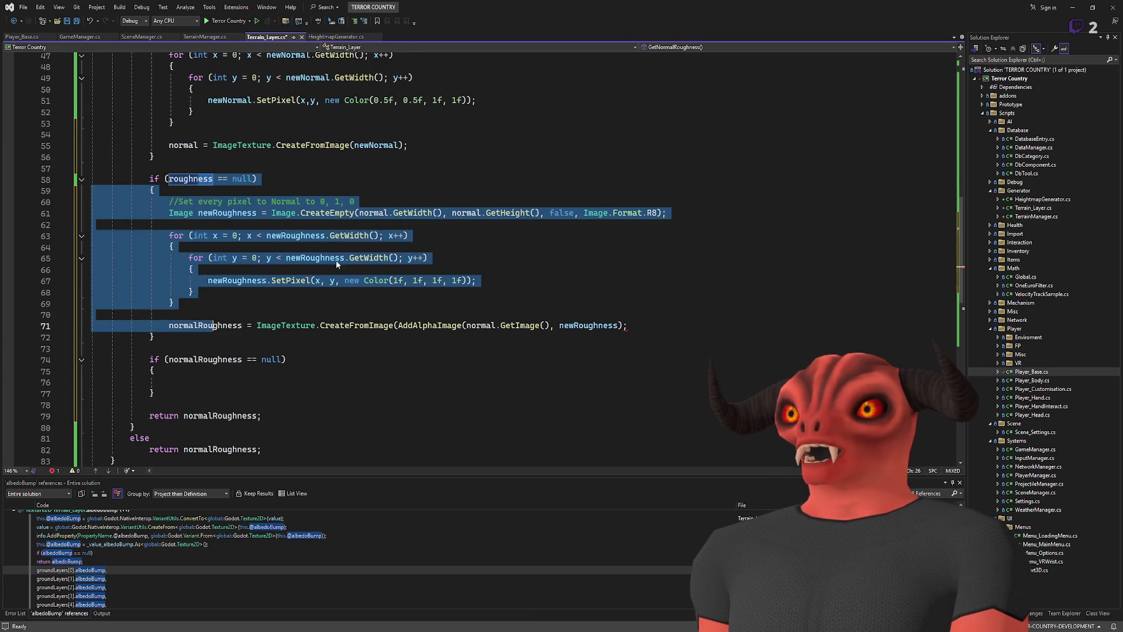
click(173, 246)
scroll(446, 185, down, 2)
mouse_move(181, 136)
mouse_down()
mouse_move(175, 240)
mouse_move(187, 259)
mouse_up()
click(351, 258)
double_click(185, 257)
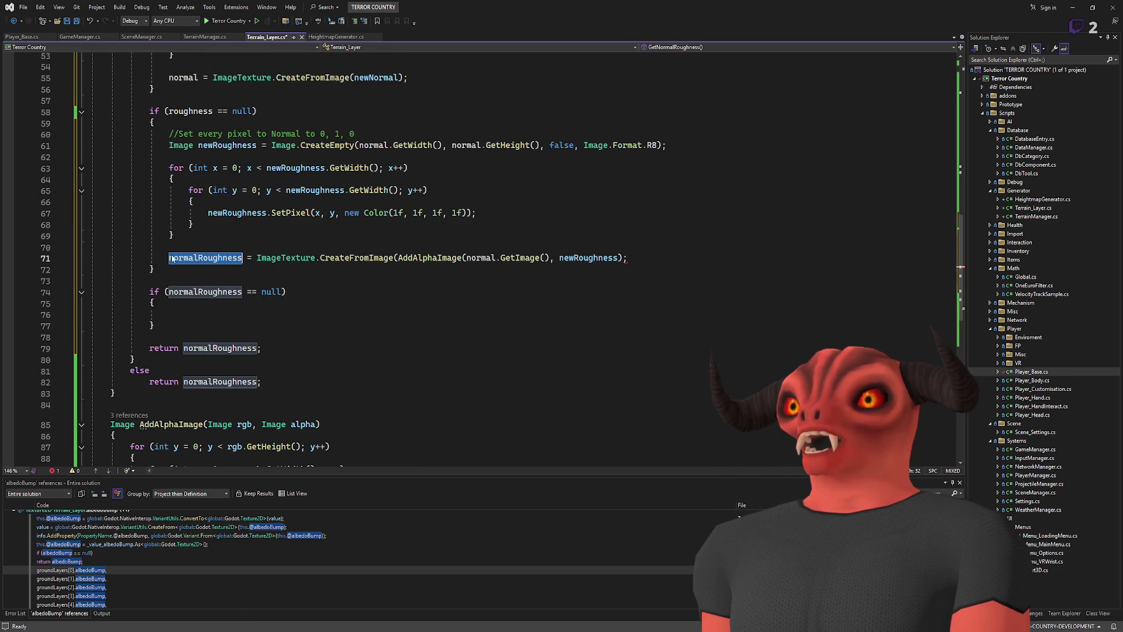
- Add the missing closing parenthesis after newRoughness in the line 71 normalRoughness assignment
click(648, 257)
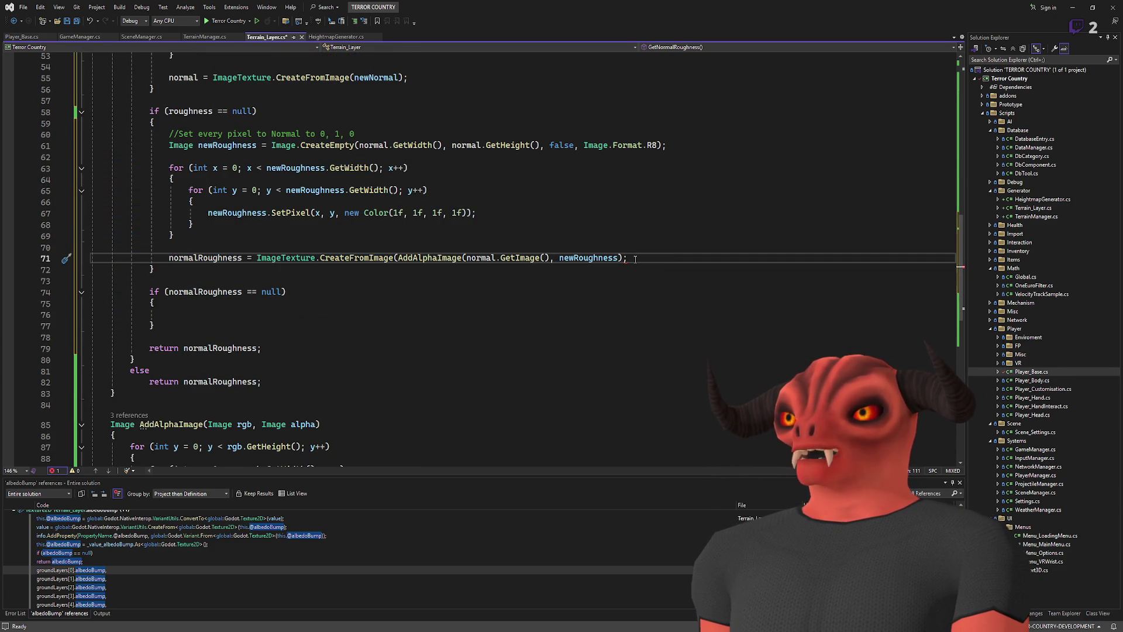
key(Left)
key(Left)
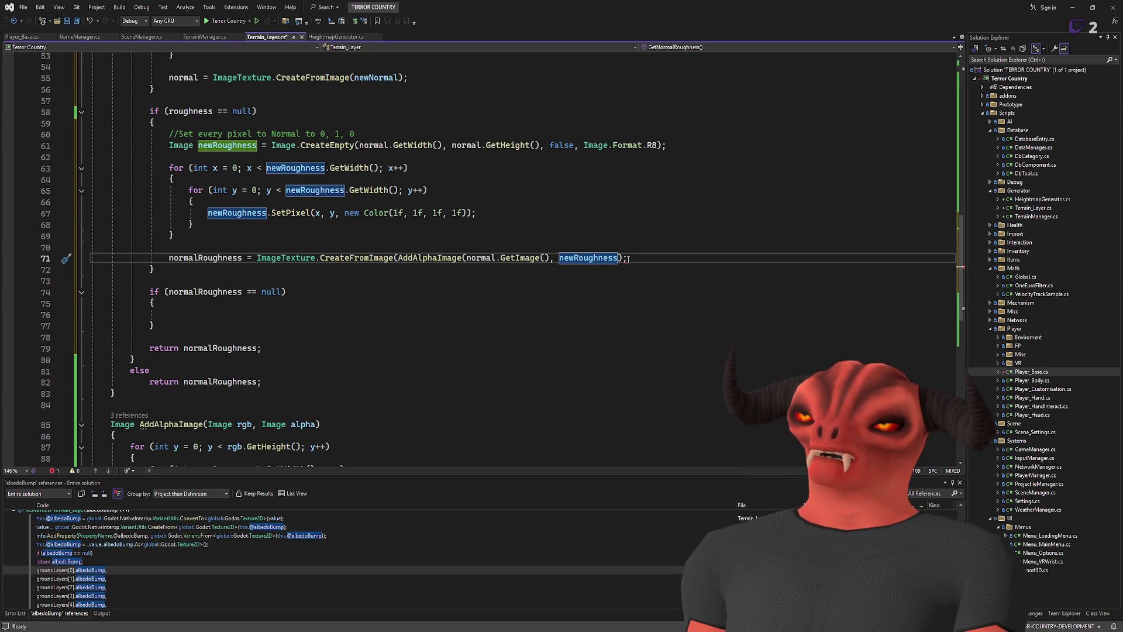
scroll(629, 259, up, 1)
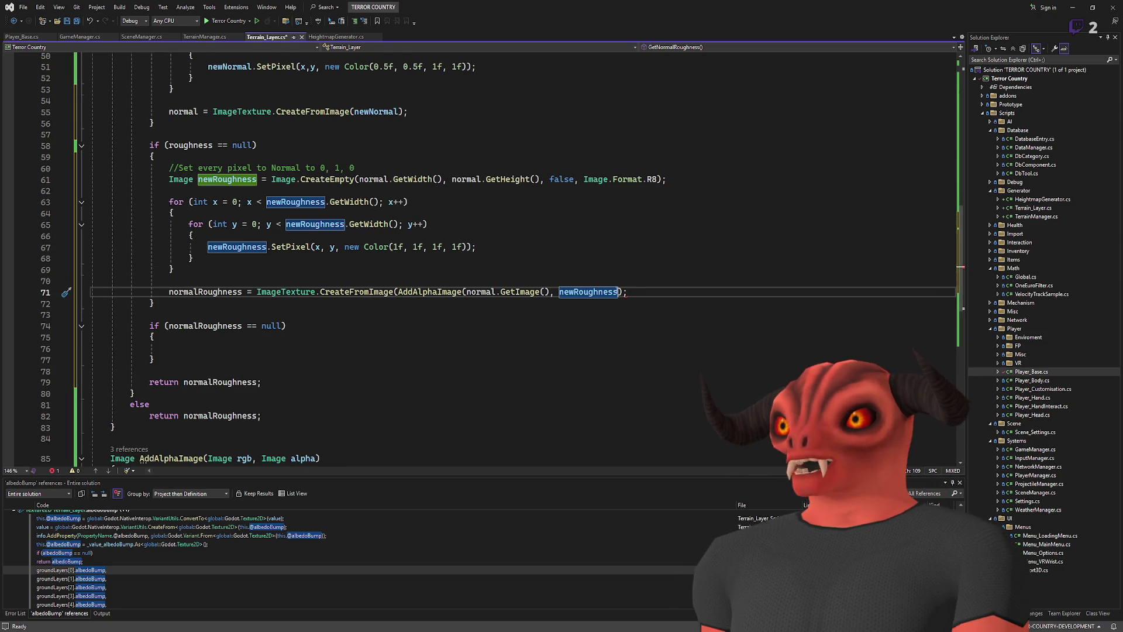
text())
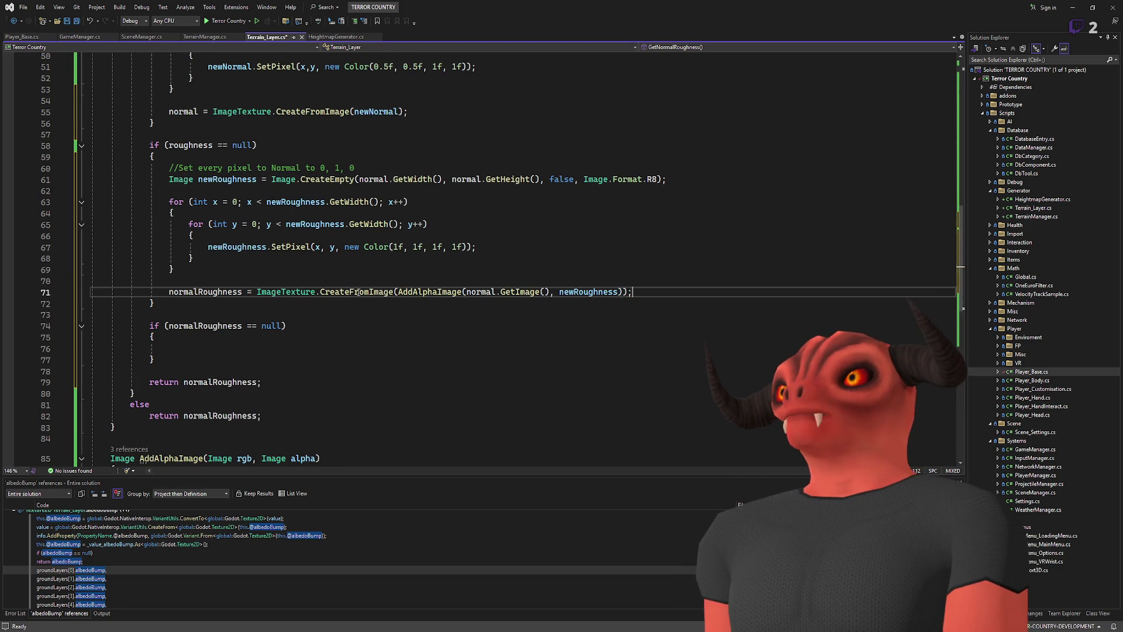
click(632, 292)
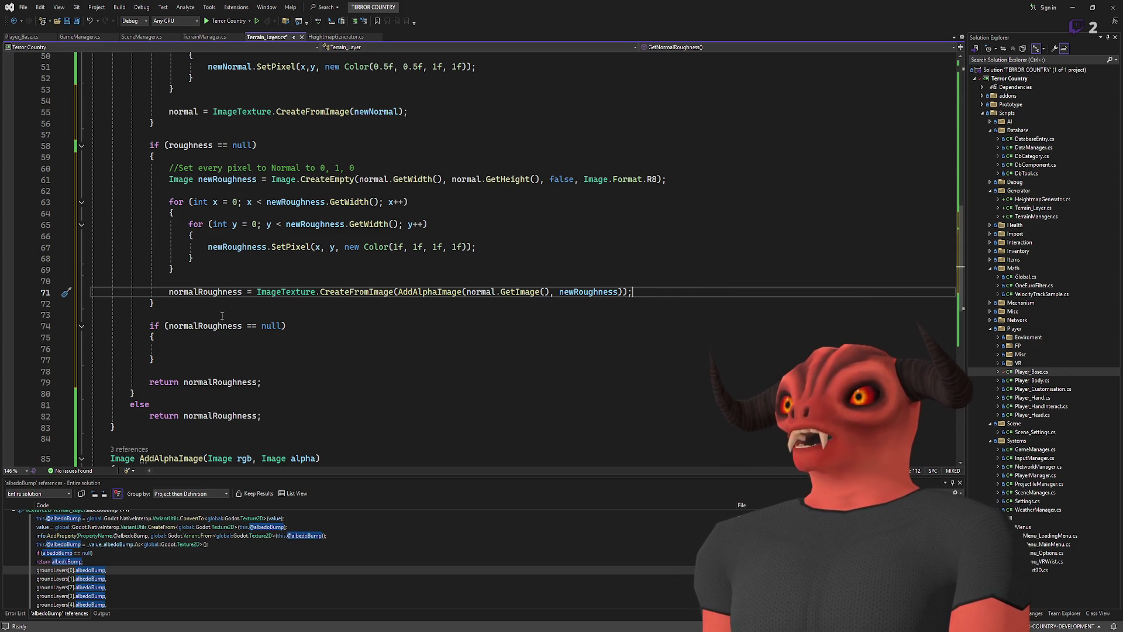
double_click(204, 325)
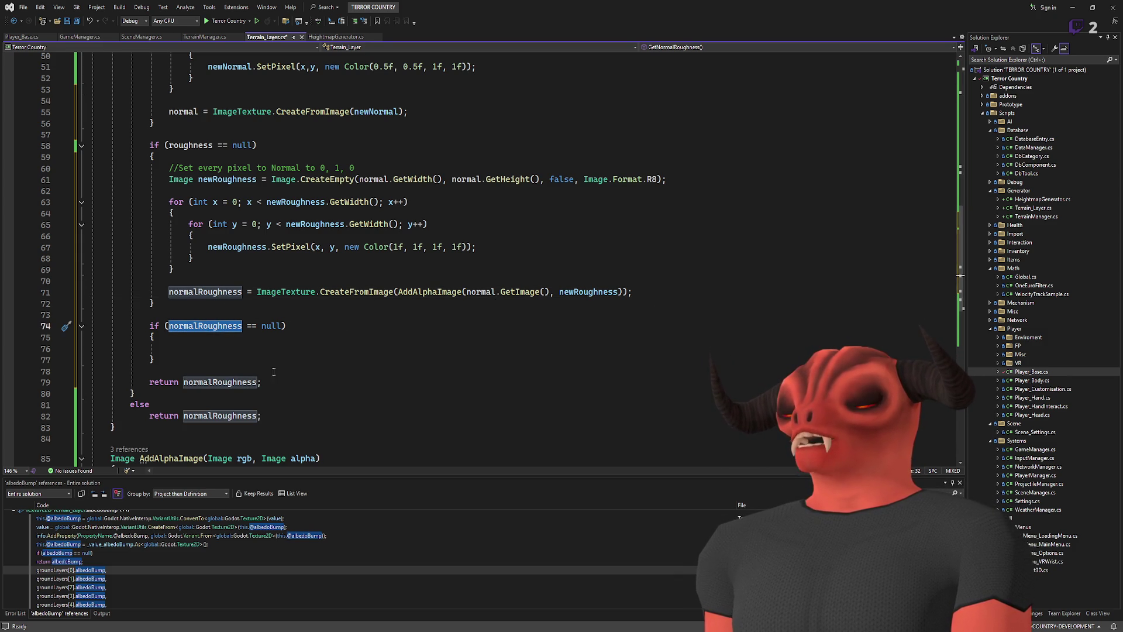
- Copy the line 71 normalRoughness assignment into the empty if (normalRoughness == null) block
scroll(380, 355, up, 4)
scroll(234, 316, down, 4)
scroll(209, 301, up, 2)
scroll(209, 301, up, 2)
scroll(220, 224, down, 6)
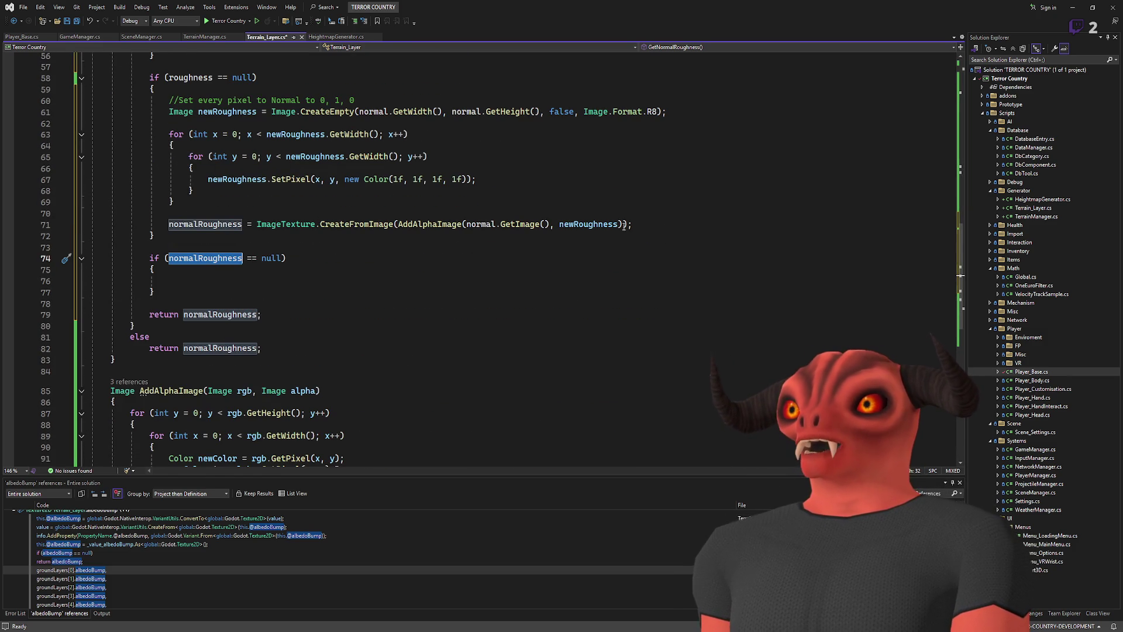
triple_click(557, 225)
key(ctrl+c)
click(272, 281)
key(shift+Home)
key(ctrl+v)
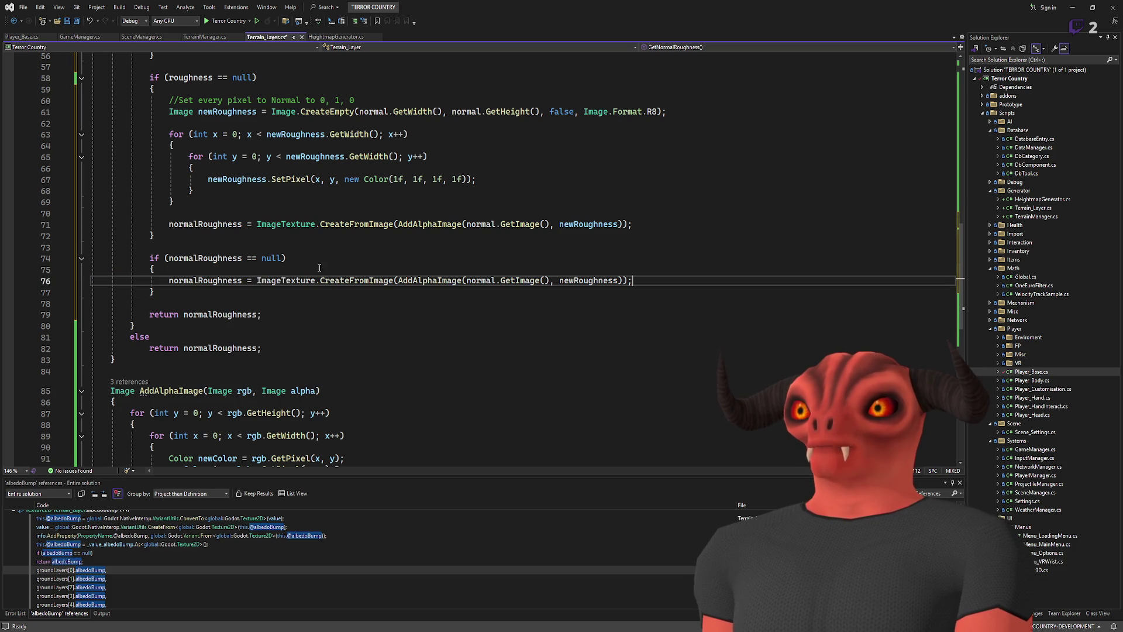
double_click(566, 281)
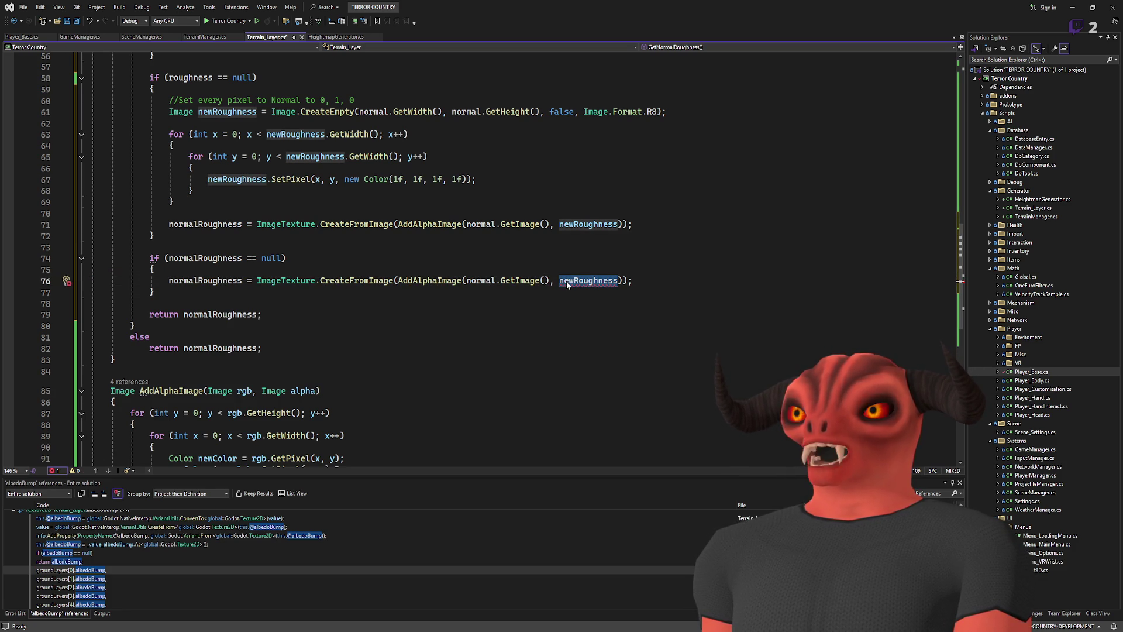
scroll(635, 268, up, 3)
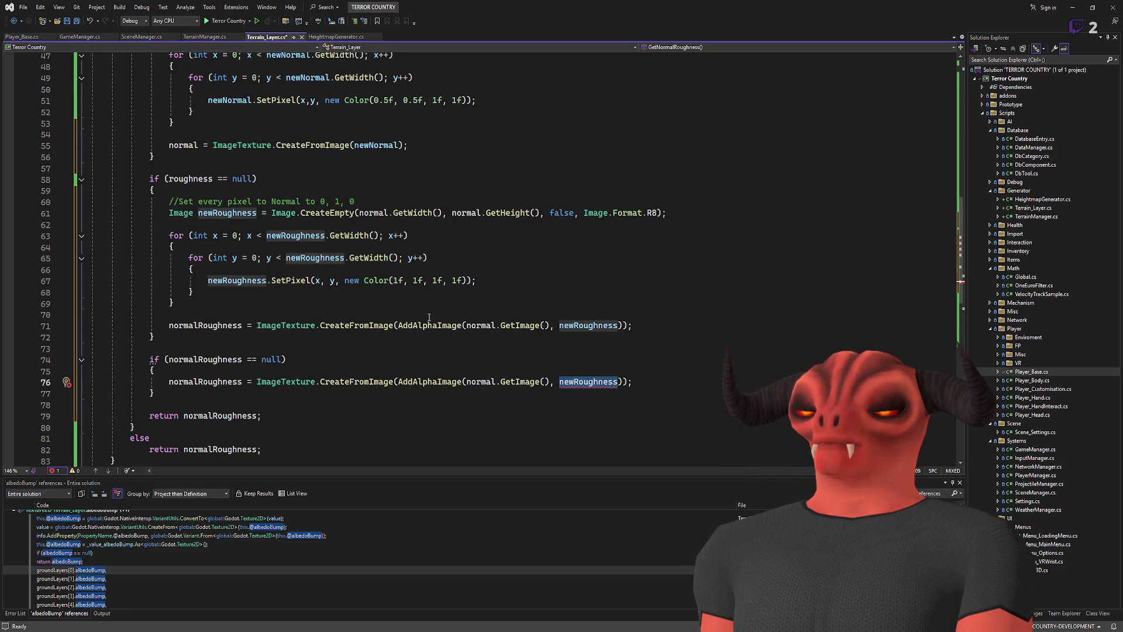
click(221, 317)
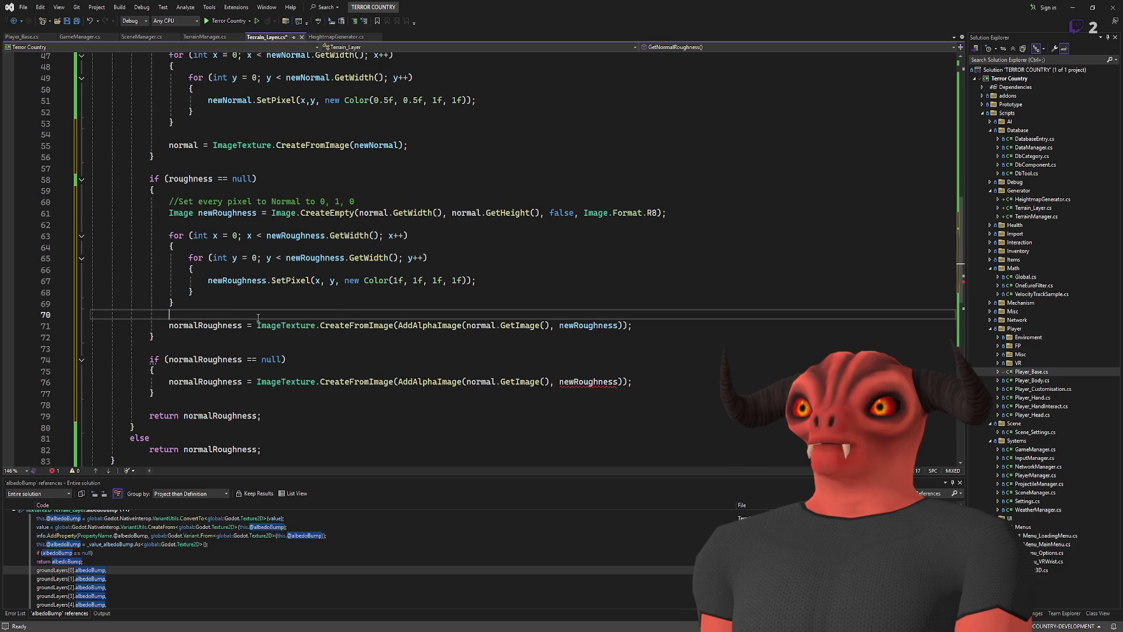
- Write `roughness = newRoughness;` on the empty line 70
text(ro)
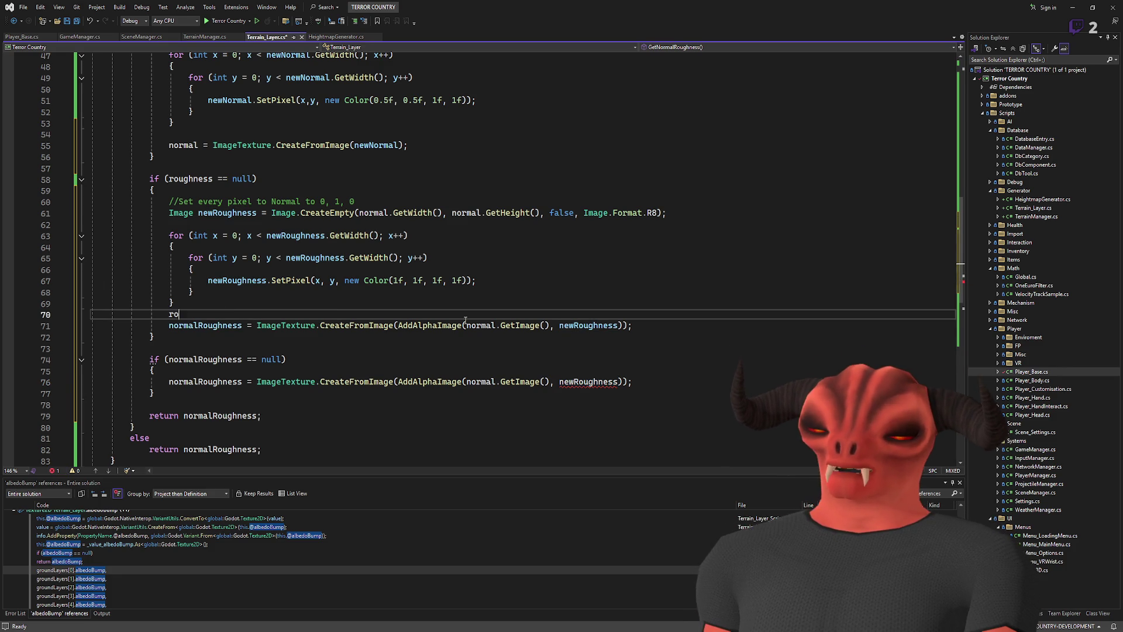
text(ughness = )
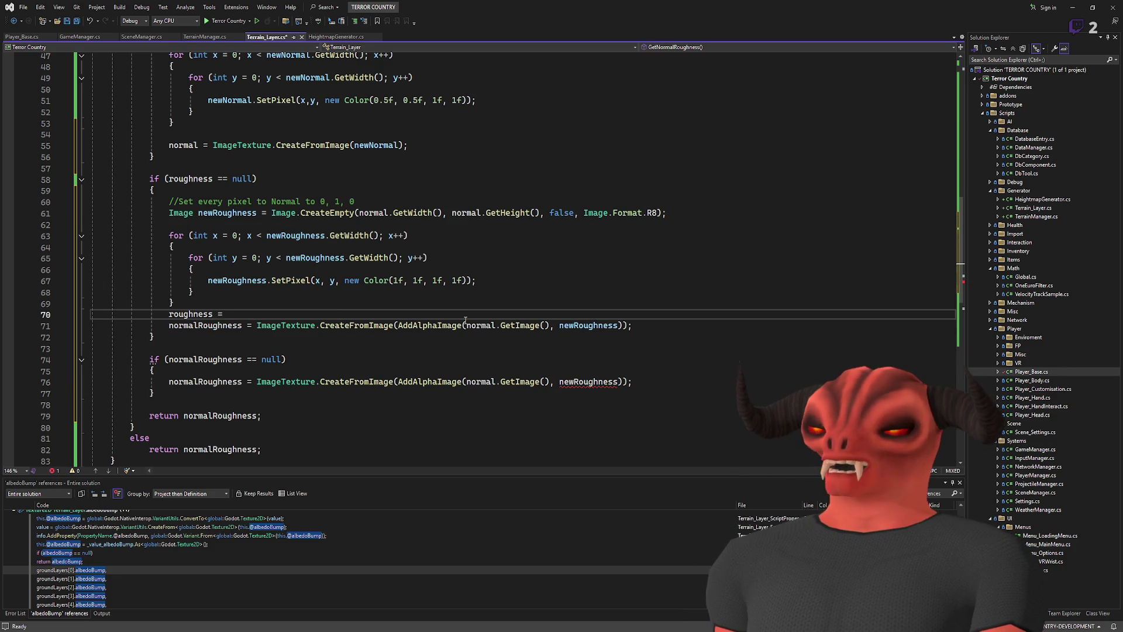
text(newRoughness())
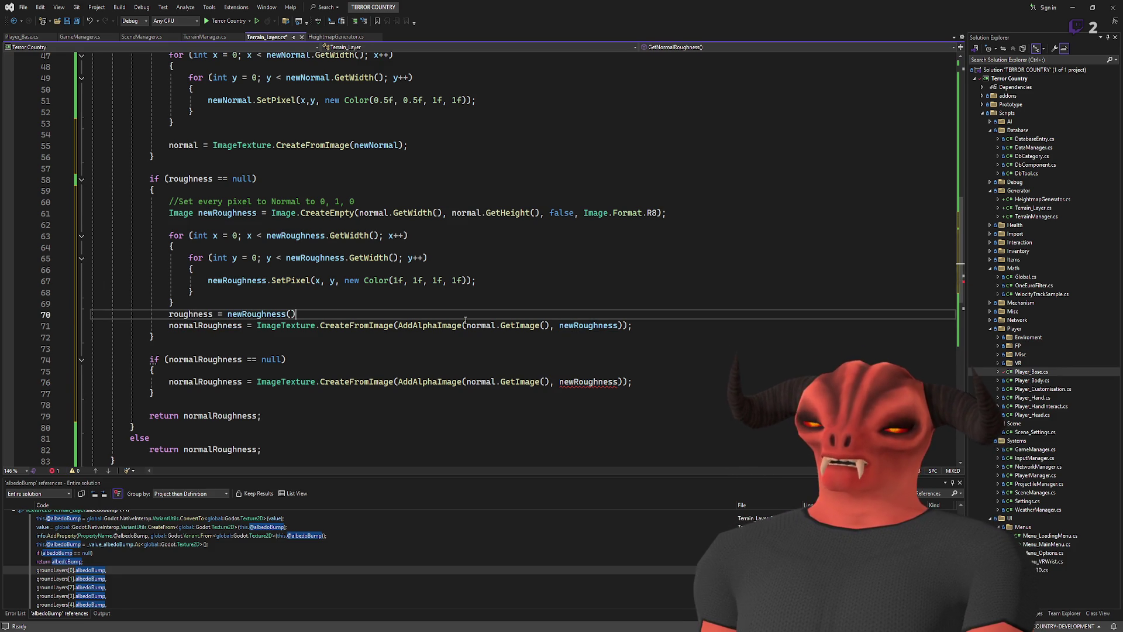
key(BackSpace)
key(BackSpace)
text(;)
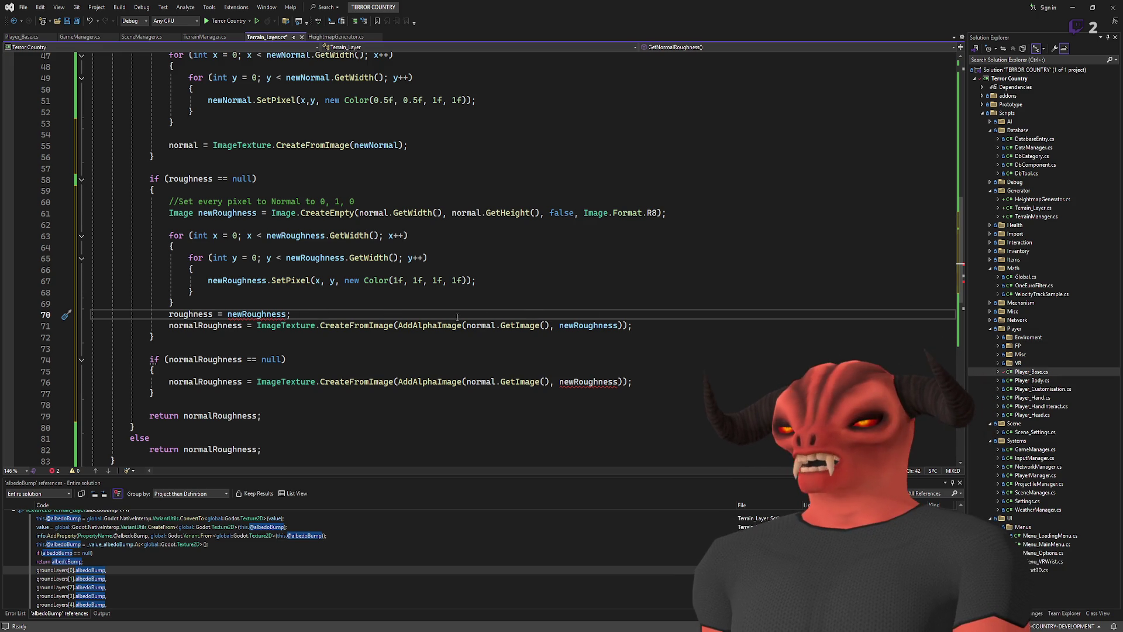
- Wrap newRoughness on line 70 as `ImageTexture.CreateFromImage(newRoughness)`
mouse_move(255, 325)
mouse_down()
mouse_move(600, 325)
mouse_move(398, 325)
mouse_up()
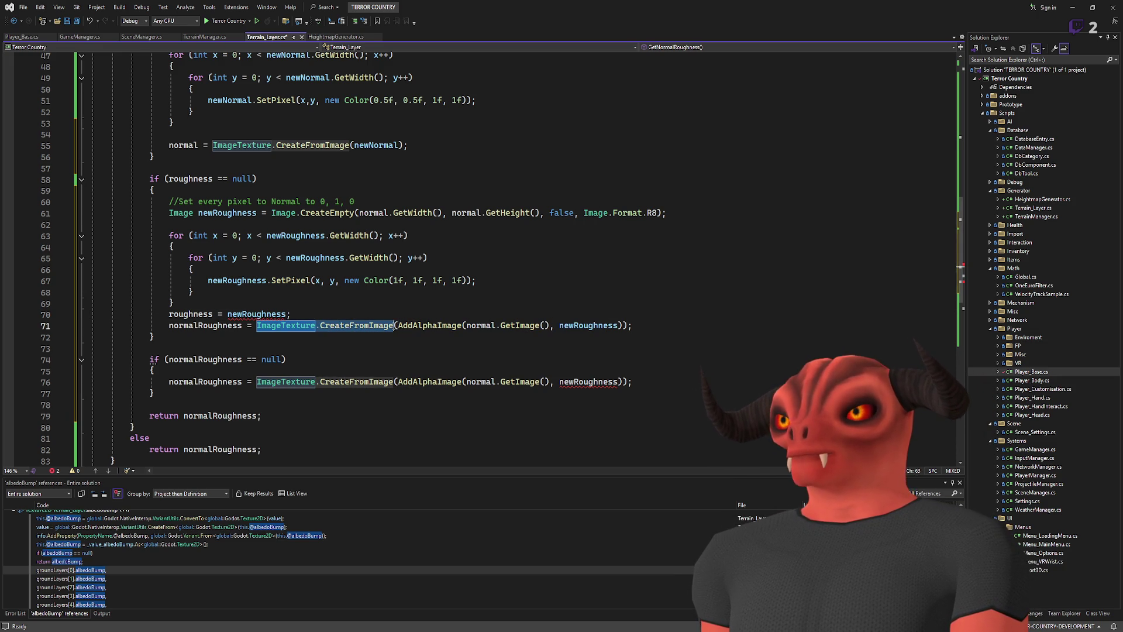
click(226, 313)
key(ctrl+v)
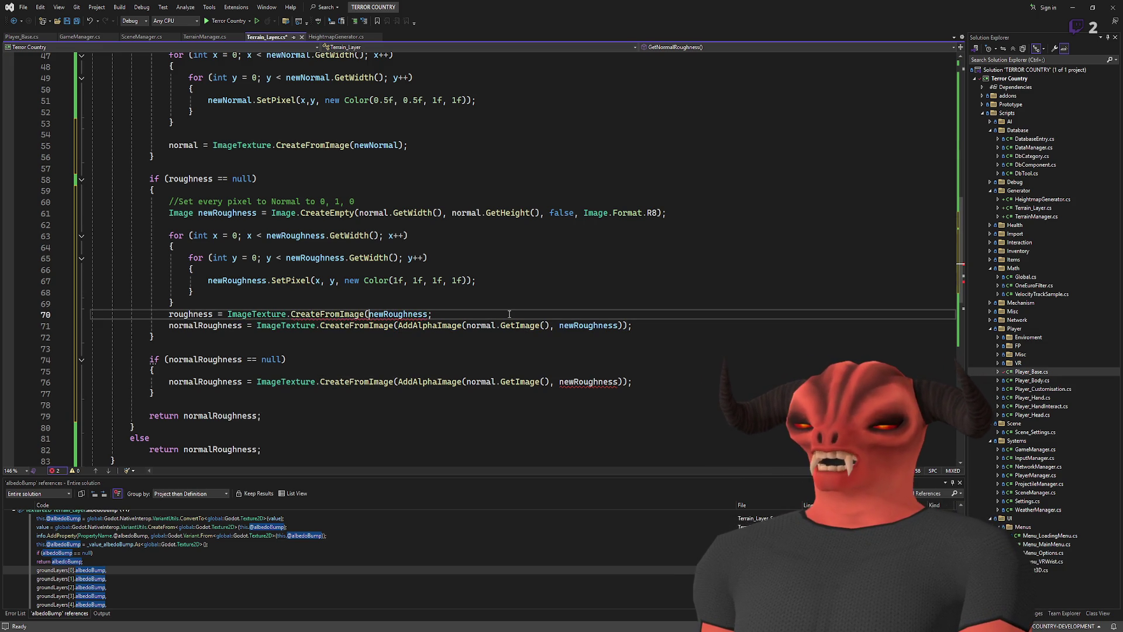
click(430, 307)
click(430, 314)
text())
click(528, 292)
click(585, 303)
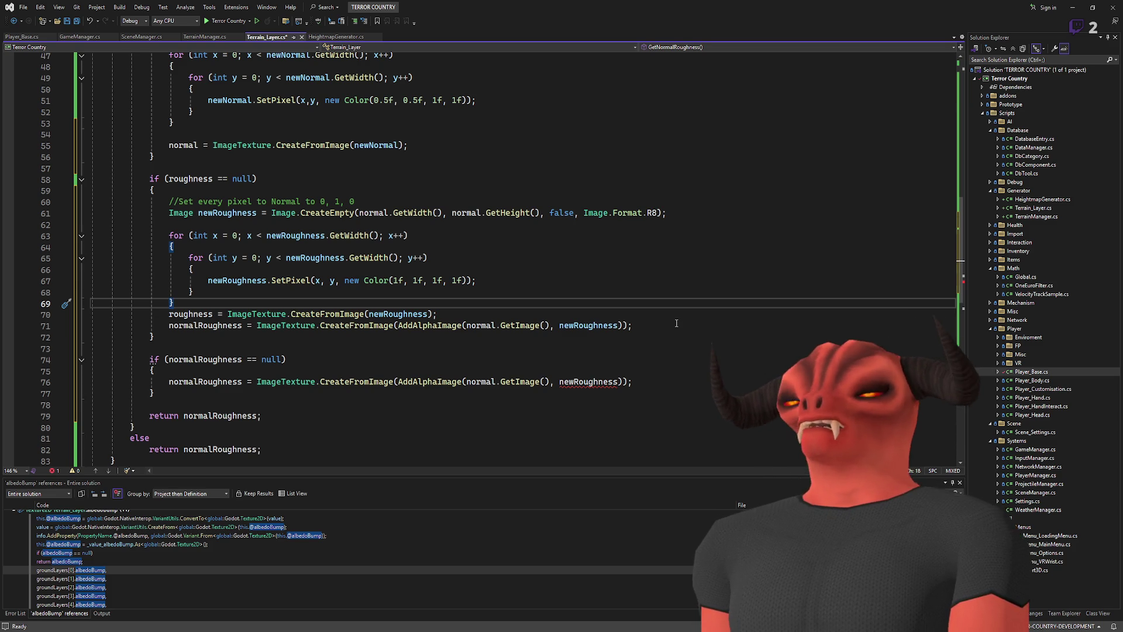
scroll(340, 289, up, 4)
scroll(309, 272, down, 4)
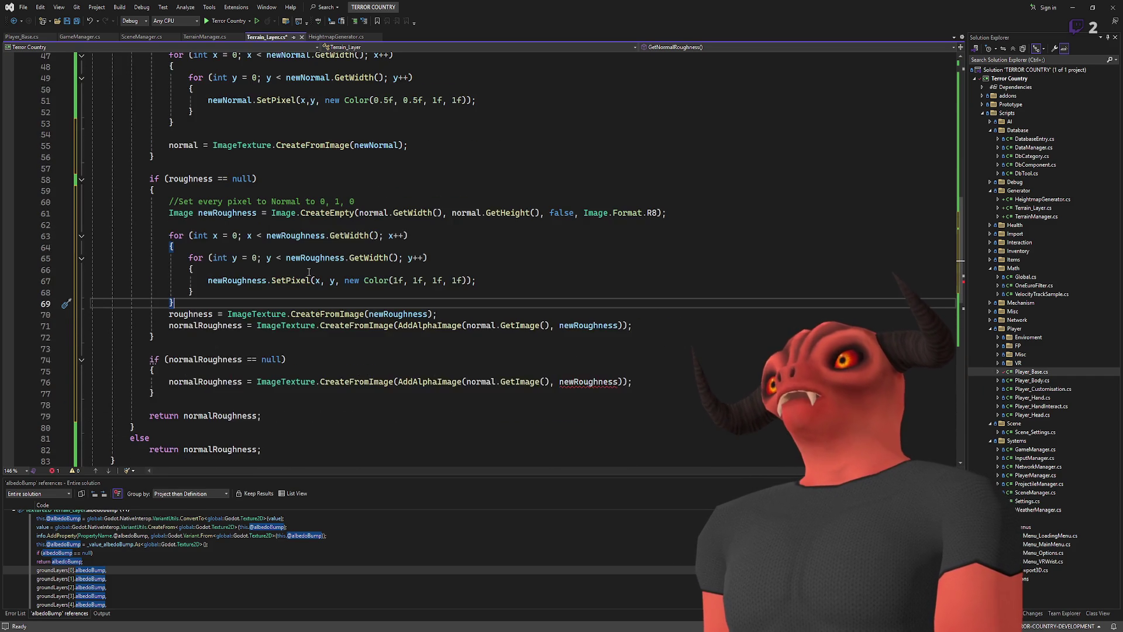
drag(632, 325, 665, 314)
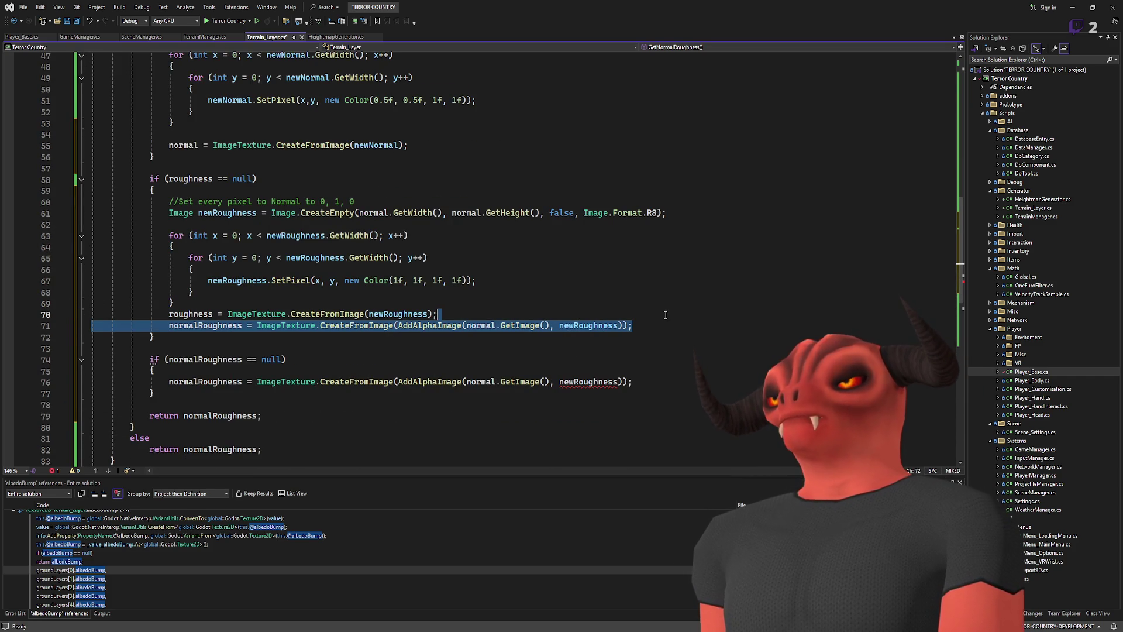